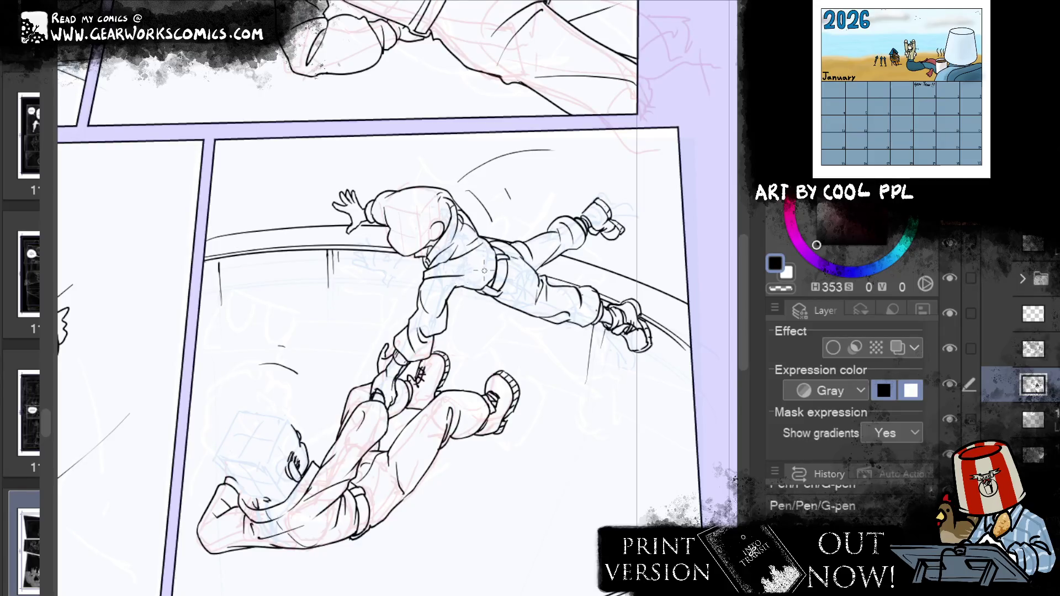
Erase stray lines and add short ink strokes around the upper figure's waist
key(e)
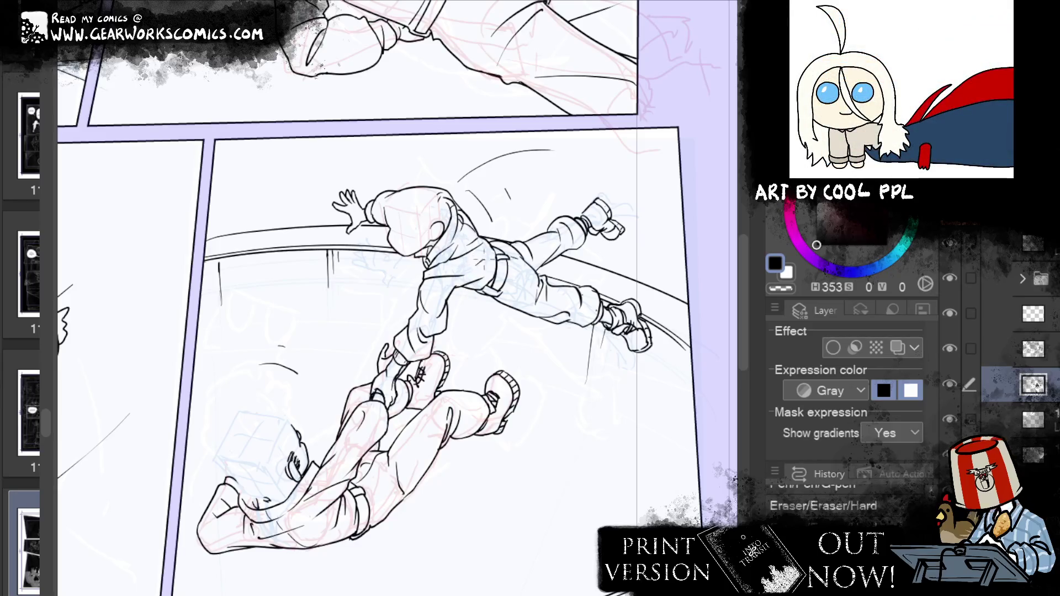
drag(475, 264, 488, 254)
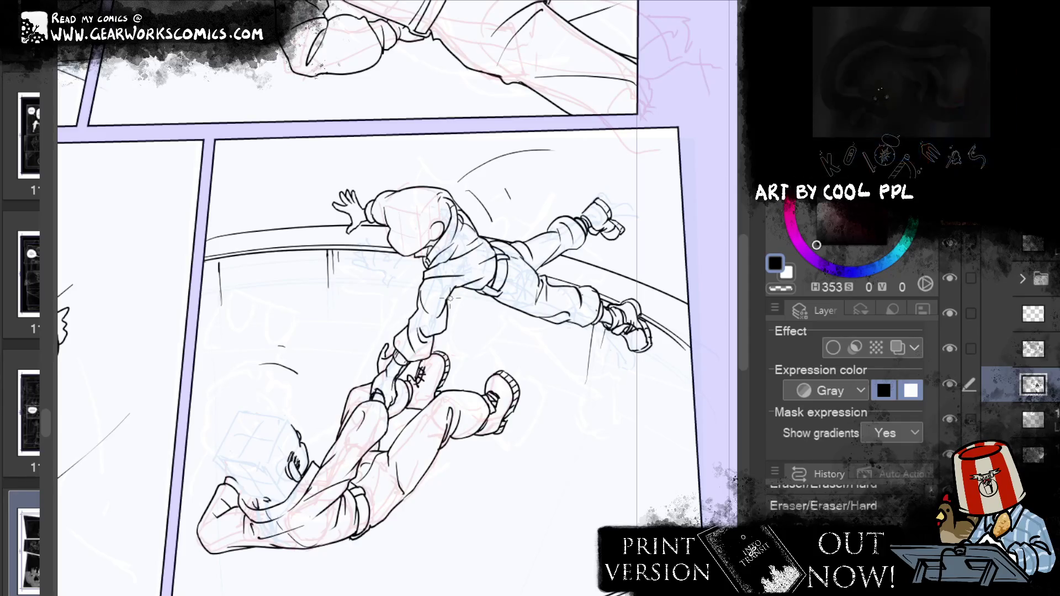
drag(439, 265, 450, 261)
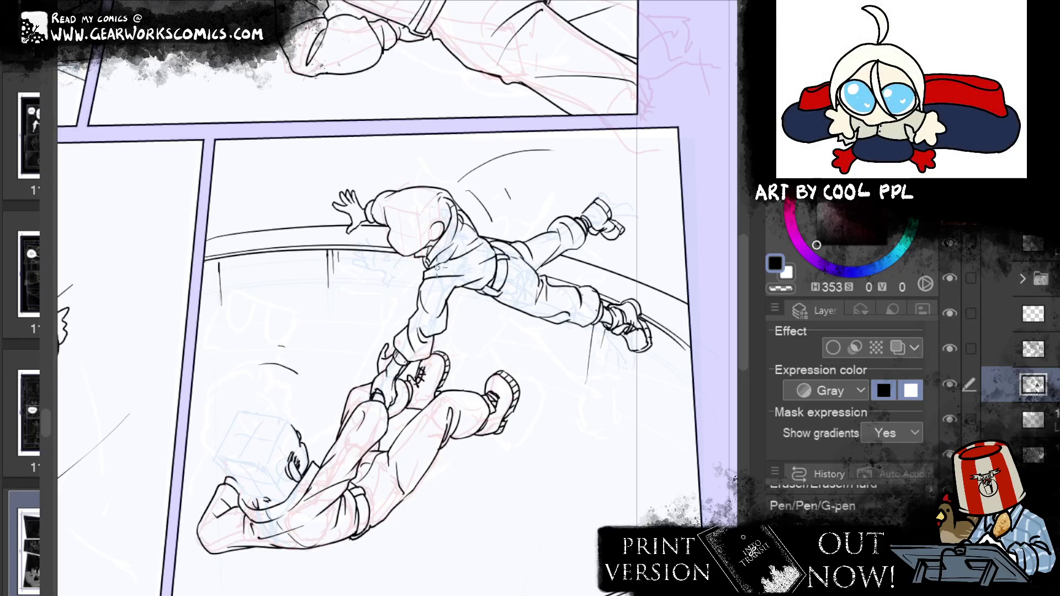
drag(448, 263, 459, 259)
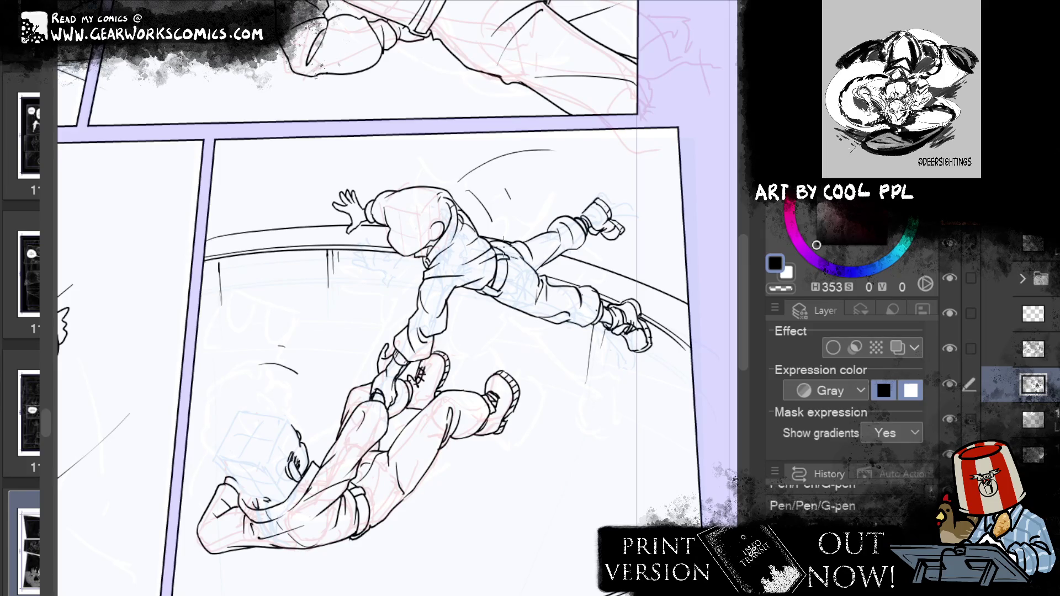
drag(448, 283, 457, 284)
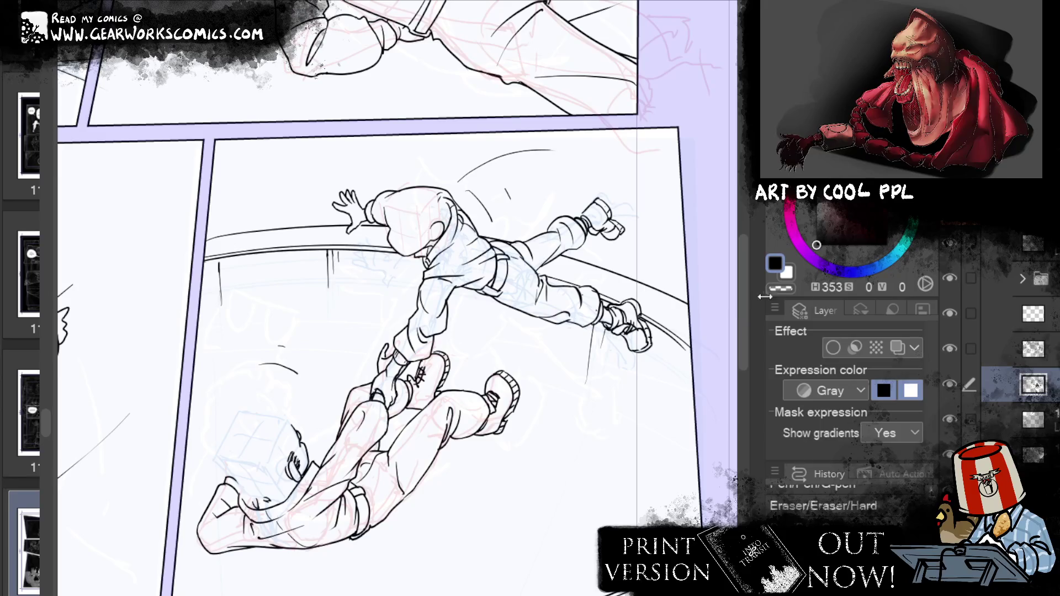
drag(650, 469, 700, 392)
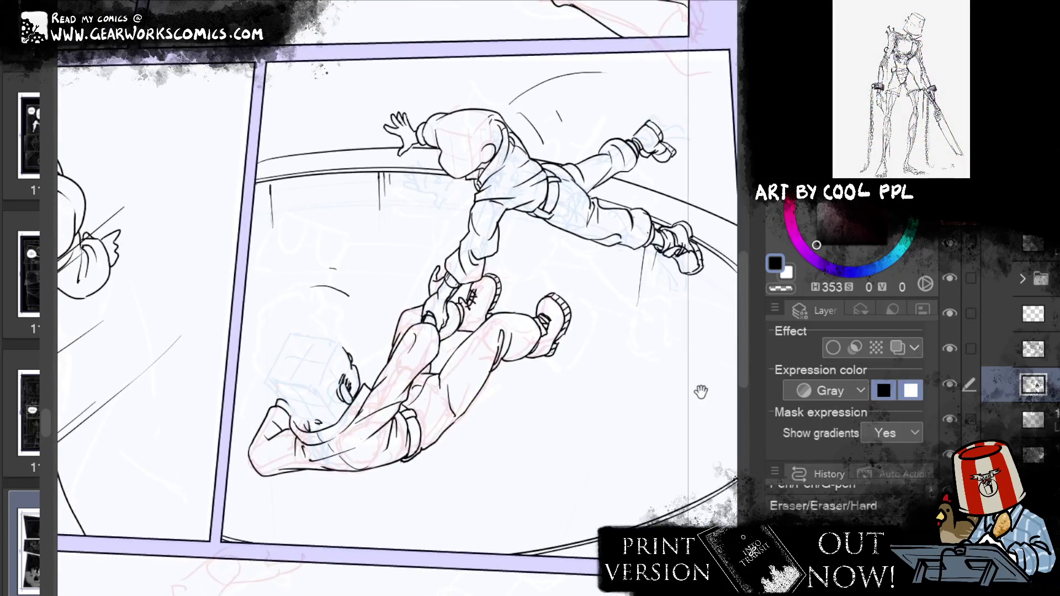
On a different layer, ink two short strokes on the lower figure's hip
drag(701, 392, 703, 394)
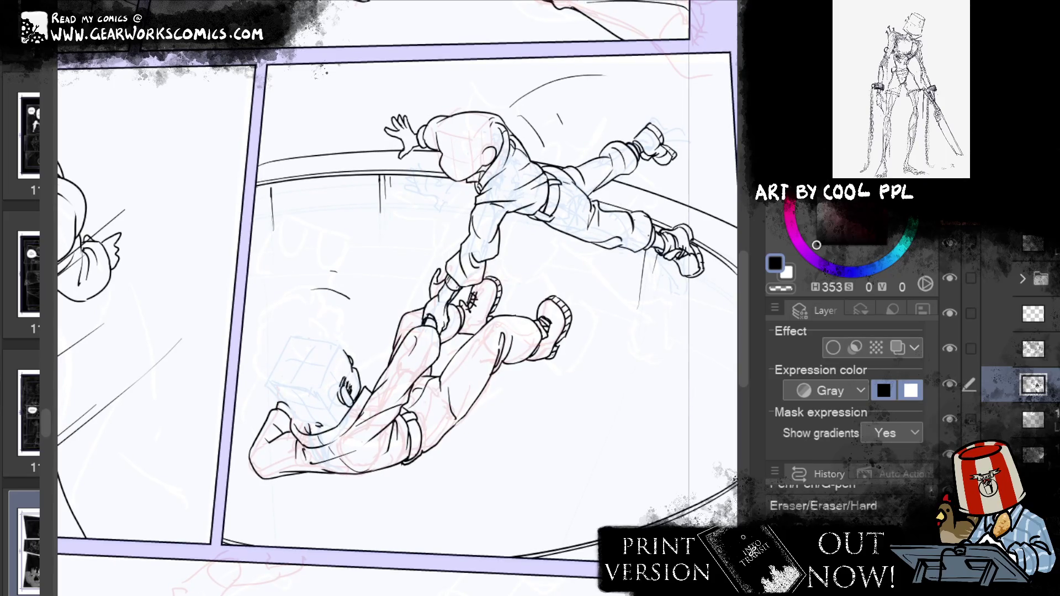
click(1027, 418)
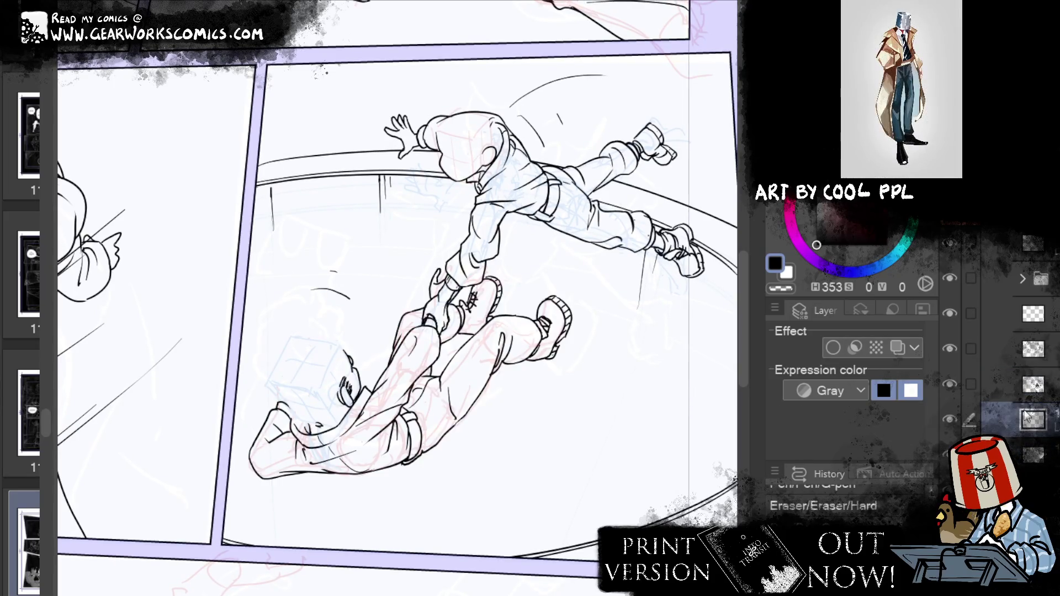
drag(427, 411, 423, 439)
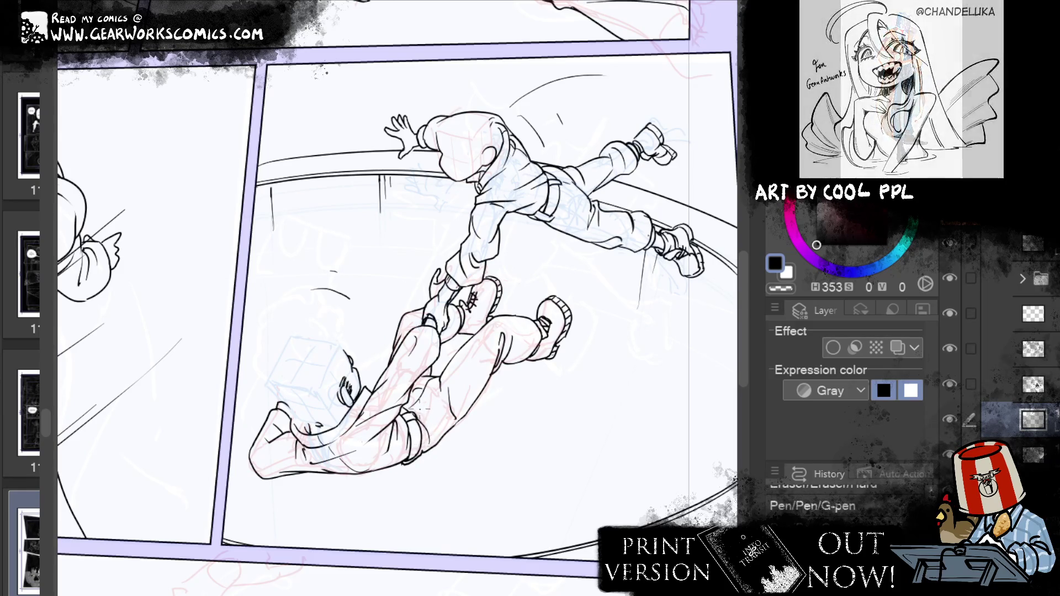
drag(436, 404, 405, 412)
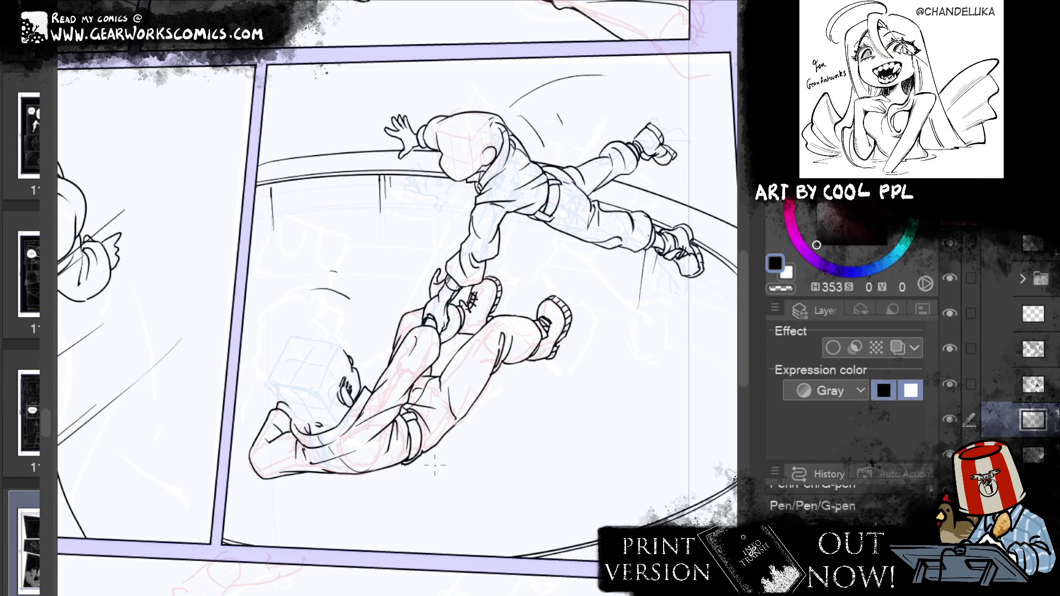
Erase a small bit of stray ink and reframe the view on the falling figures panel
mouse_move(587, 519)
mouse_down()
mouse_move(435, 413)
mouse_move(428, 425)
mouse_up()
key(e)
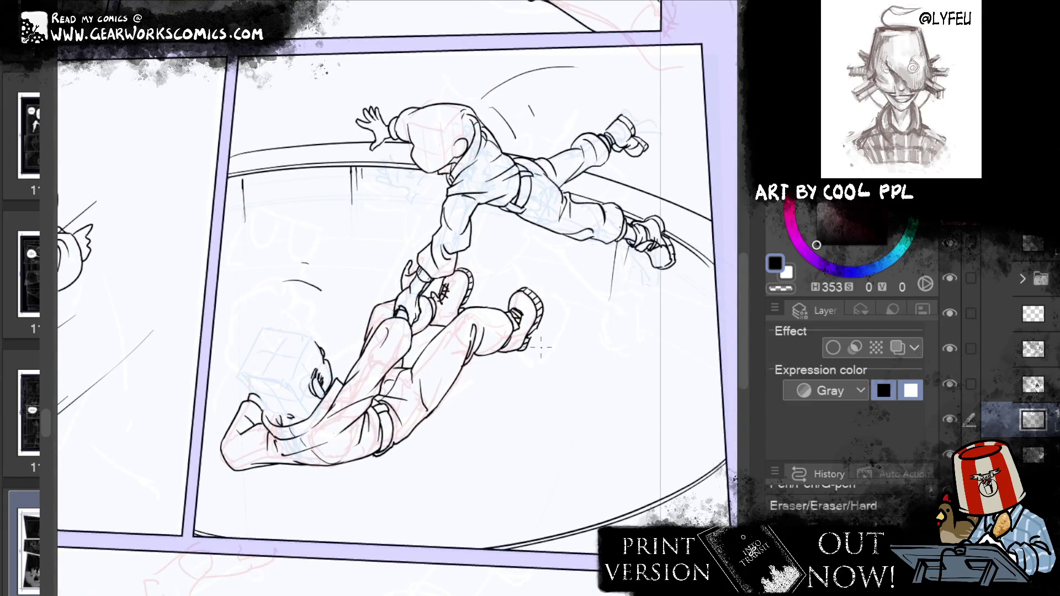
drag(552, 442, 616, 338)
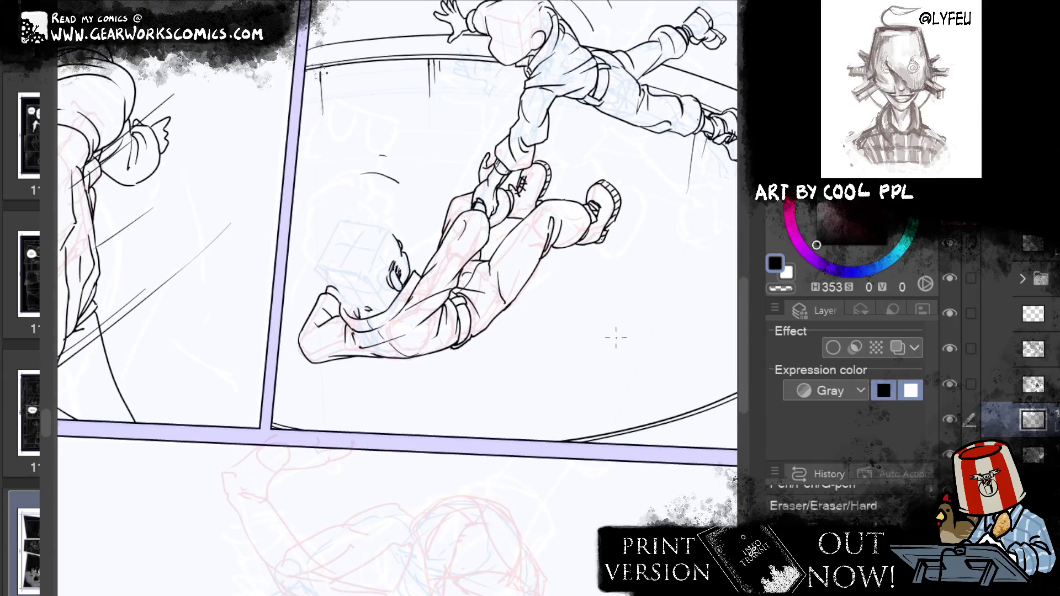
mouse_move(488, 256)
mouse_down()
mouse_move(486, 276)
mouse_move(490, 257)
mouse_up()
key(p)
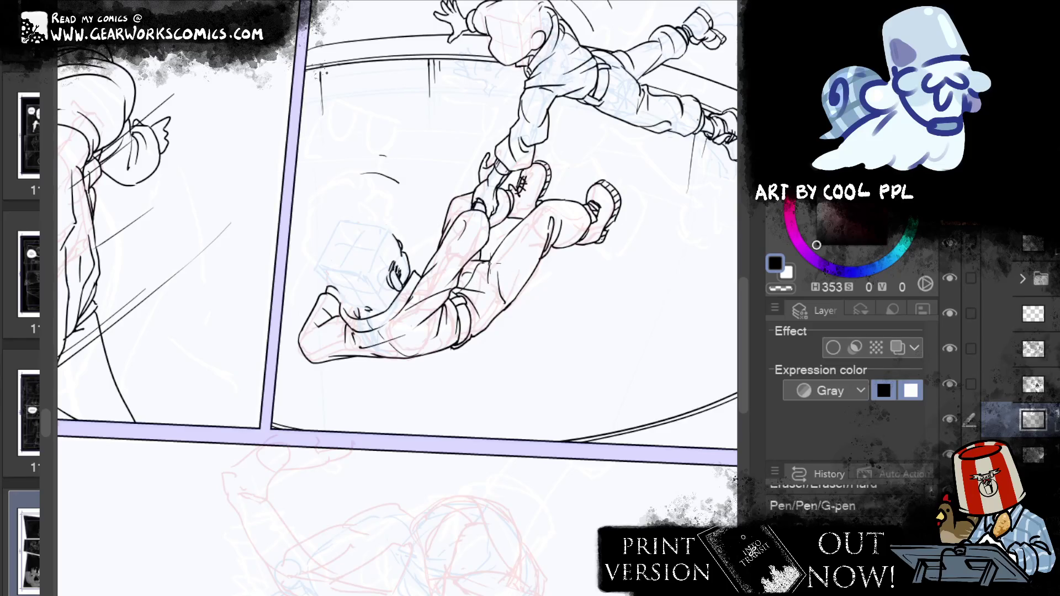
mouse_move(302, 566)
mouse_down()
mouse_move(318, 459)
mouse_move(499, 296)
mouse_up()
drag(284, 471, 500, 595)
scroll(376, 298, down, 3)
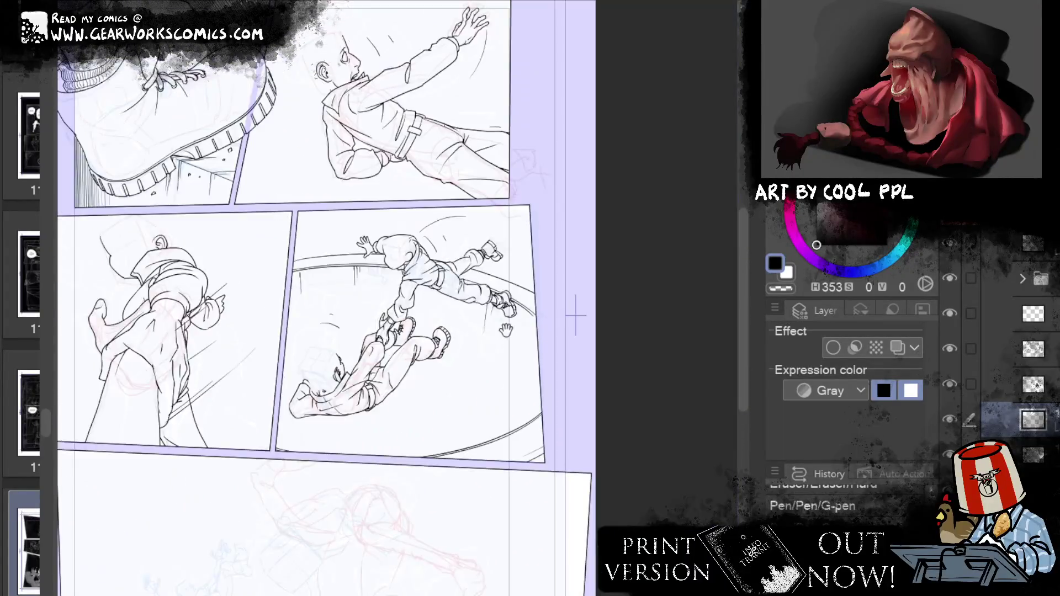
Rotate the view to the bottom panel and ink the head's first lines and ear curve
scroll(682, 397, down, 5)
scroll(681, 397, up, 1)
scroll(584, 396, up, 3)
drag(584, 396, 507, 559)
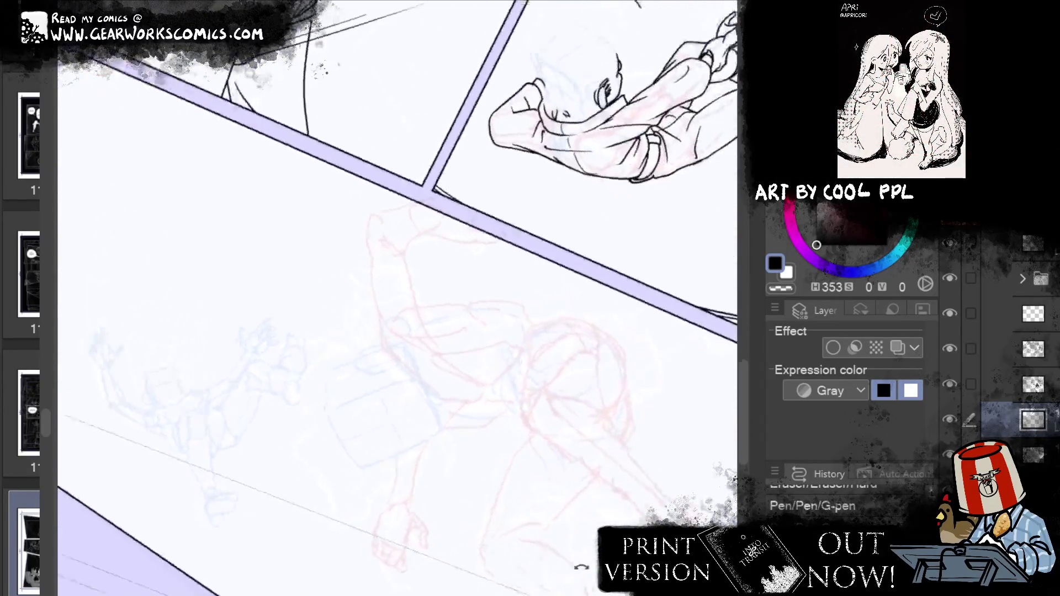
scroll(618, 362, down, 2)
scroll(618, 362, up, 4)
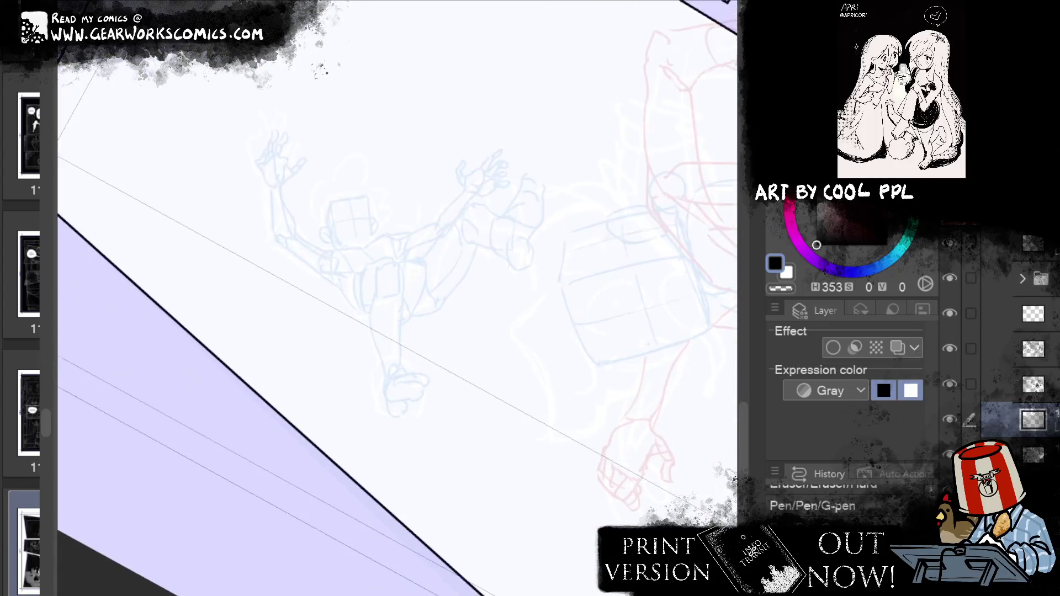
scroll(634, 279, down, 2)
scroll(634, 279, up, 3)
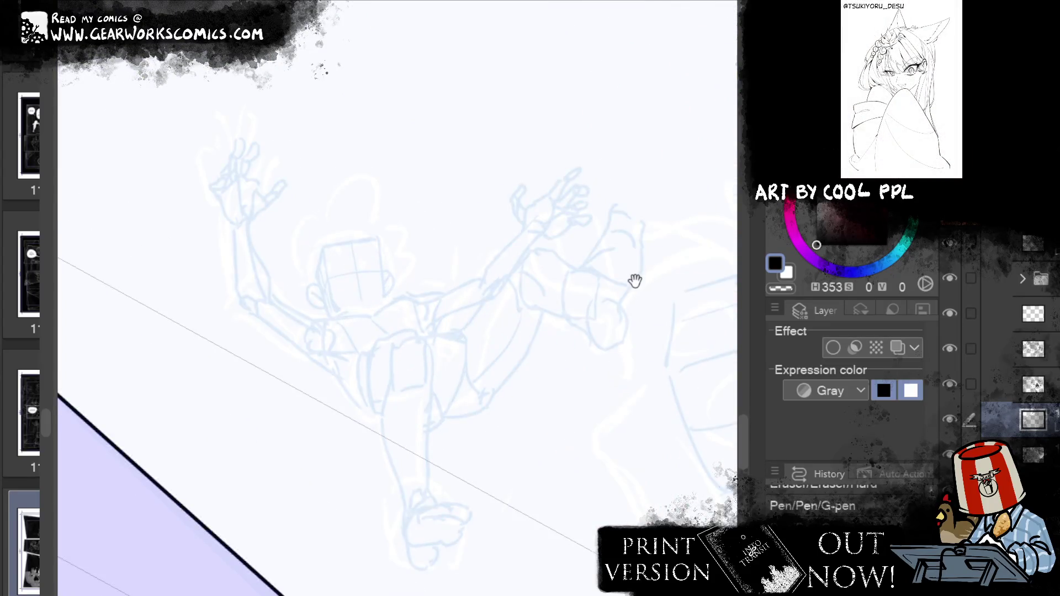
drag(405, 189, 407, 220)
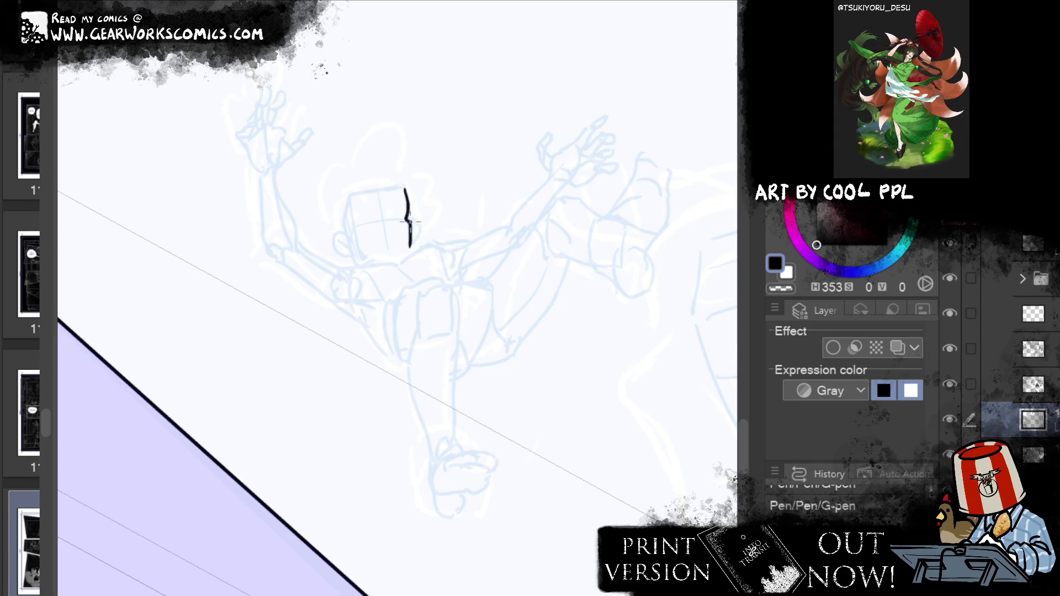
mouse_move(410, 223)
mouse_down()
mouse_move(422, 244)
mouse_move(412, 247)
mouse_up()
drag(342, 243, 363, 266)
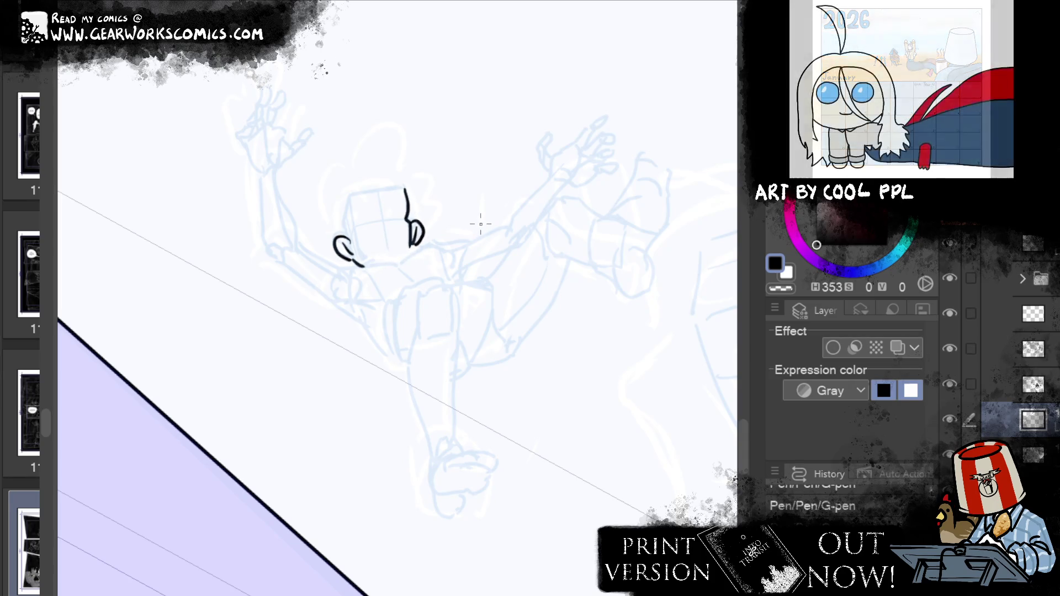
mouse_move(412, 241)
mouse_down()
mouse_move(442, 222)
mouse_move(434, 249)
mouse_move(445, 246)
mouse_up()
Redo the ear line as a hooked stroke and add diagonal strokes through the curved shape
key(ctrl+z)
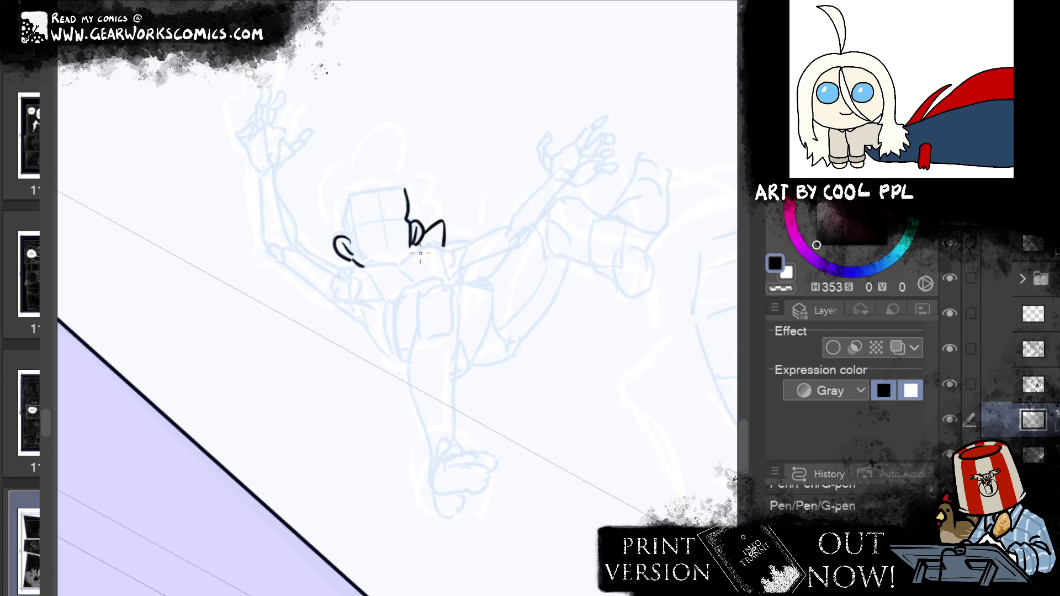
mouse_move(385, 260)
mouse_down()
mouse_move(347, 258)
mouse_move(394, 261)
mouse_up()
key(ctrl+z)
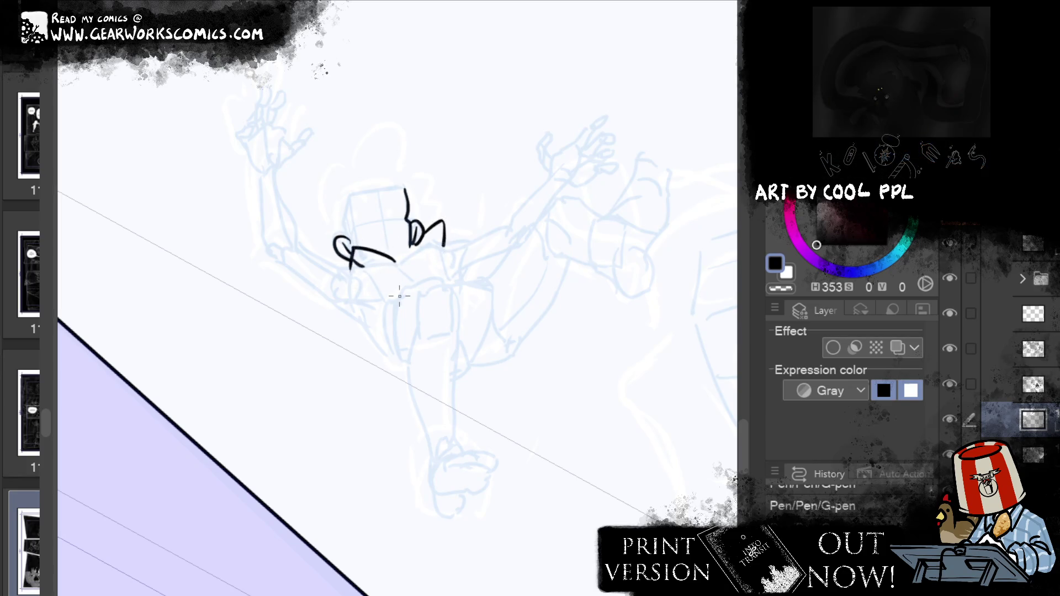
key(ctrl+z)
mouse_move(351, 270)
mouse_down()
mouse_move(395, 261)
mouse_move(440, 227)
mouse_up()
key(ctrl+z)
drag(412, 260, 441, 220)
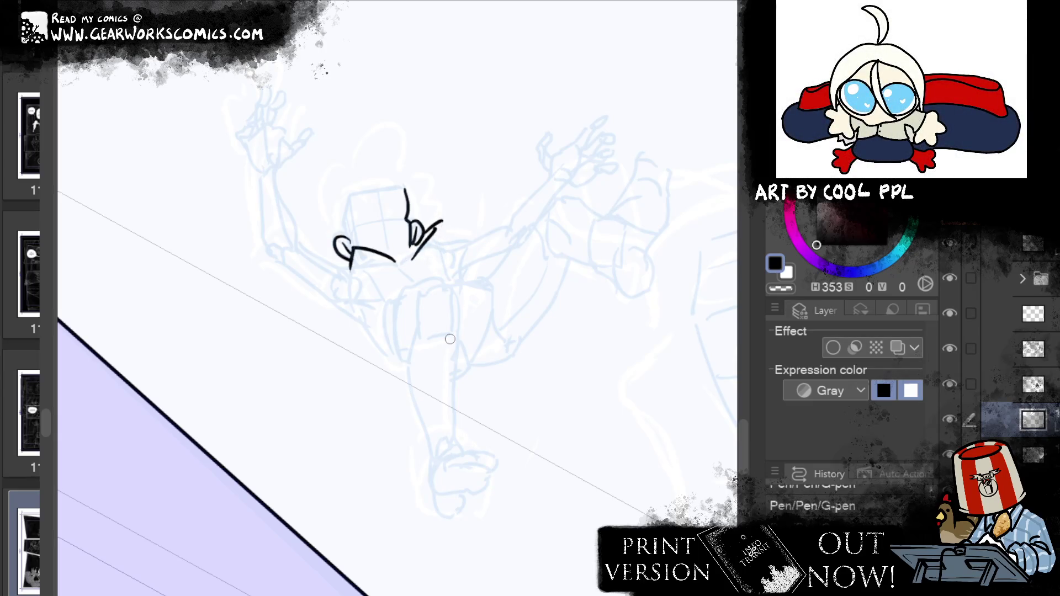
drag(429, 244, 442, 221)
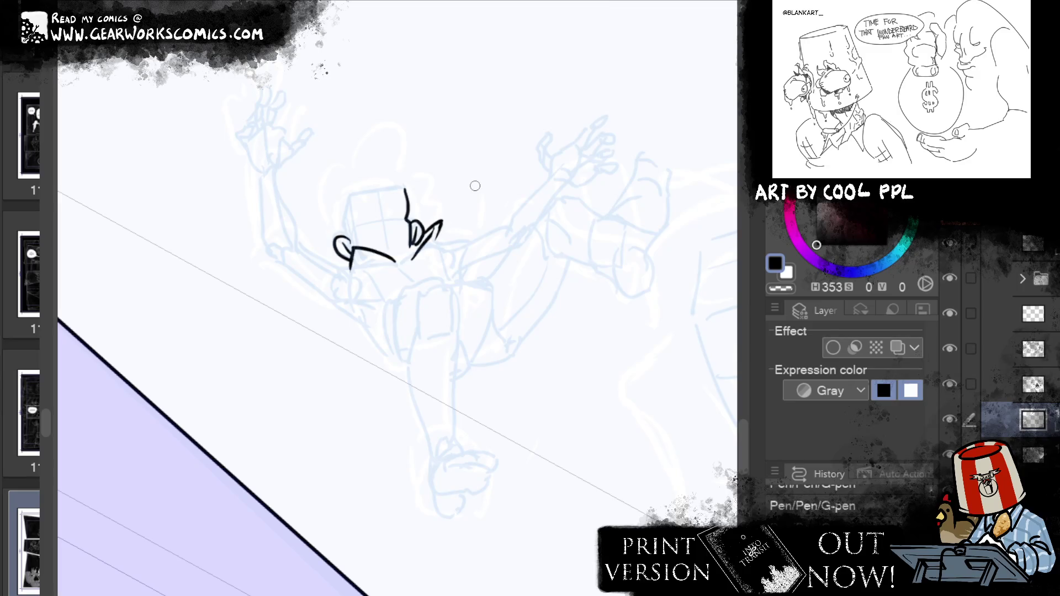
Ink and trim the mouth line, then add a short curve under the head
mouse_move(395, 260)
mouse_down()
mouse_move(421, 259)
mouse_move(438, 278)
mouse_up()
key(e)
key(e)
mouse_move(435, 262)
mouse_down()
mouse_move(438, 283)
mouse_move(447, 277)
mouse_up()
key(p)
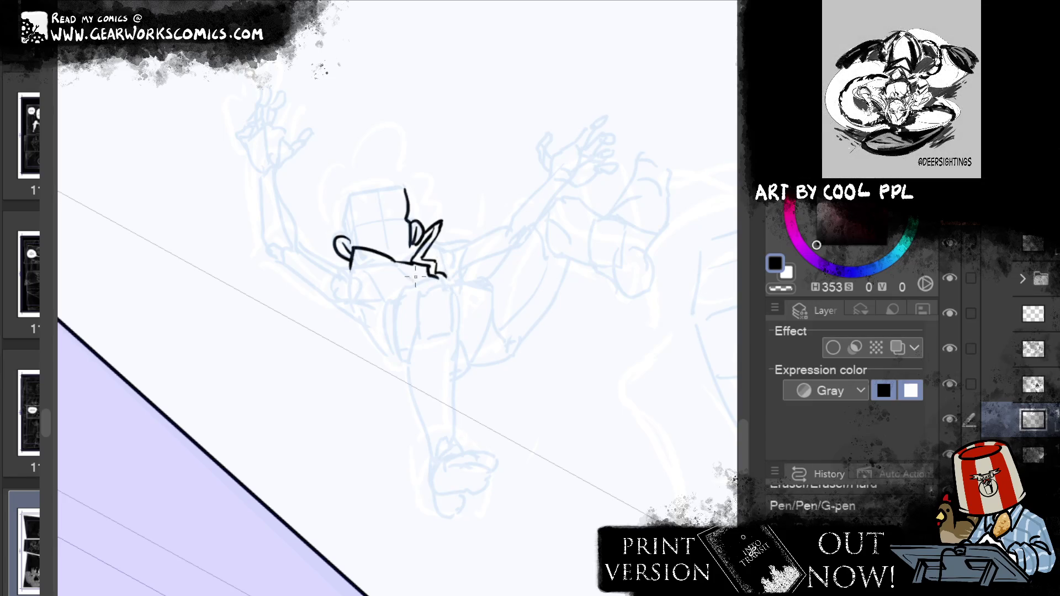
drag(399, 281, 442, 270)
key(ctrl+z)
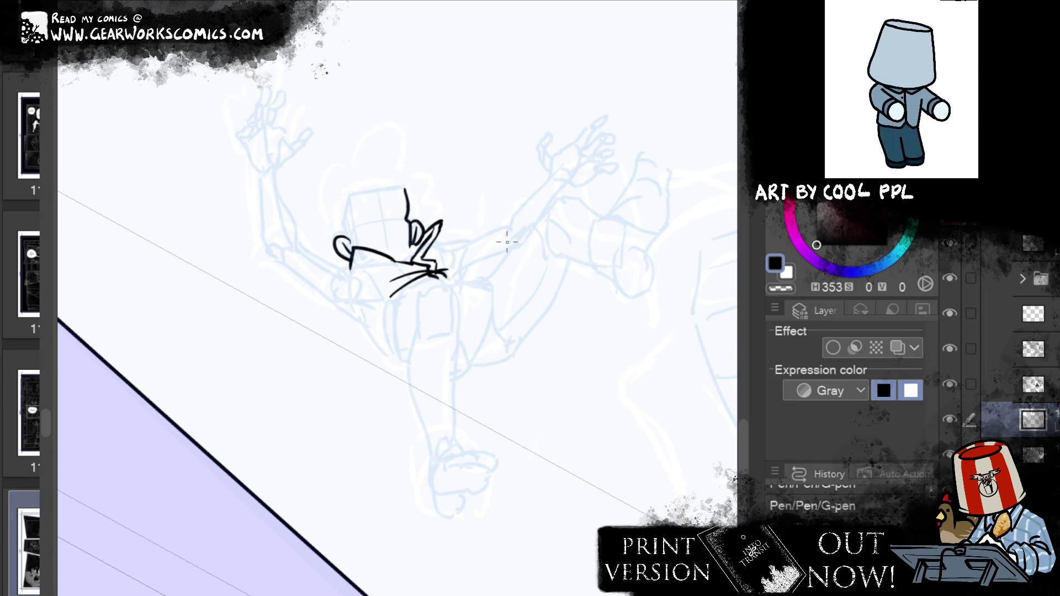
drag(515, 259, 575, 239)
drag(440, 265, 427, 292)
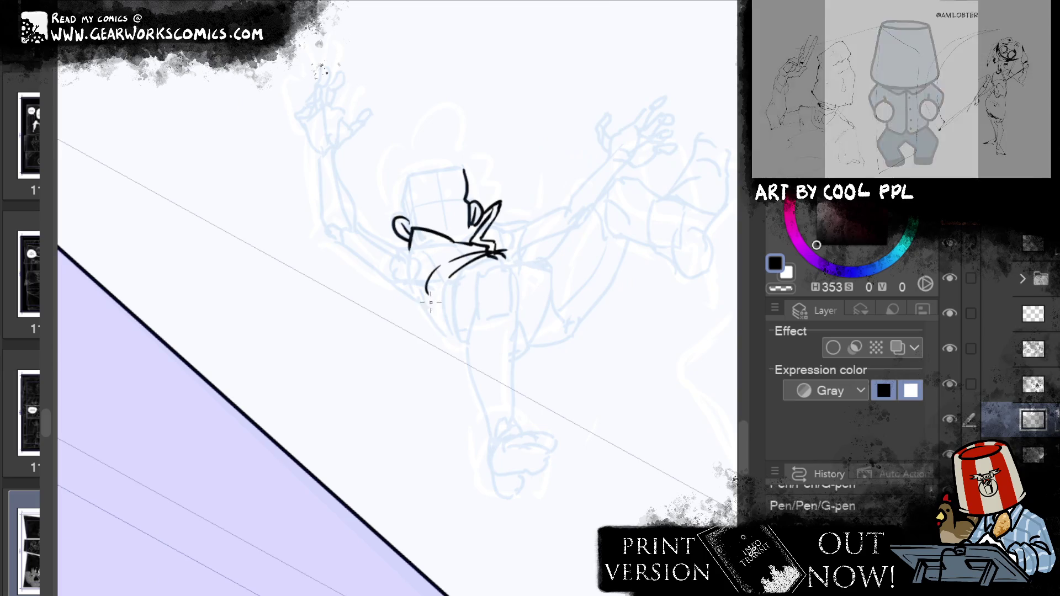
Close the bottom of the head with a short line and a small stroke beside it
key(ctrl+z)
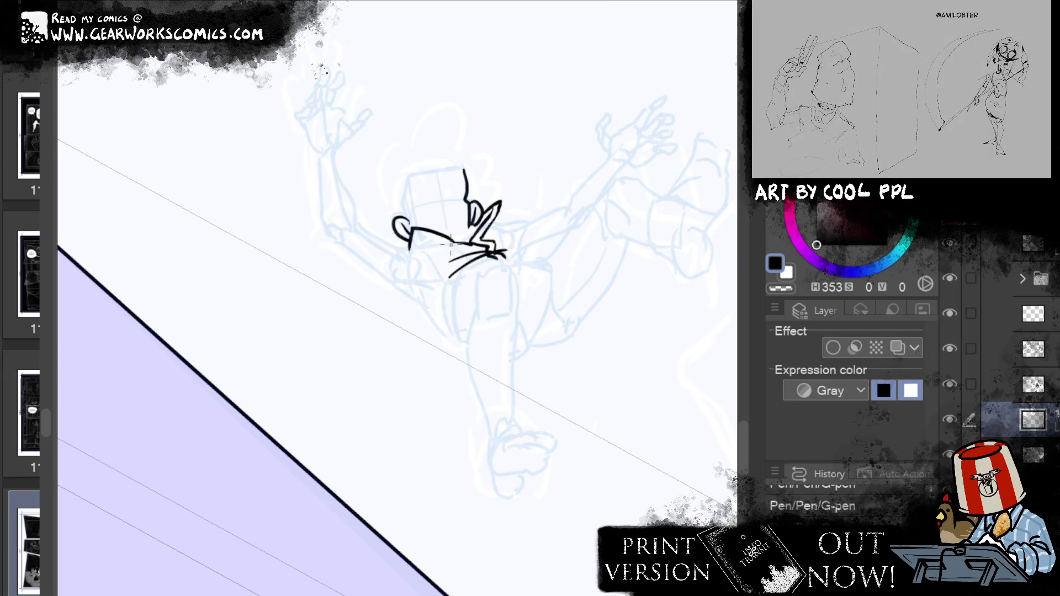
drag(409, 251, 449, 247)
drag(488, 229, 514, 225)
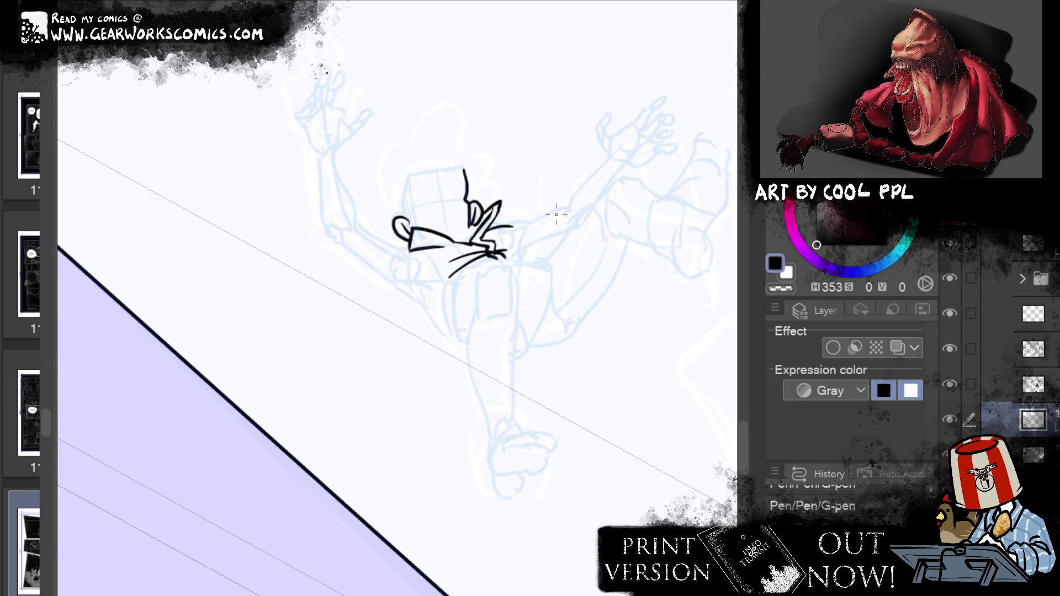
key(ctrl+z)
drag(489, 220, 493, 236)
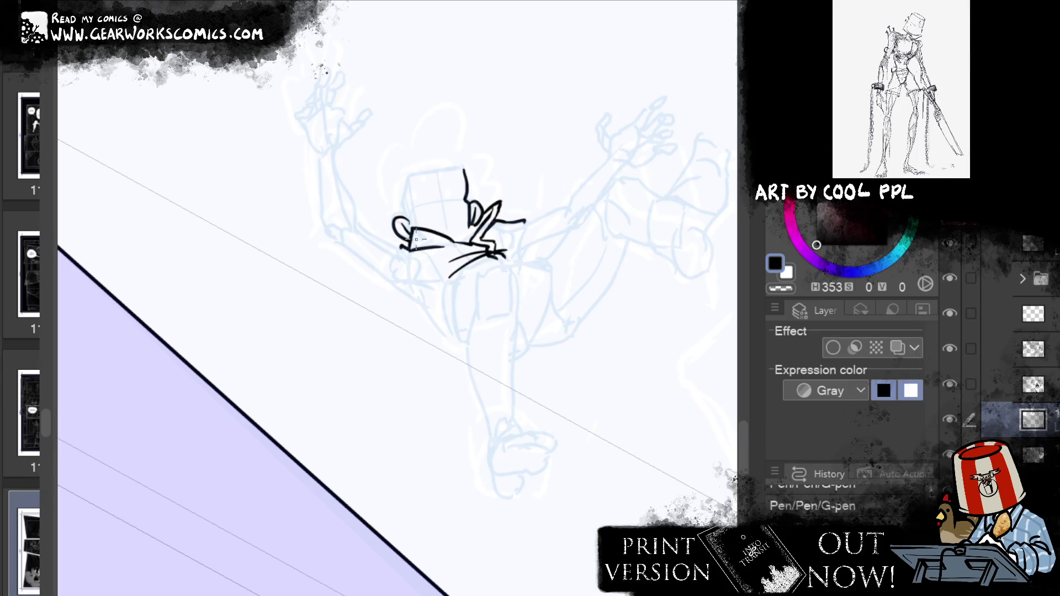
Ink the arm's upper and lower outlines toward the raised hand and the line under the whiskers
mouse_move(513, 241)
mouse_down()
mouse_move(583, 182)
mouse_move(617, 176)
mouse_up()
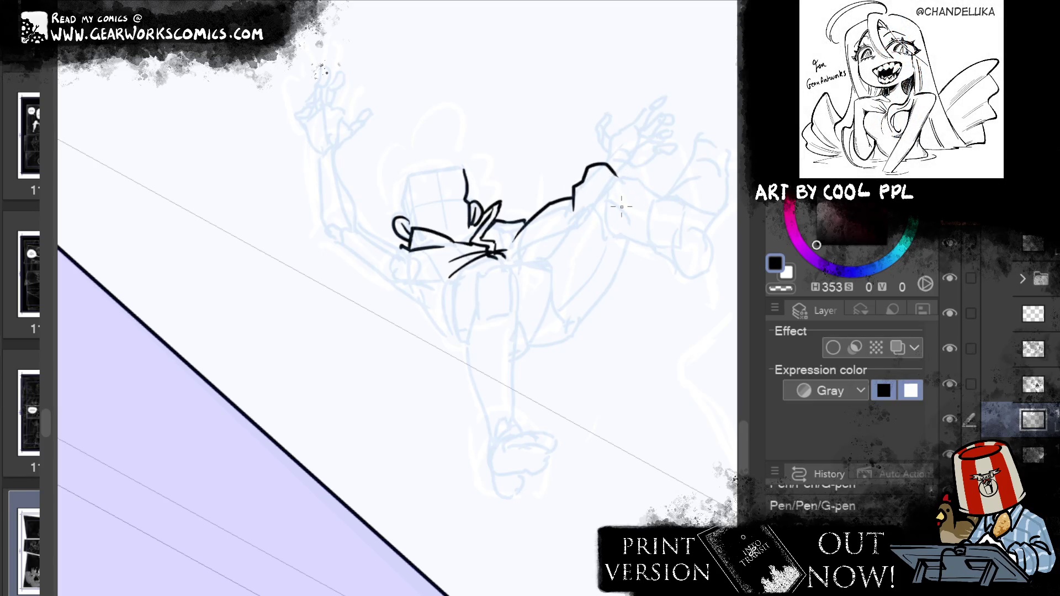
drag(523, 260, 561, 227)
key(ctrl+z)
mouse_move(525, 259)
mouse_down()
mouse_move(555, 227)
mouse_move(529, 255)
mouse_move(579, 233)
mouse_up()
key(ctrl+z)
key(ctrl+z)
key(ctrl+z)
drag(527, 260, 602, 212)
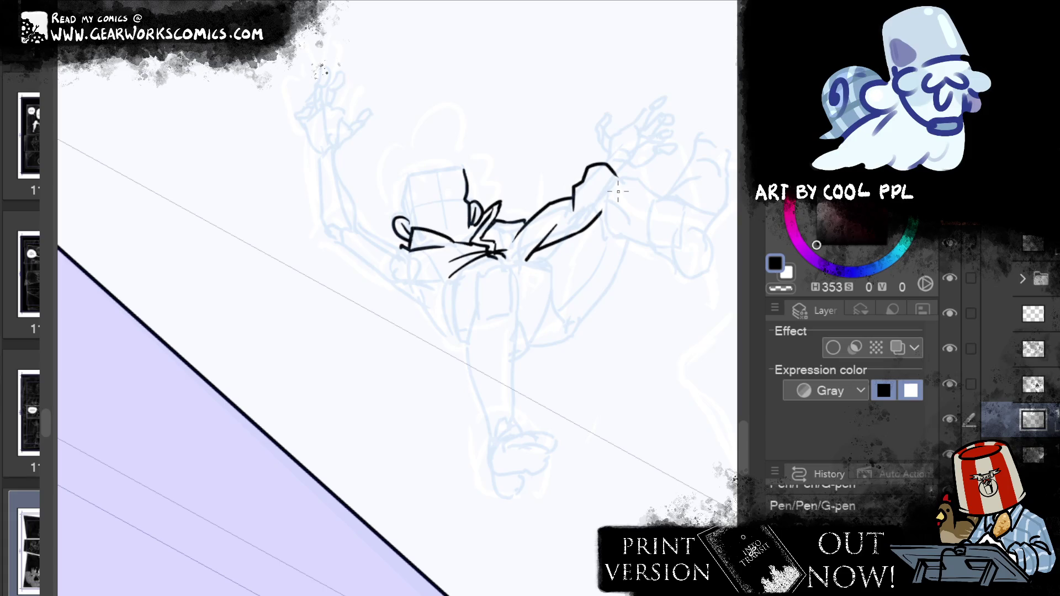
drag(489, 260, 544, 265)
drag(585, 312, 391, 367)
Ink the sleeve's left and right outlines down to the cuff, redrawing overlong strokes
mouse_move(269, 338)
mouse_down()
mouse_move(346, 323)
mouse_move(257, 393)
mouse_up()
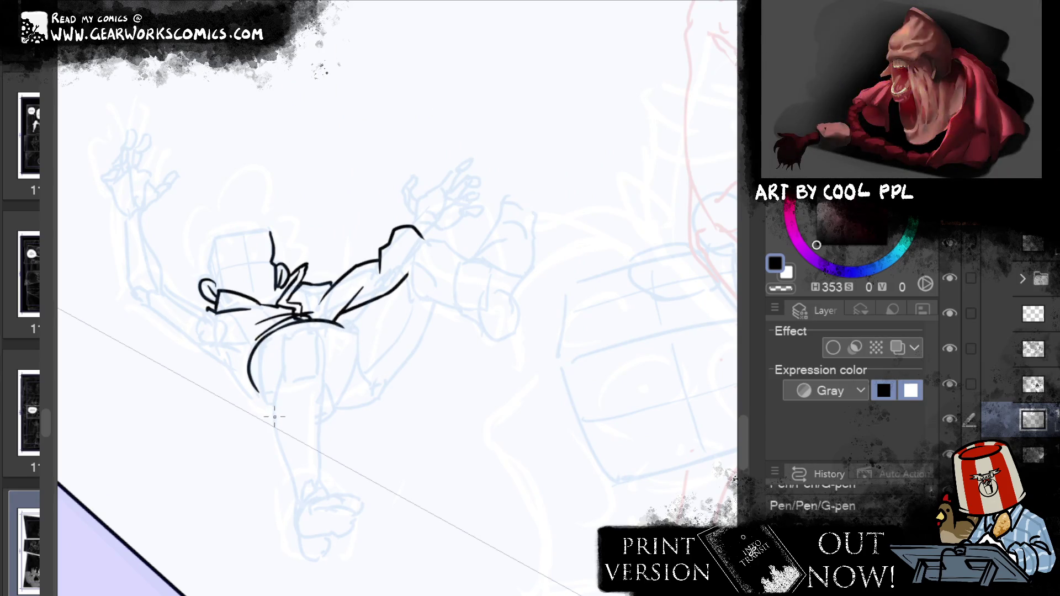
drag(280, 328, 261, 410)
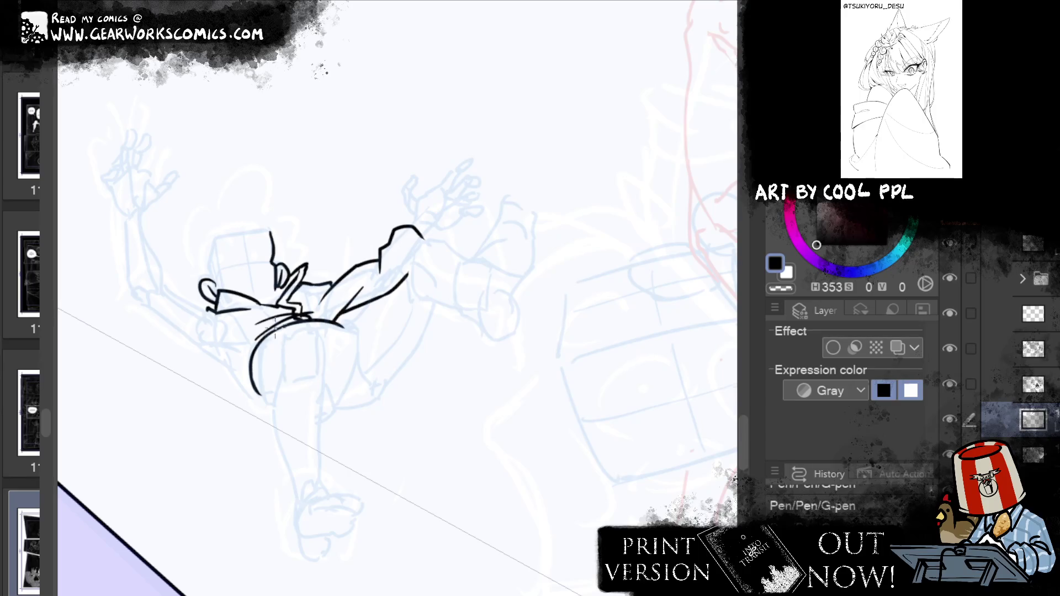
mouse_move(290, 468)
mouse_down()
mouse_move(256, 420)
mouse_move(286, 333)
mouse_up()
key(ctrl+z)
drag(257, 418, 284, 340)
key(ctrl+z)
mouse_move(257, 419)
mouse_down()
mouse_move(285, 338)
mouse_move(263, 372)
mouse_up()
drag(344, 329, 330, 448)
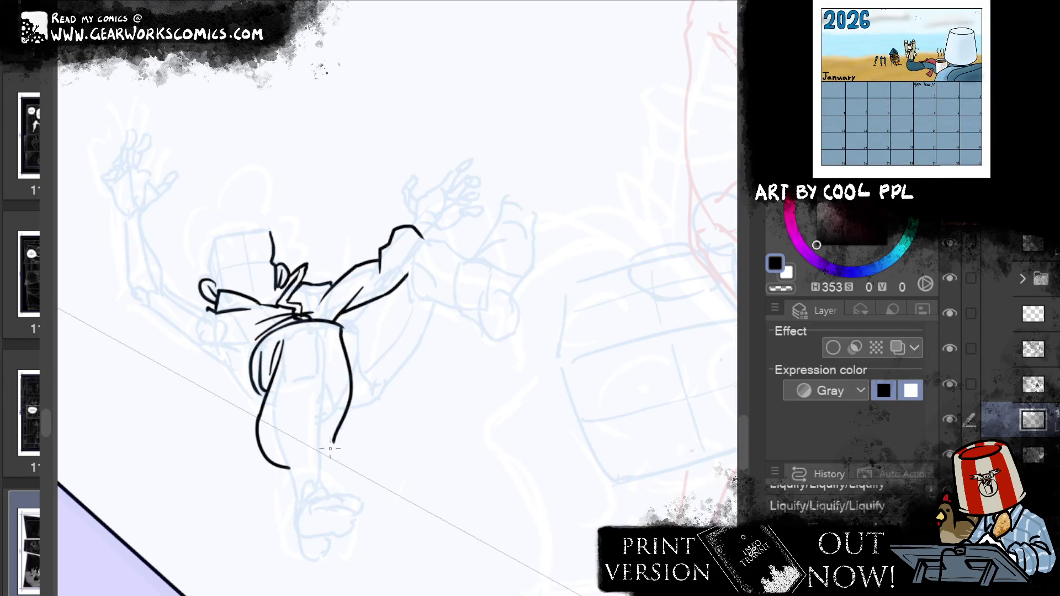
key(ctrl+z)
mouse_move(335, 325)
mouse_down()
mouse_move(334, 413)
mouse_move(312, 468)
mouse_move(326, 441)
mouse_move(293, 421)
mouse_move(323, 438)
mouse_move(320, 448)
mouse_up()
key(ctrl+z)
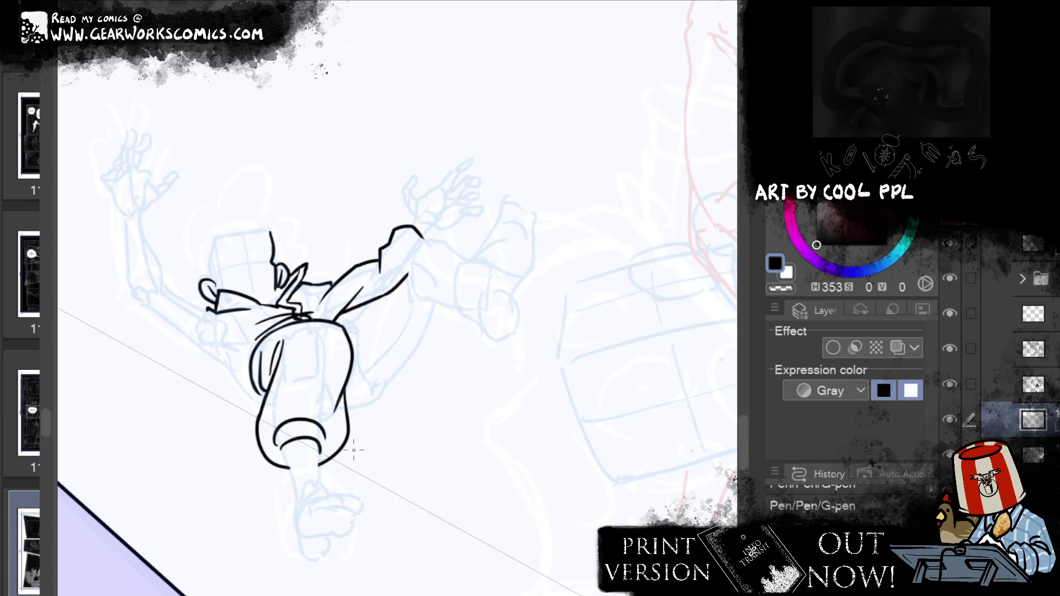
Touch up the cuff's left end, erase stray sleeve lines and add fold lines inside the sleeve
click(280, 453)
drag(266, 428, 280, 442)
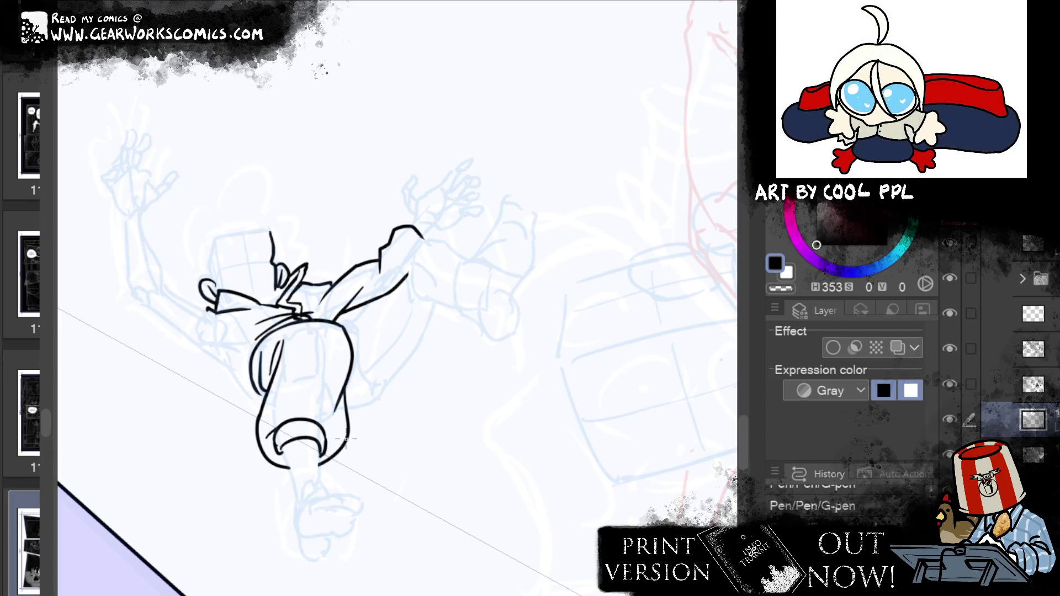
key(e)
drag(303, 418, 332, 408)
key(p)
drag(278, 447, 312, 393)
key(e)
drag(276, 427, 312, 393)
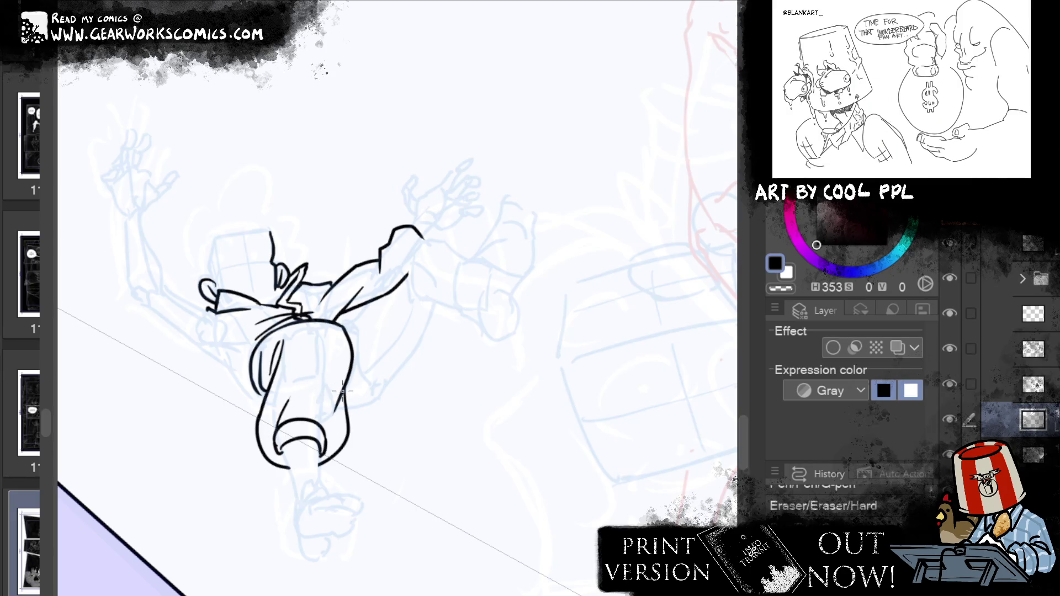
key(p)
drag(345, 334, 335, 373)
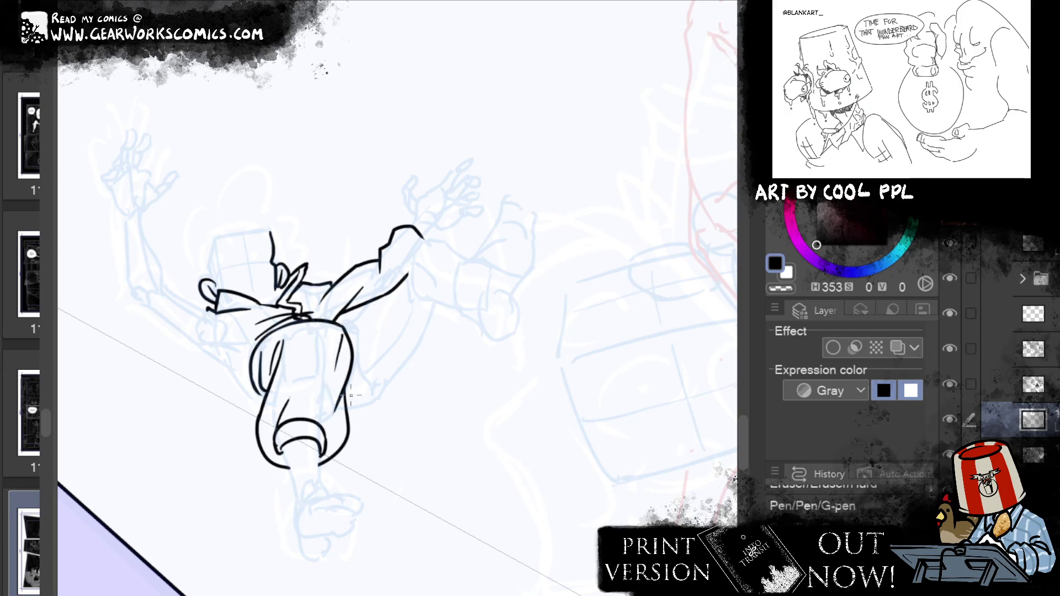
drag(291, 334, 288, 354)
mouse_move(518, 308)
mouse_down()
mouse_move(553, 206)
mouse_move(509, 263)
mouse_move(504, 310)
mouse_move(513, 270)
mouse_move(523, 274)
mouse_move(497, 315)
mouse_up()
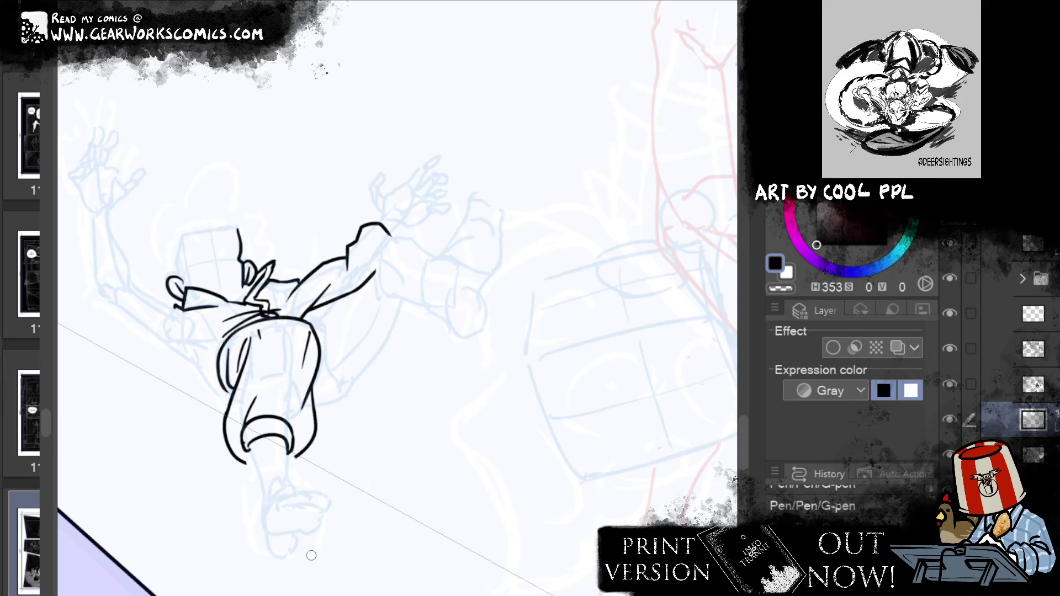
Ink the cuff's lower edge and try shifting the cuff lines down, then undo the move
mouse_move(306, 422)
mouse_down()
mouse_move(301, 450)
mouse_move(267, 467)
mouse_move(239, 419)
mouse_up()
click(348, 508)
drag(296, 453, 297, 467)
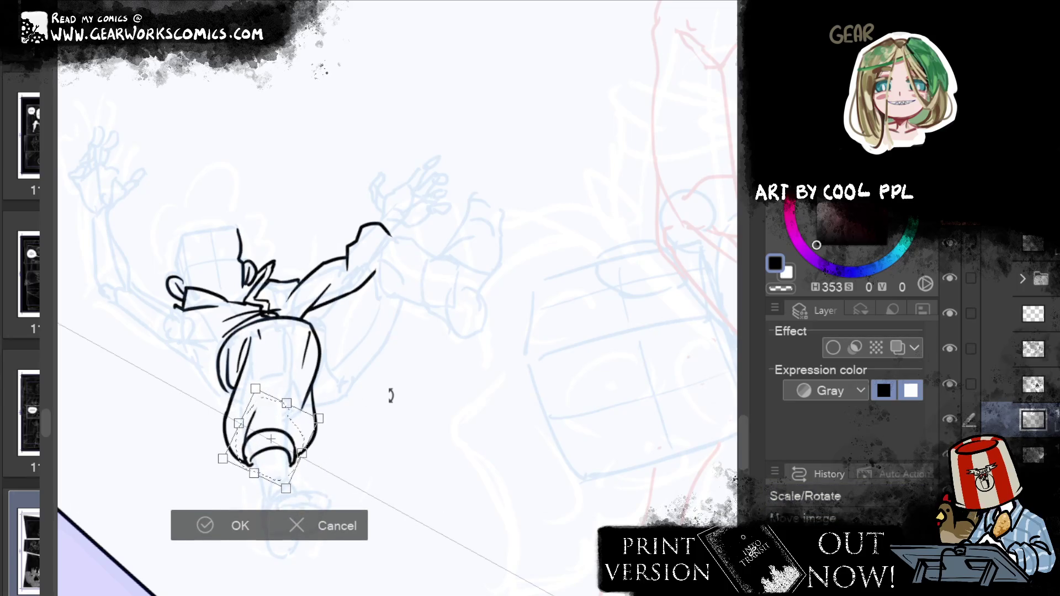
key(Return)
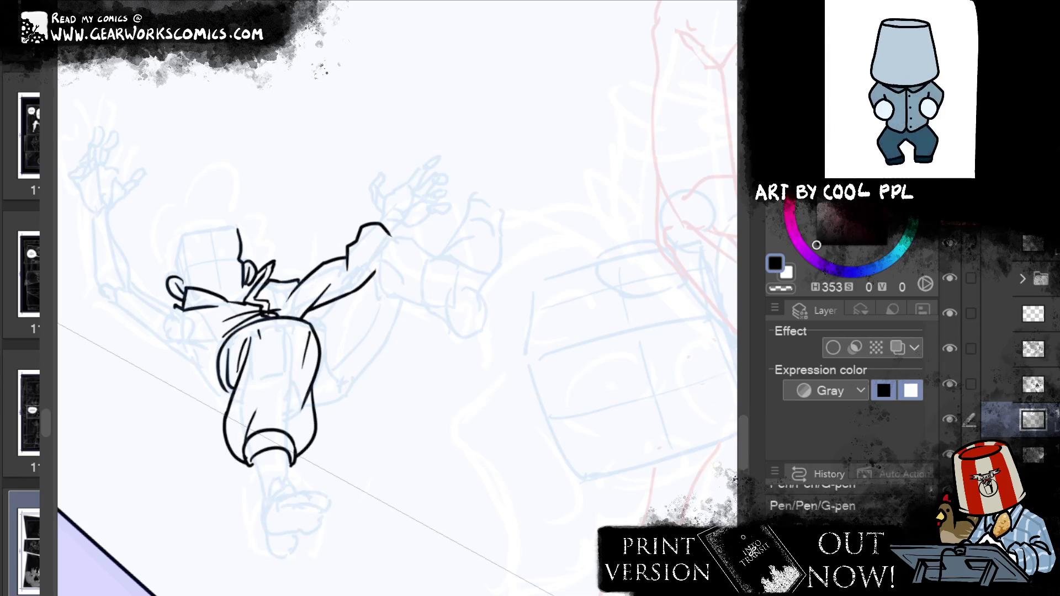
key(ctrl+z)
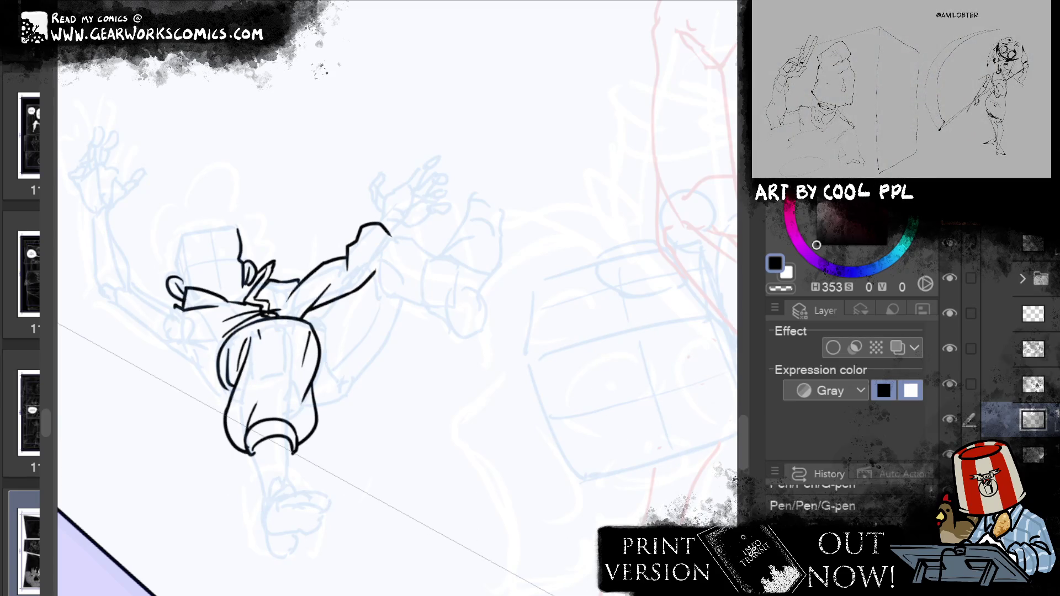
Erase stray ink near the cuff and ink a line running down from it toward the foot
drag(547, 314, 586, 243)
key(e)
click(319, 449)
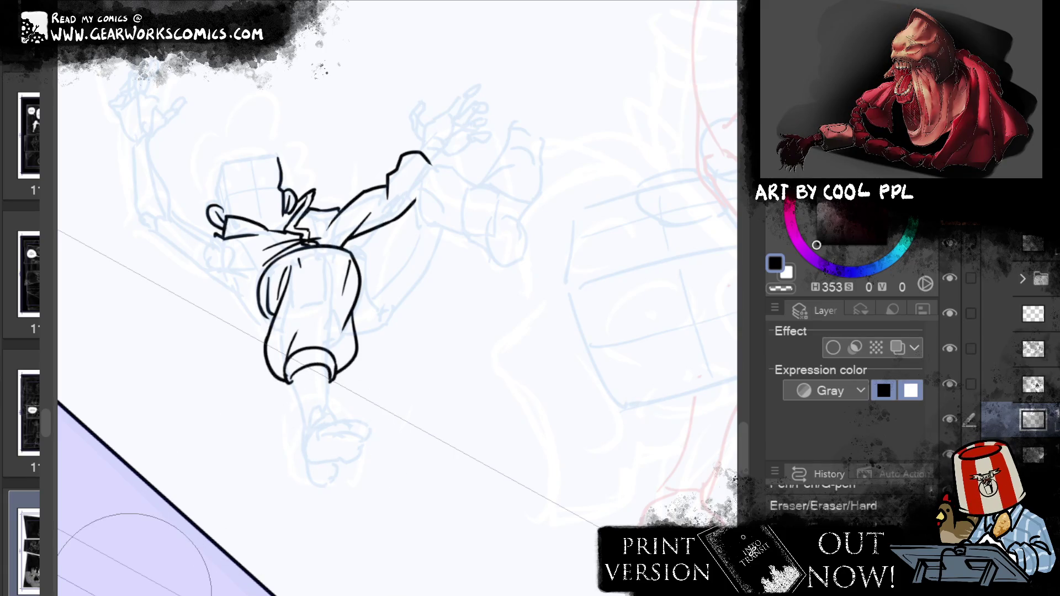
click(302, 384)
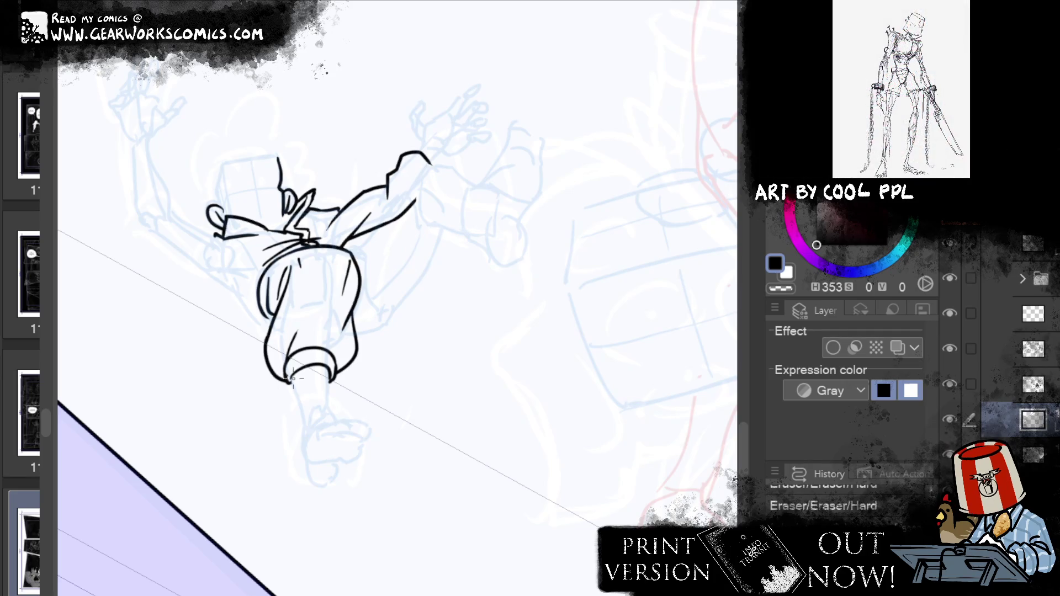
mouse_move(294, 378)
mouse_down()
mouse_move(330, 380)
mouse_move(334, 468)
mouse_up()
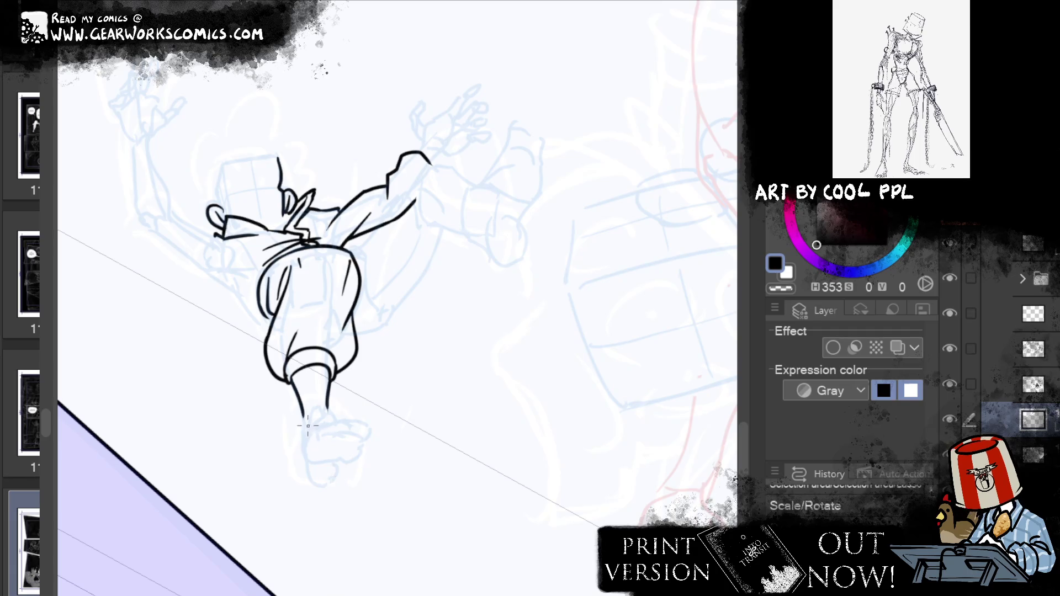
key(ctrl+d)
drag(308, 428, 365, 421)
key(ctrl+z)
mouse_move(309, 439)
mouse_down()
mouse_move(307, 414)
mouse_move(369, 397)
mouse_move(329, 407)
mouse_move(370, 415)
mouse_move(367, 424)
mouse_up()
key(ctrl+z)
key(ctrl+z)
key(x)
key(x)
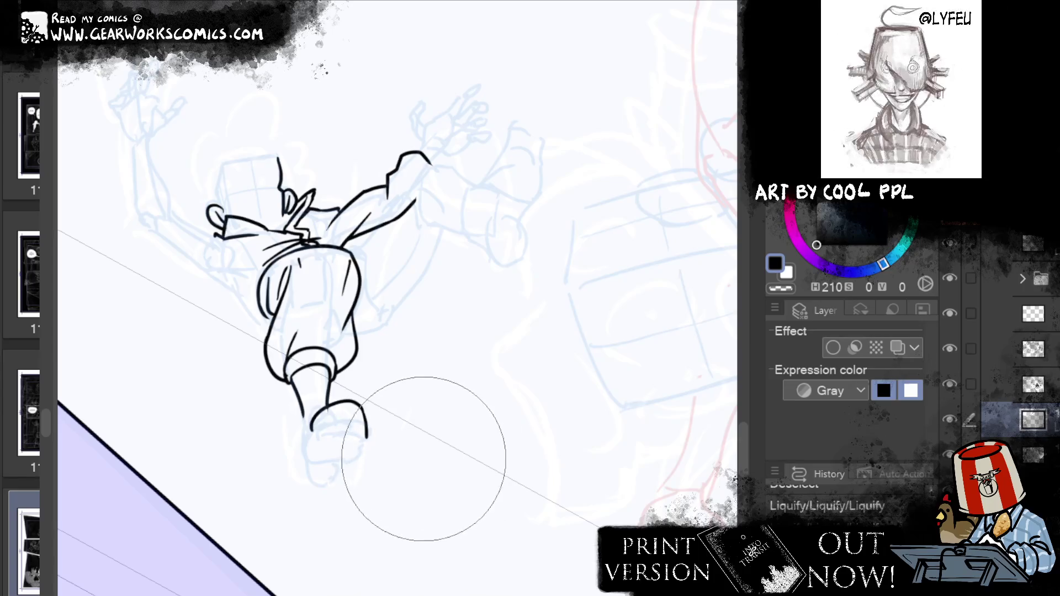
Push the shoe's toe tip further right and redraw it into shape
mouse_move(435, 455)
mouse_down()
mouse_move(453, 467)
mouse_move(380, 464)
mouse_up()
key(e)
drag(364, 417, 369, 437)
key(p)
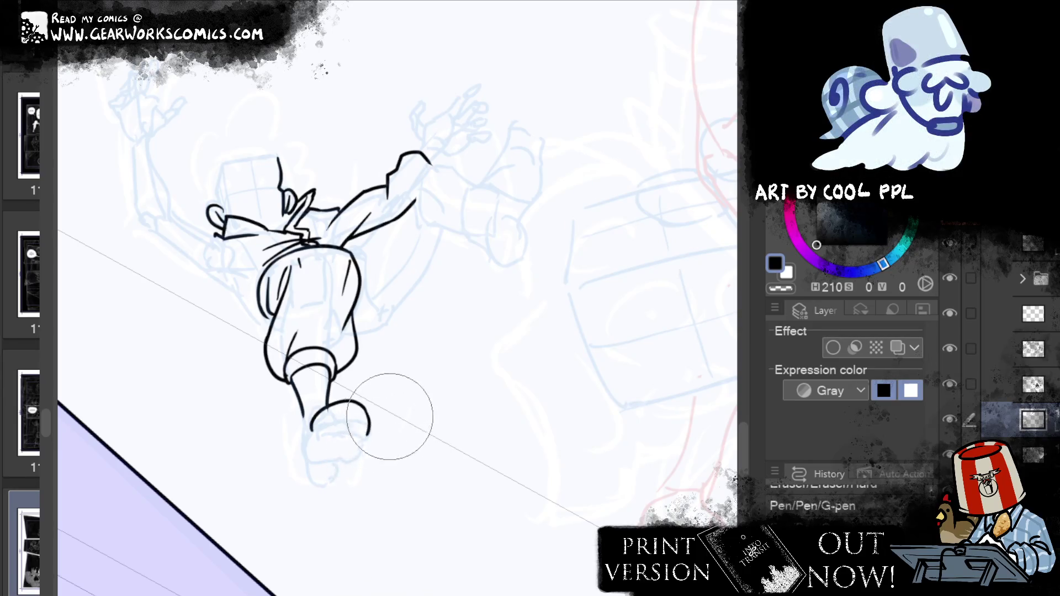
drag(360, 407, 375, 436)
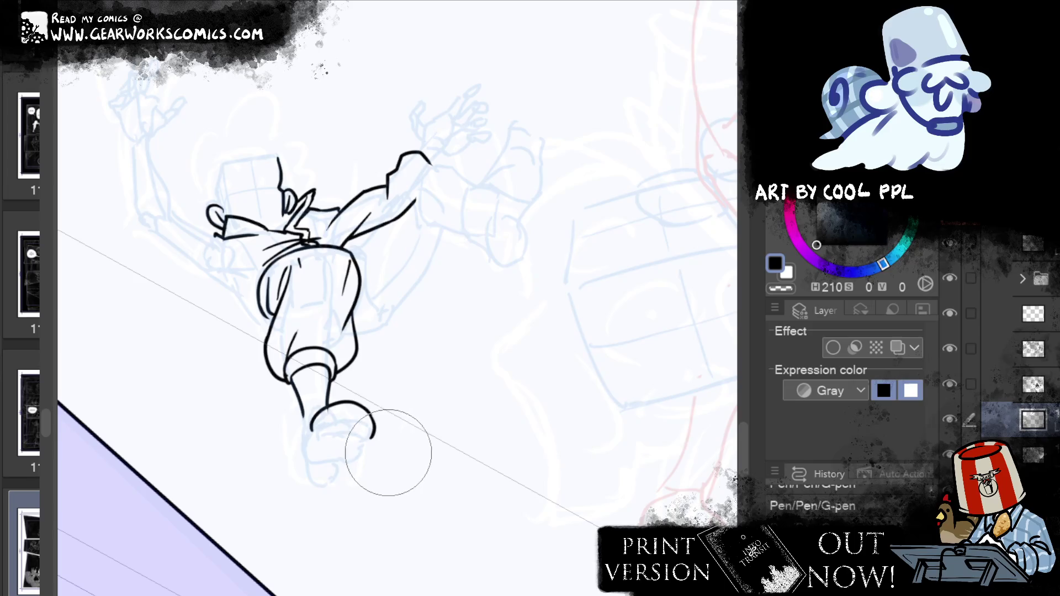
mouse_move(312, 444)
mouse_down()
mouse_move(296, 438)
mouse_move(303, 461)
mouse_up()
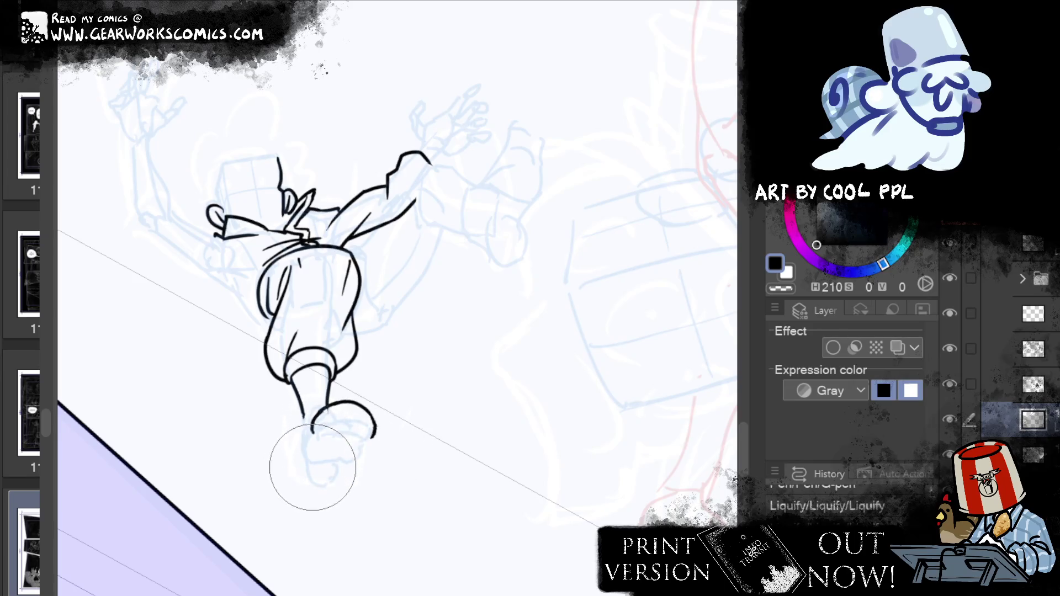
Ink the shoe's left side and top edge and a line down from the shoe
key(p)
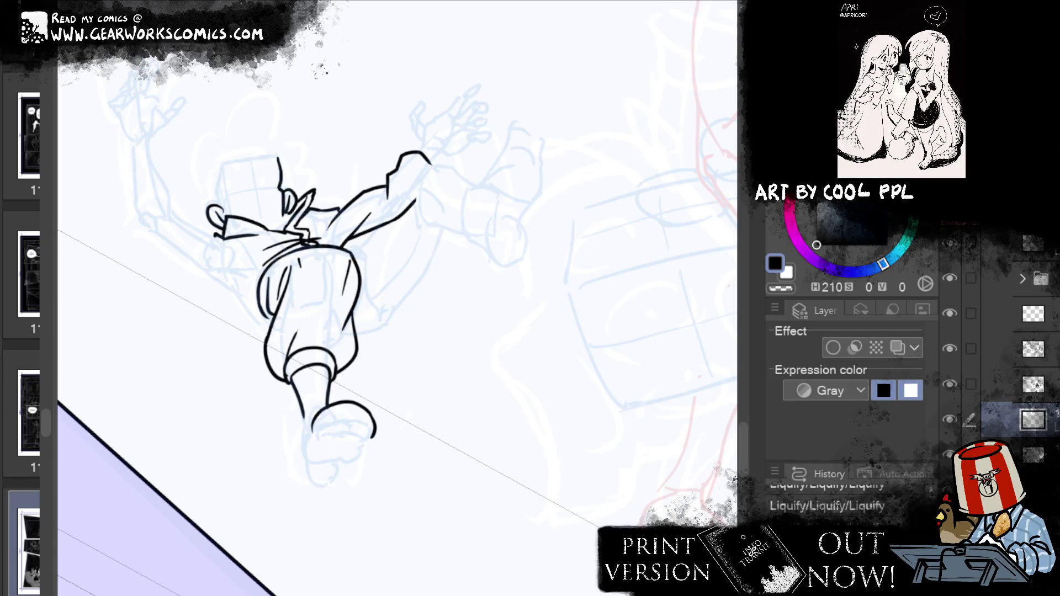
mouse_move(308, 429)
mouse_down()
mouse_move(297, 413)
mouse_move(334, 399)
mouse_up()
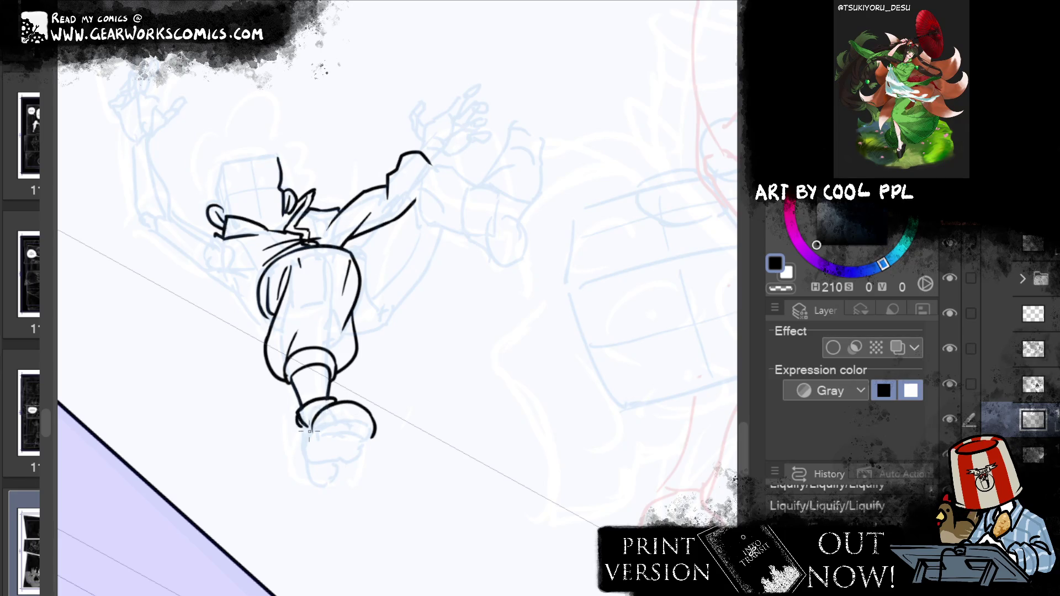
mouse_move(312, 429)
mouse_down()
mouse_move(304, 433)
mouse_move(312, 430)
mouse_up()
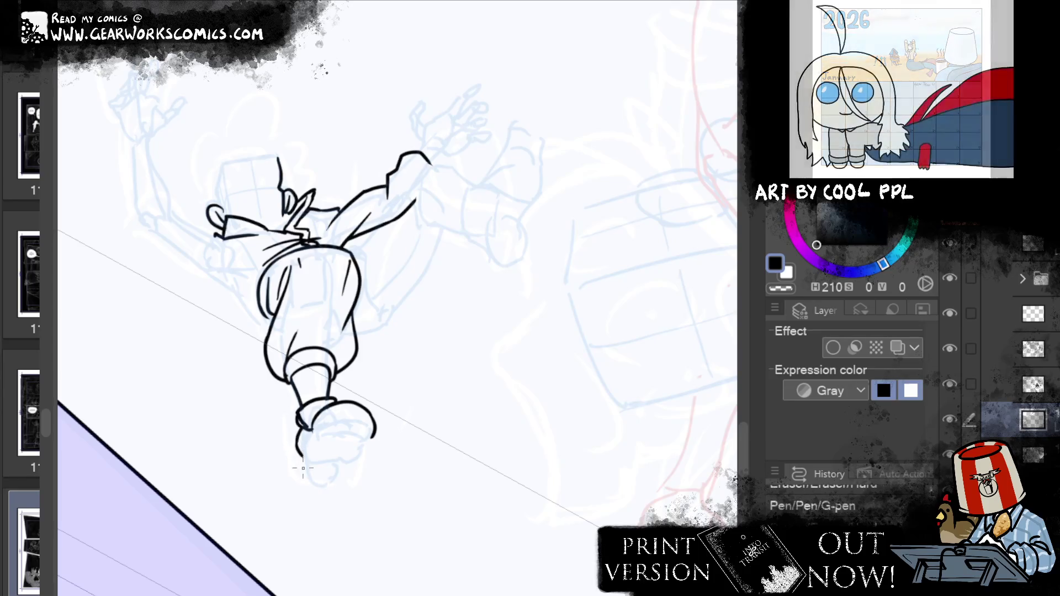
drag(300, 436, 307, 482)
Rework the shoe's left side to a shorter stroke and try a curve closing its bottom
key(ctrl+z)
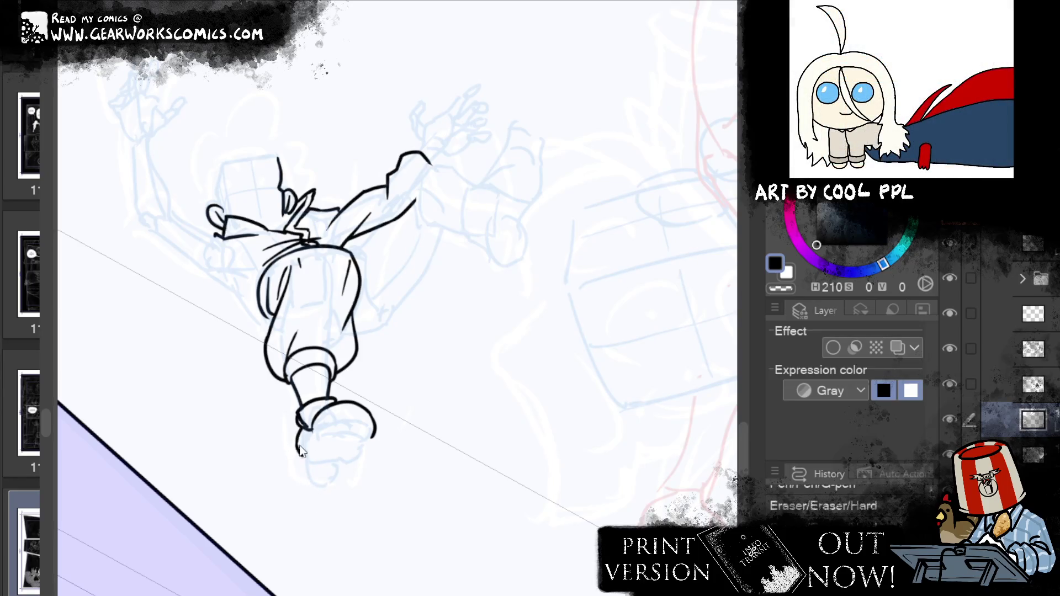
mouse_move(299, 451)
mouse_down()
mouse_move(300, 442)
mouse_move(313, 488)
mouse_up()
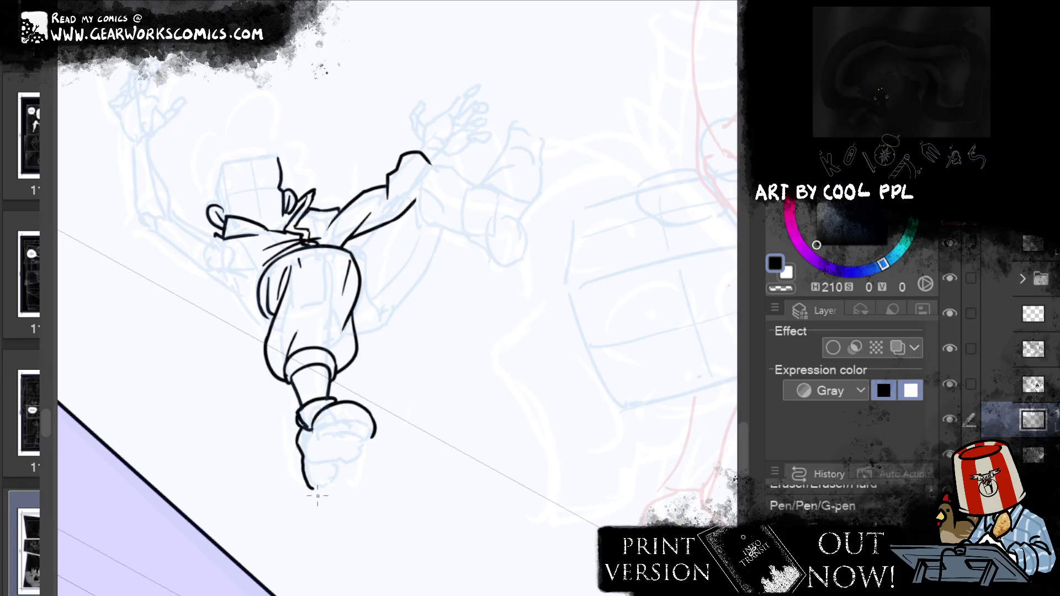
mouse_move(355, 423)
mouse_down()
mouse_move(381, 436)
mouse_move(309, 457)
mouse_move(314, 490)
mouse_up()
key(ctrl+z)
key(ctrl+z)
key(ctrl+z)
key(p)
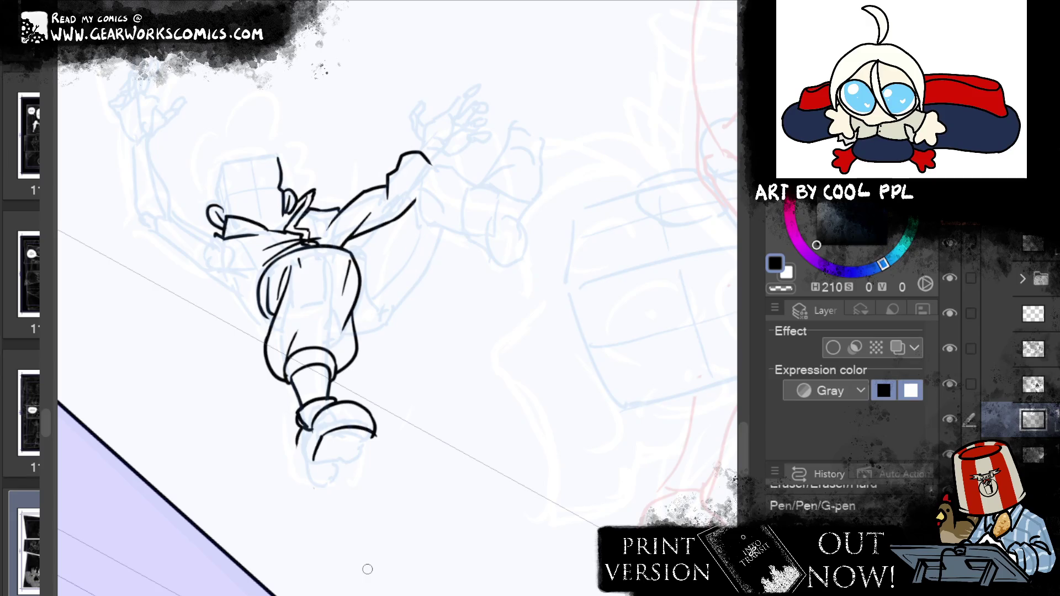
drag(301, 440, 298, 426)
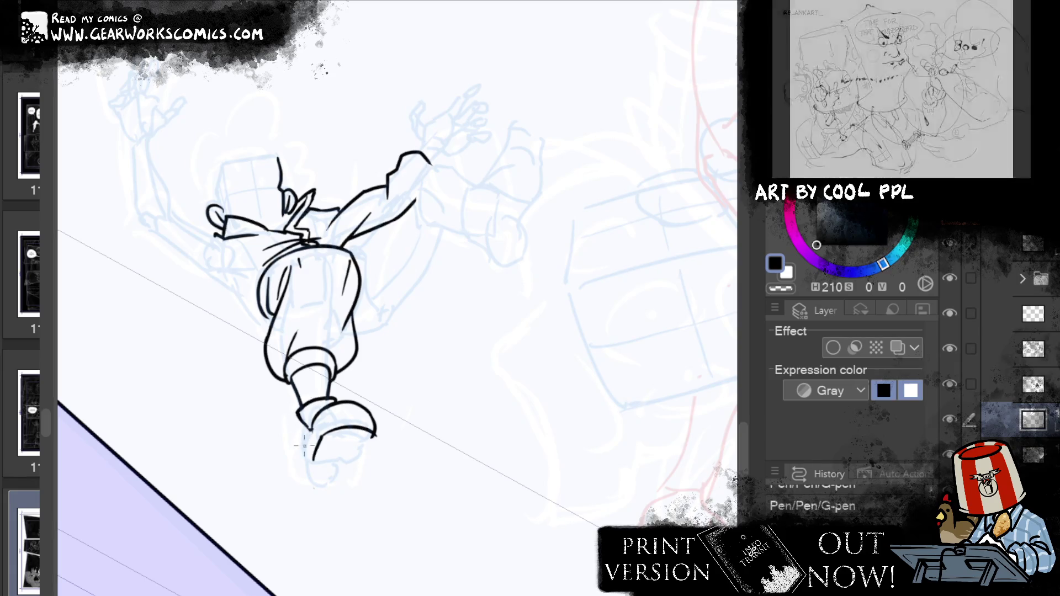
drag(294, 418, 305, 481)
key(ctrl+z)
drag(291, 424, 300, 457)
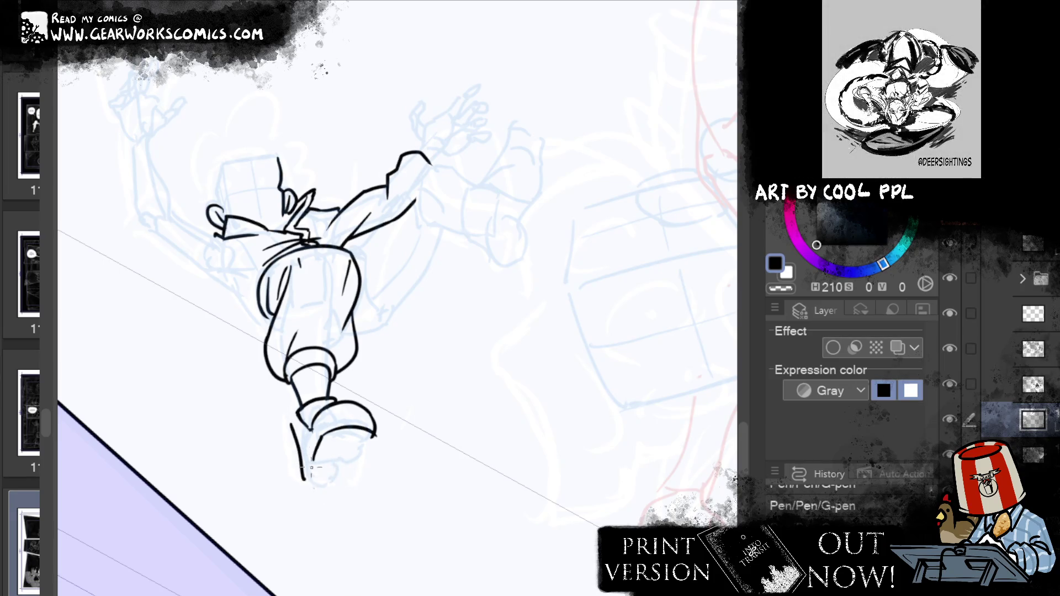
drag(304, 479, 345, 482)
key(ctrl+z)
Trim the foot lines, ink the sole line and redraw the shoe's right edge
key(e)
drag(336, 470, 353, 473)
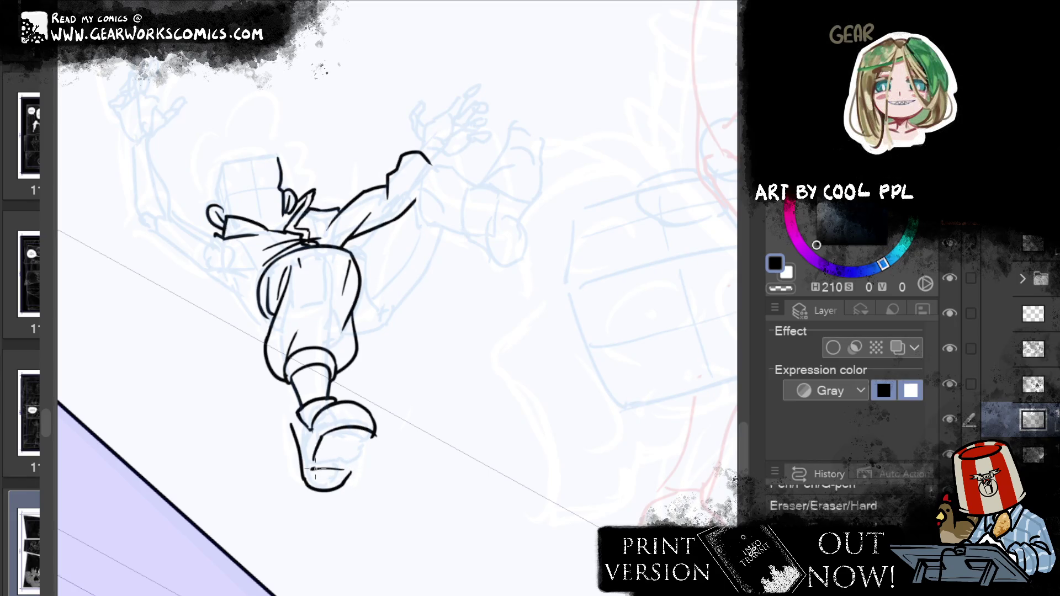
drag(313, 468, 360, 437)
mouse_move(315, 463)
mouse_down()
mouse_move(361, 458)
mouse_move(376, 436)
mouse_up()
key(p)
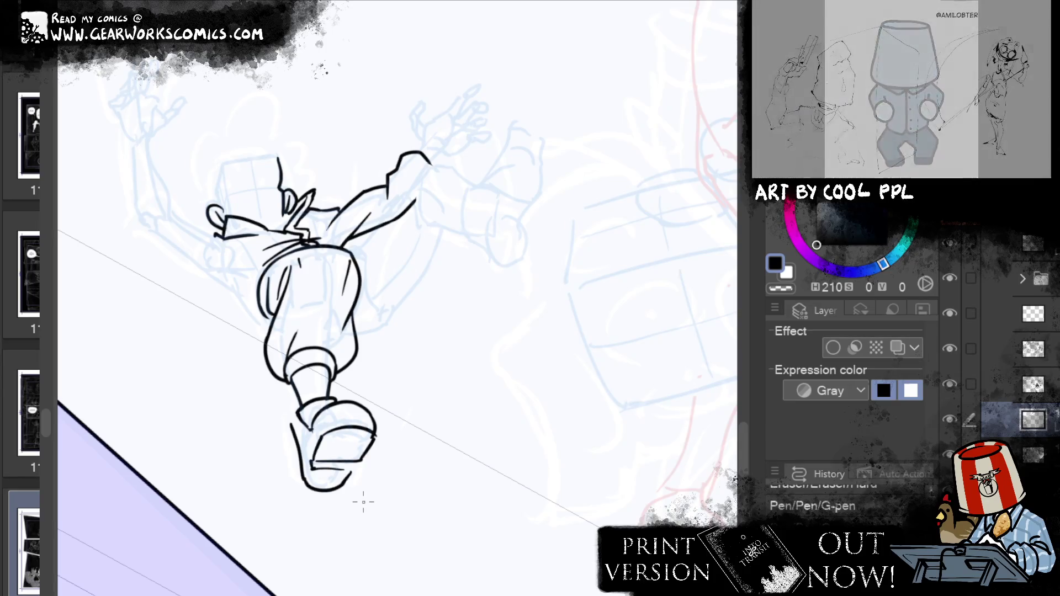
drag(376, 432, 362, 452)
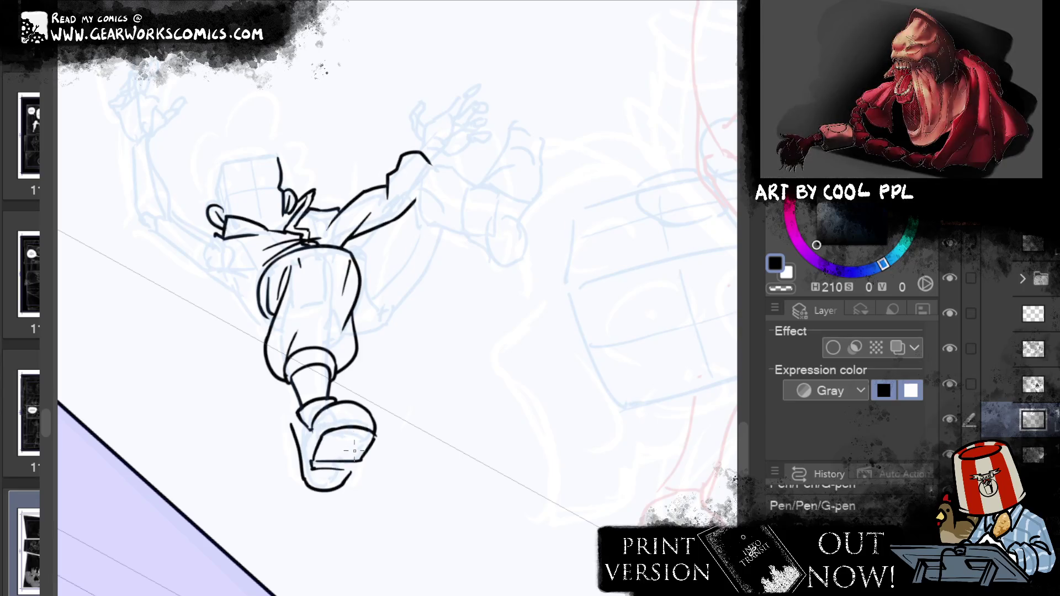
Redraw the inner shoe line lower and close the foot's right outline
key(ctrl+z)
drag(320, 439, 342, 427)
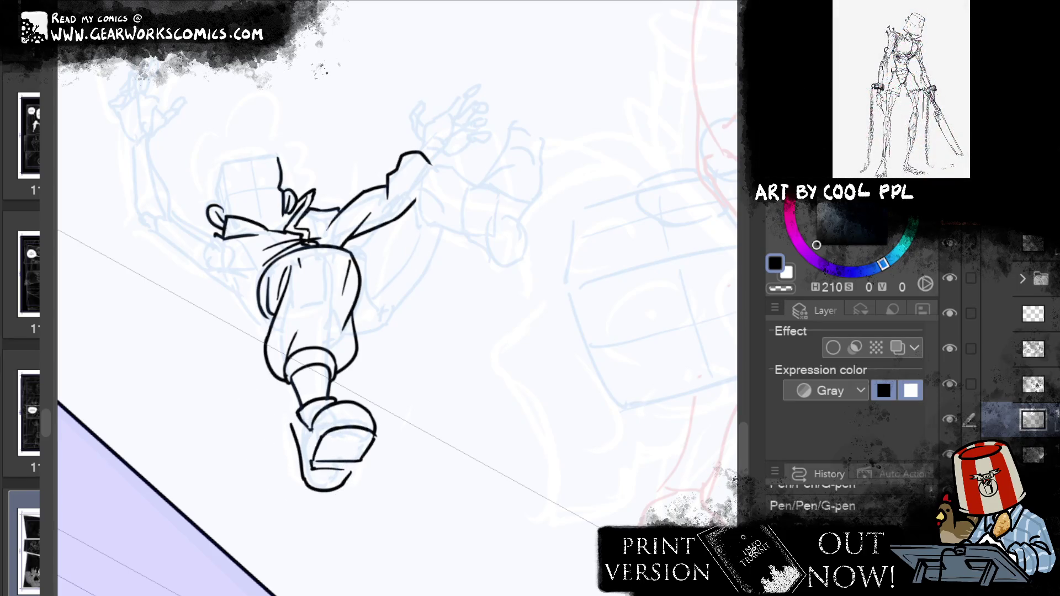
drag(318, 434, 350, 468)
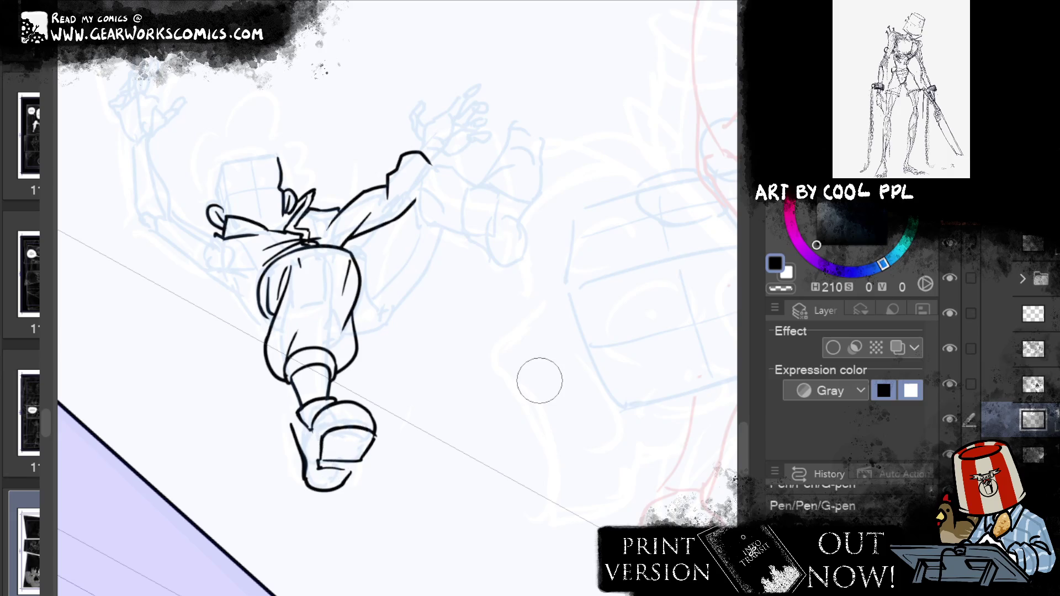
key(ctrl+z)
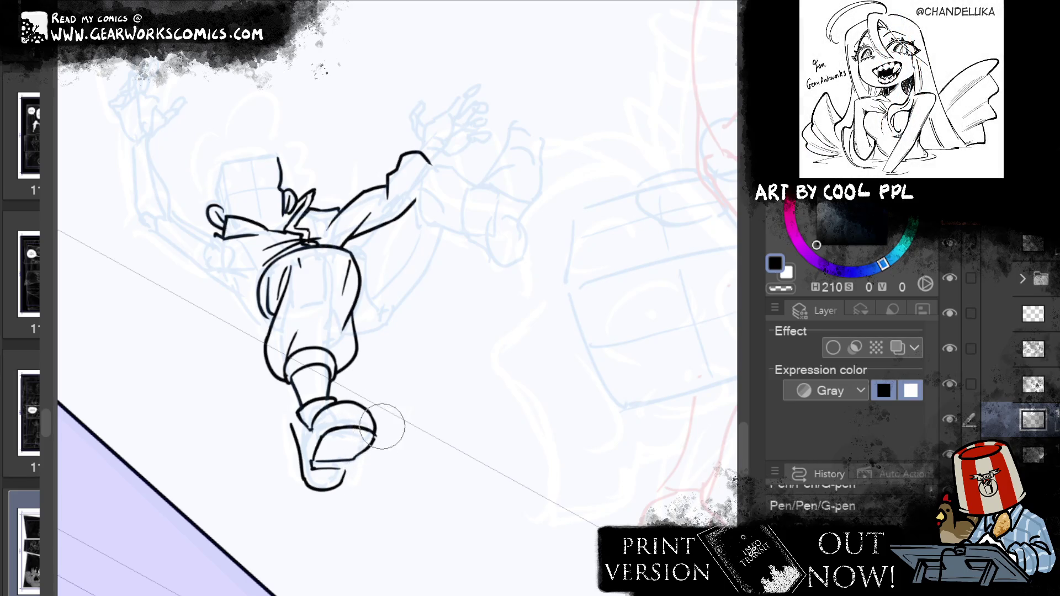
drag(387, 422, 371, 441)
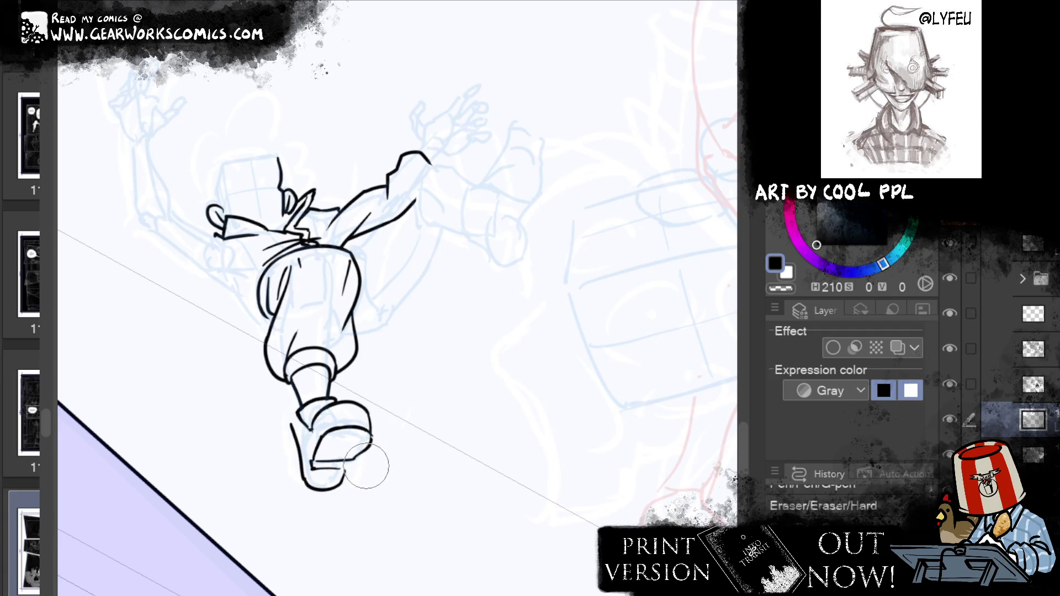
mouse_move(369, 436)
mouse_down()
mouse_move(349, 461)
mouse_move(389, 449)
mouse_move(366, 466)
mouse_up()
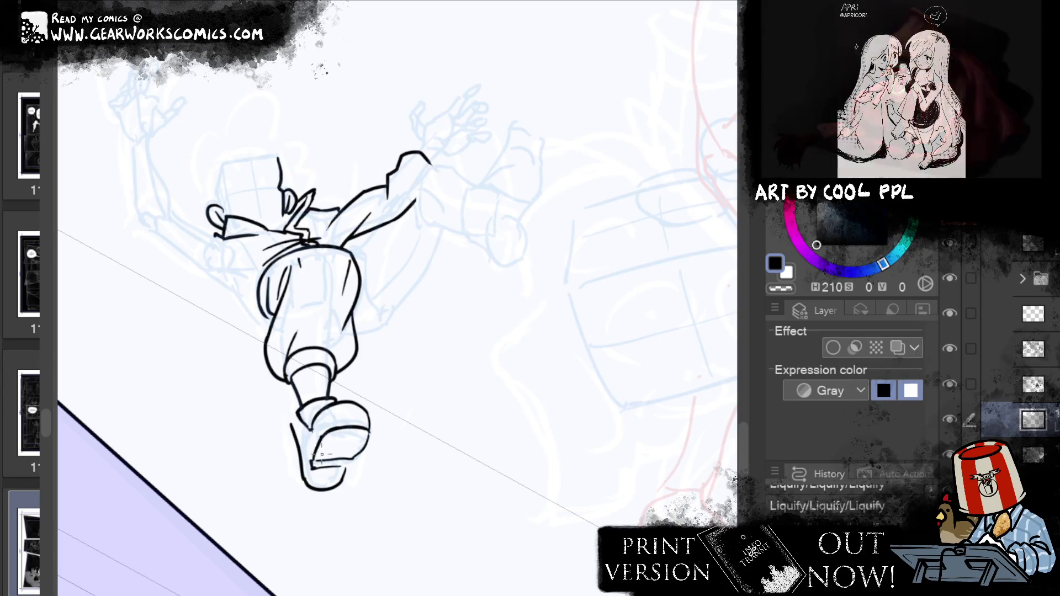
mouse_move(341, 438)
mouse_down()
mouse_move(373, 439)
mouse_move(322, 452)
mouse_up()
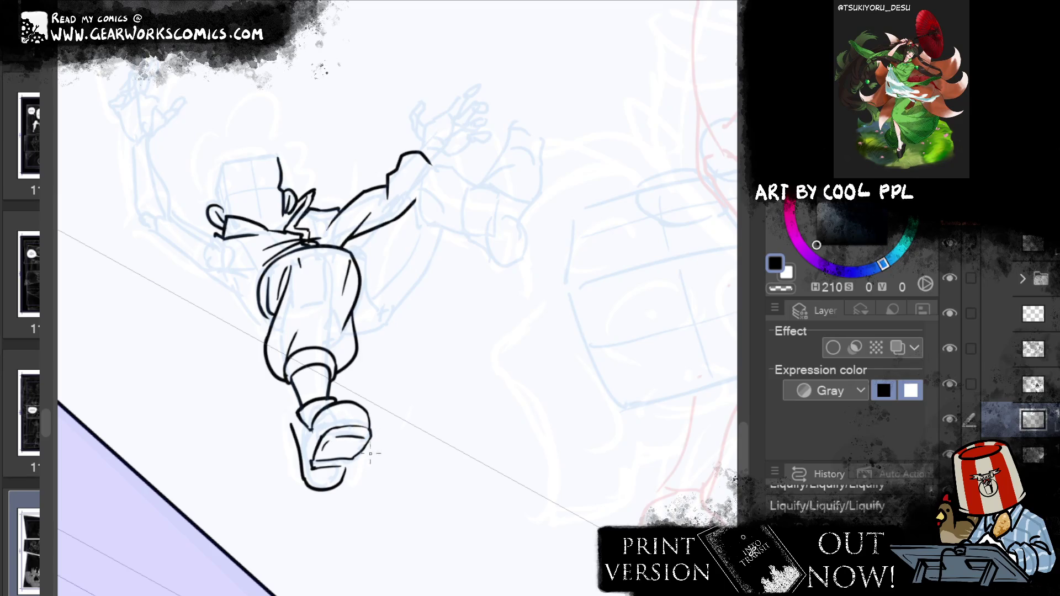
Ink tread lines across the shoe sole, then expand the page overview to all spreads
key(p)
click(267, 508)
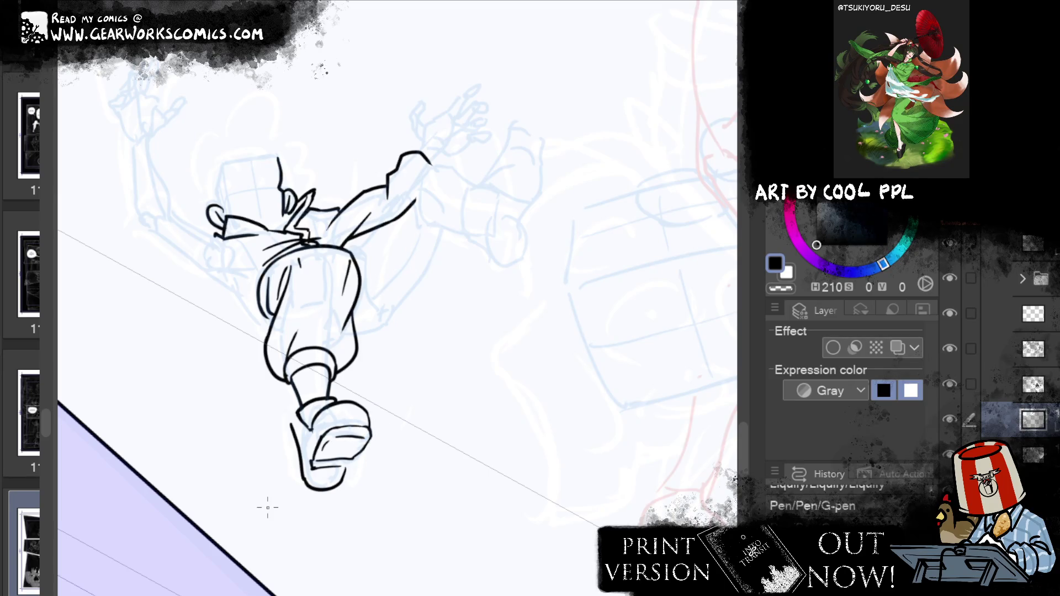
mouse_move(332, 423)
mouse_down()
mouse_move(333, 442)
mouse_move(373, 430)
mouse_move(322, 448)
mouse_move(326, 457)
mouse_move(357, 440)
mouse_up()
key(e)
key(p)
key(ctrl+z)
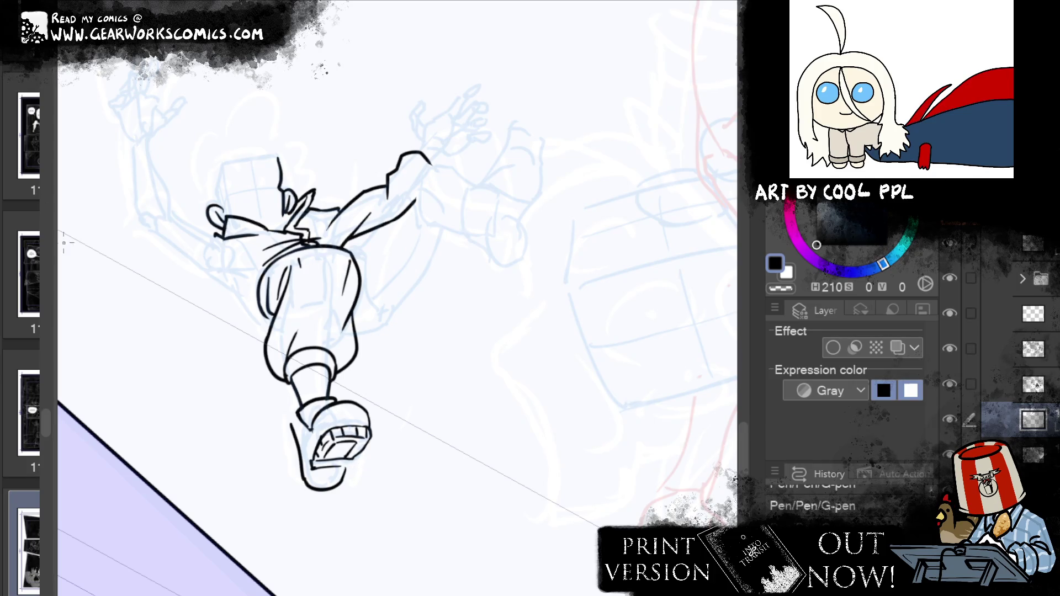
drag(56, 288, 696, 310)
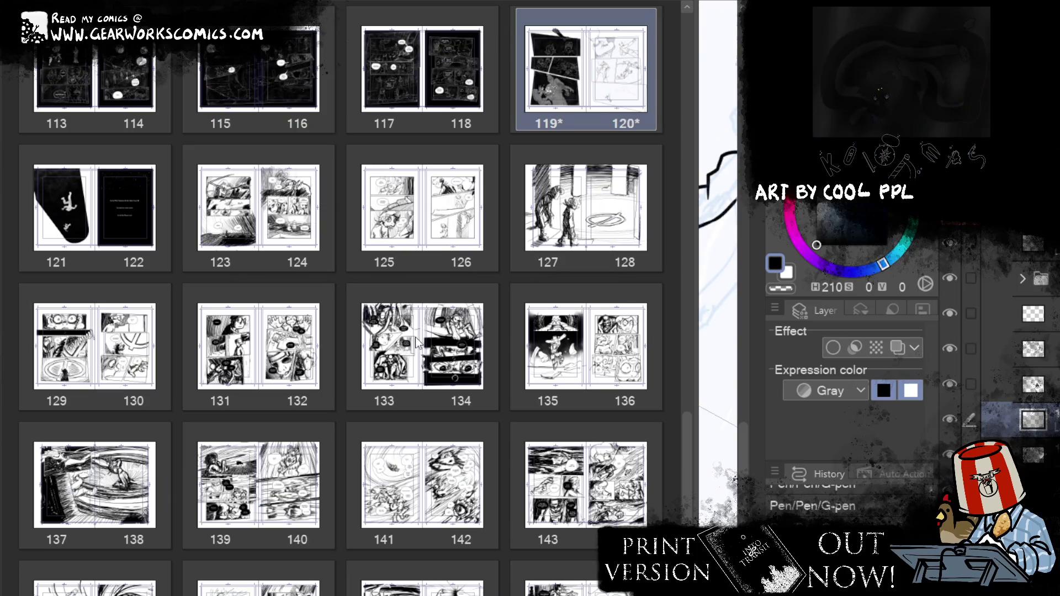
scroll(433, 229, up, 5)
scroll(429, 232, up, 2)
scroll(430, 232, up, 3)
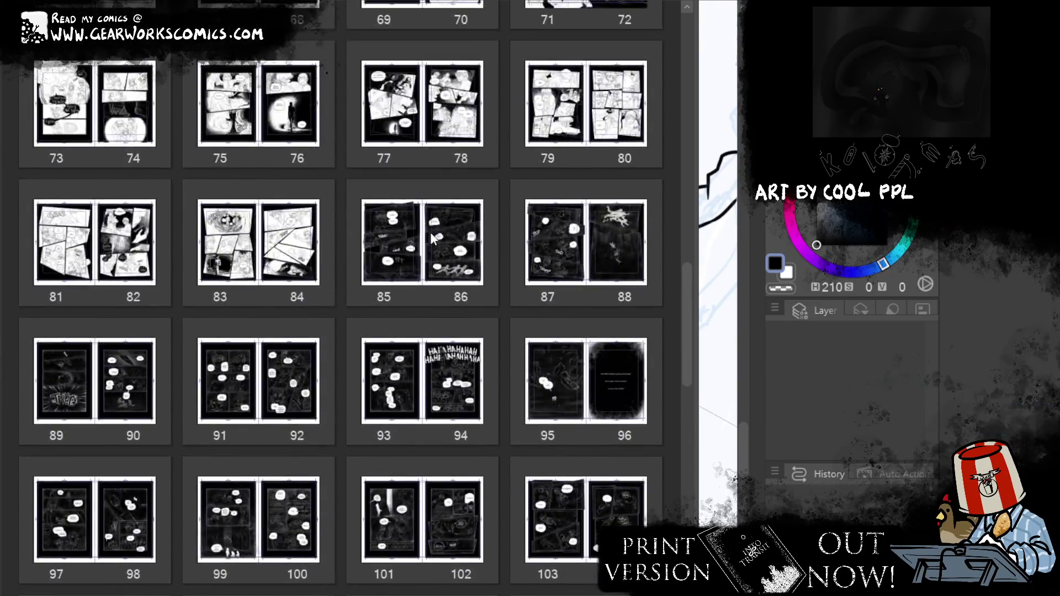
scroll(429, 232, up, 3)
click(87, 420)
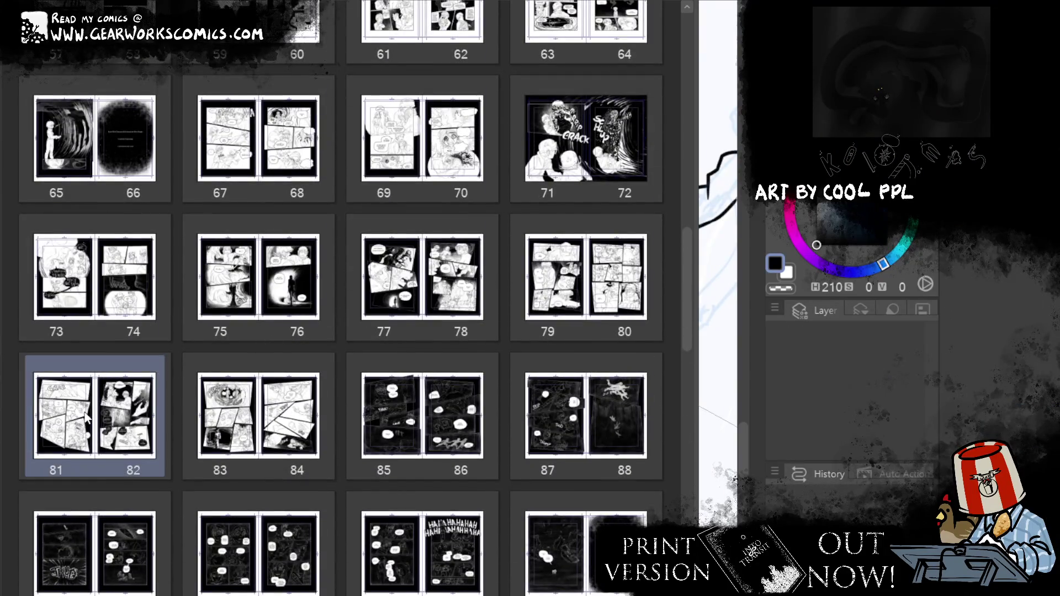
double_click(86, 420)
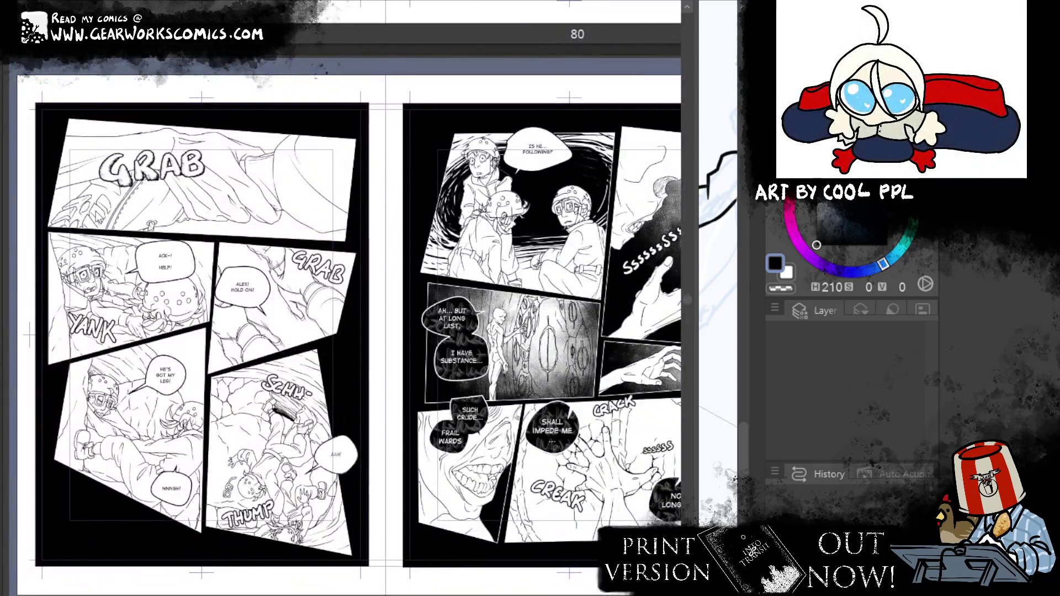
scroll(457, 368, down, 5)
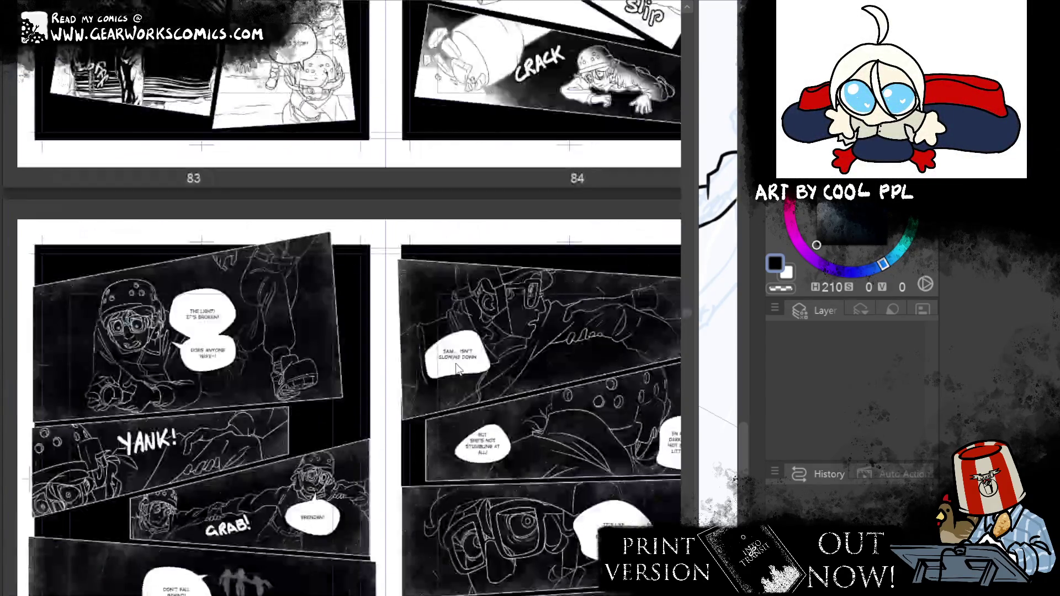
scroll(457, 369, up, 5)
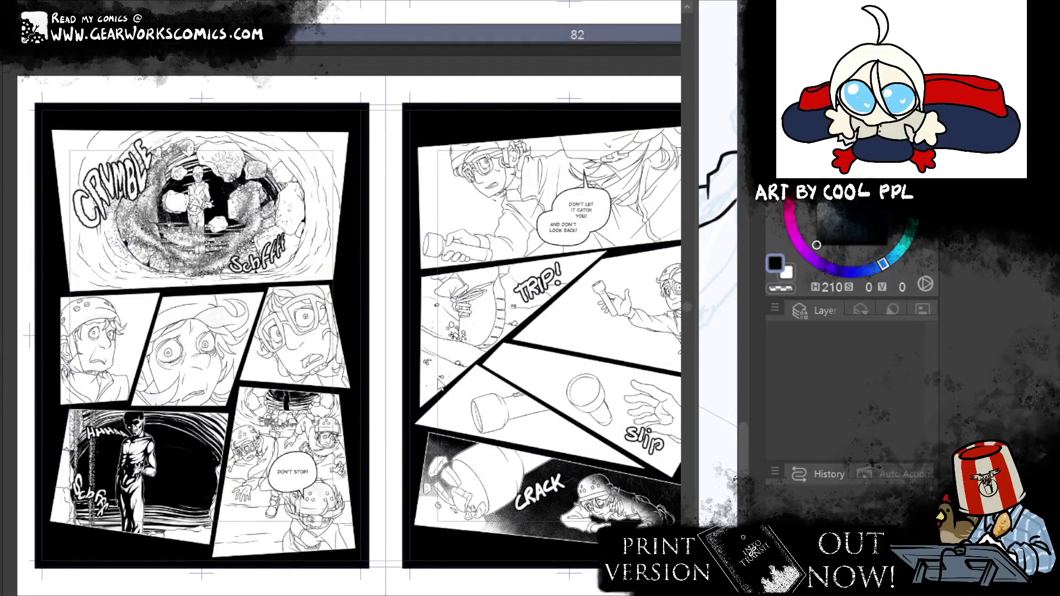
scroll(440, 386, up, 5)
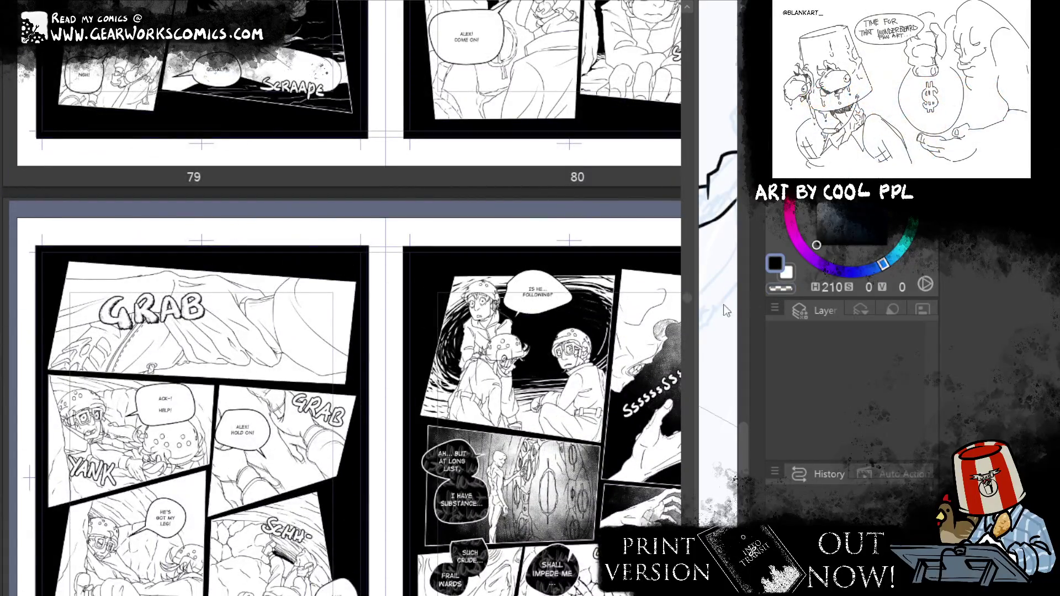
drag(690, 307, 57, 308)
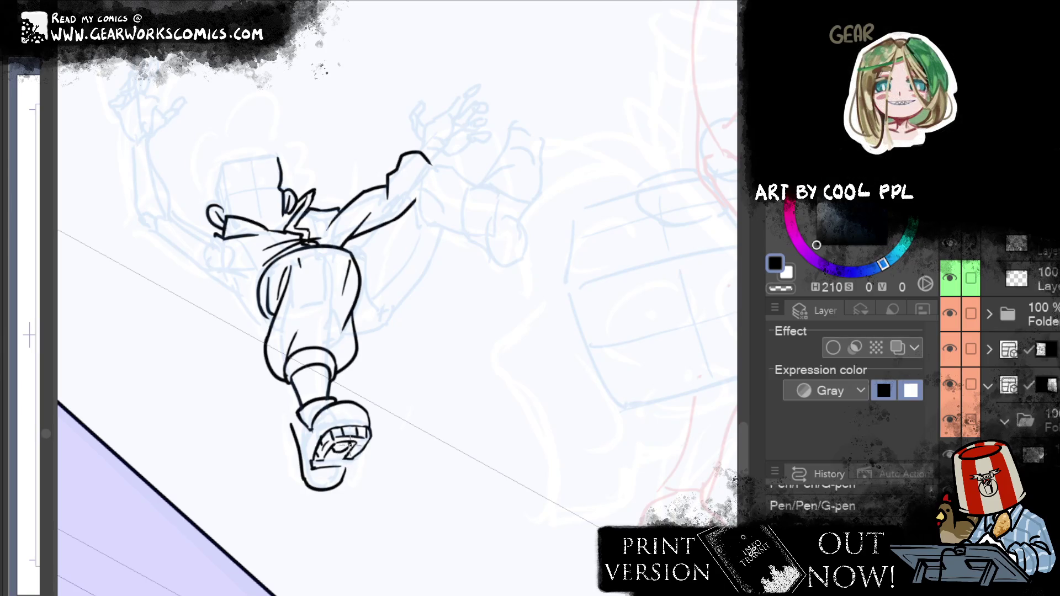
Erase part of the shoe sole linework and re-ink small marks on the sole
key(e)
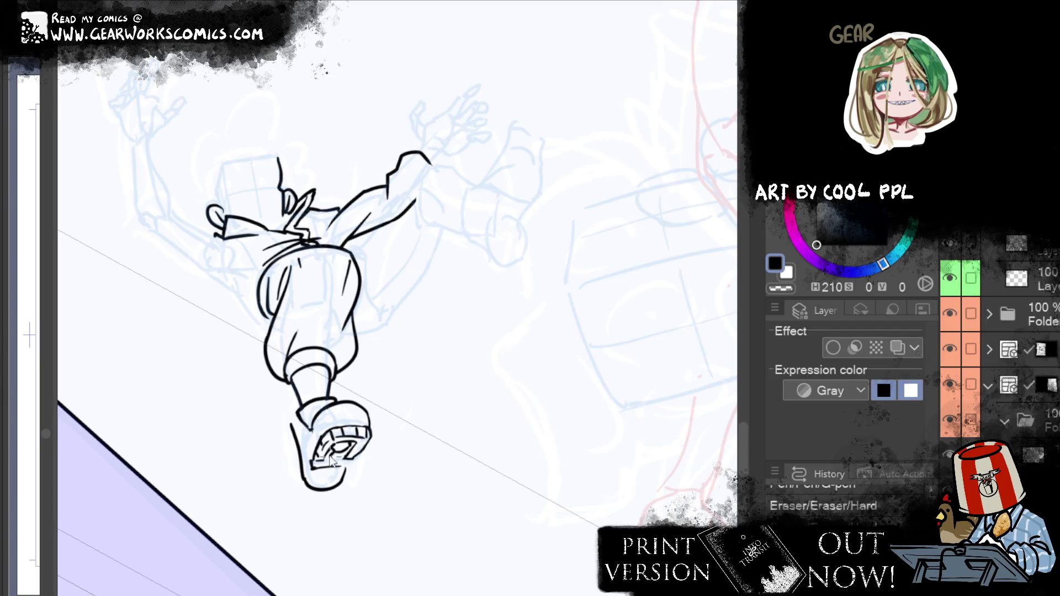
drag(334, 461, 362, 447)
key(p)
drag(330, 470, 325, 468)
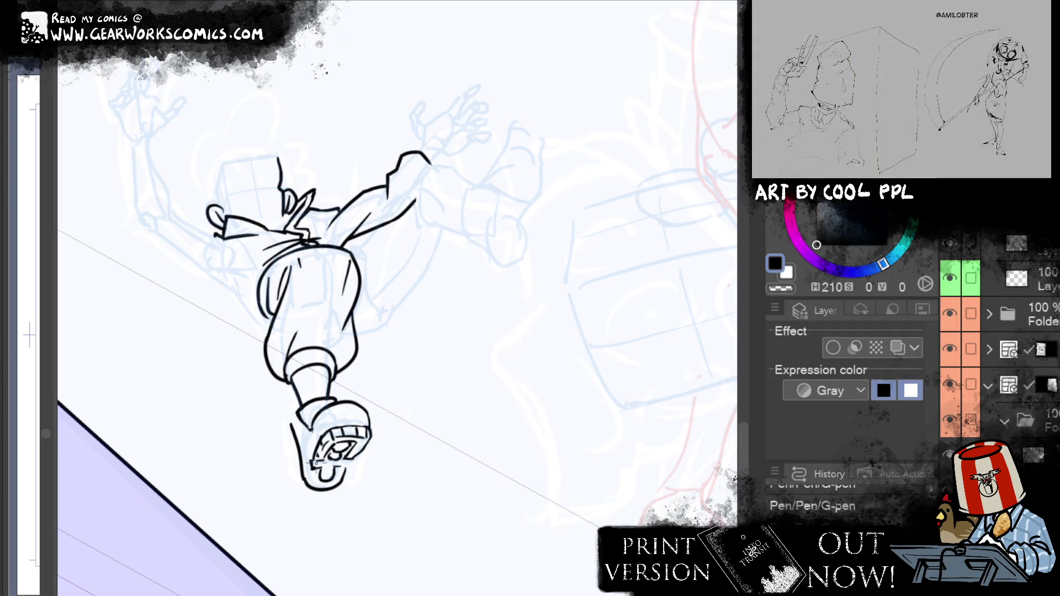
mouse_move(318, 462)
mouse_down()
mouse_move(308, 460)
mouse_move(353, 459)
mouse_up()
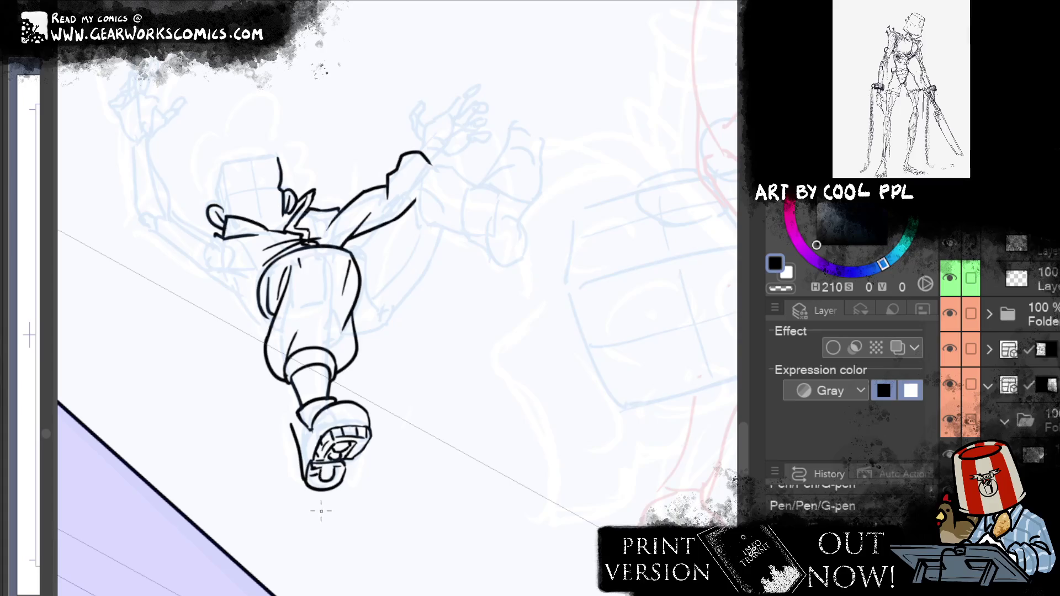
Ink a line across the sole bottom, push its outline into shape and add tread marks
key(e)
drag(337, 483, 326, 511)
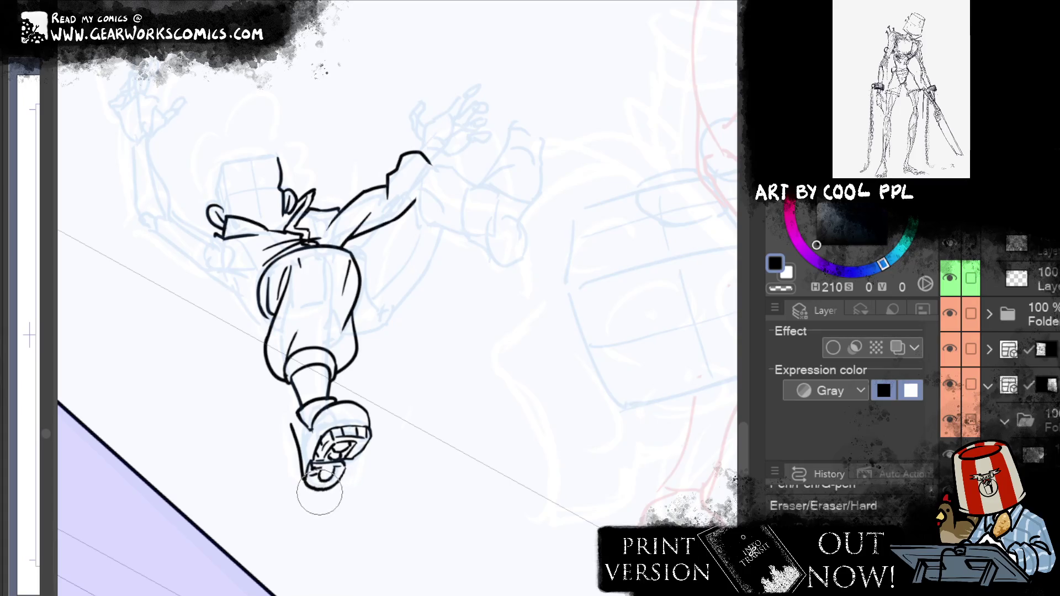
key(p)
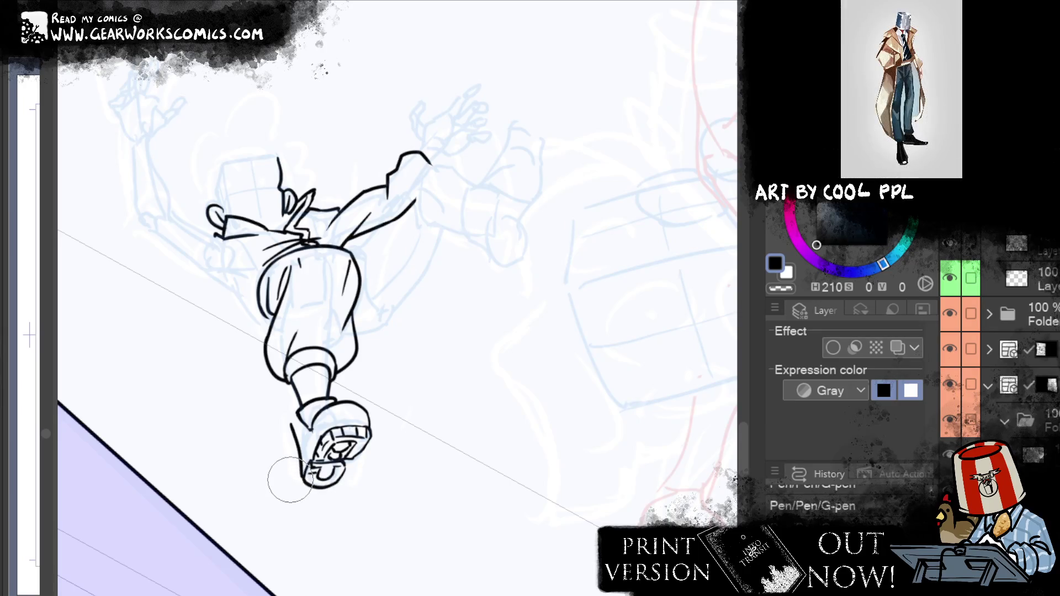
drag(308, 473, 340, 470)
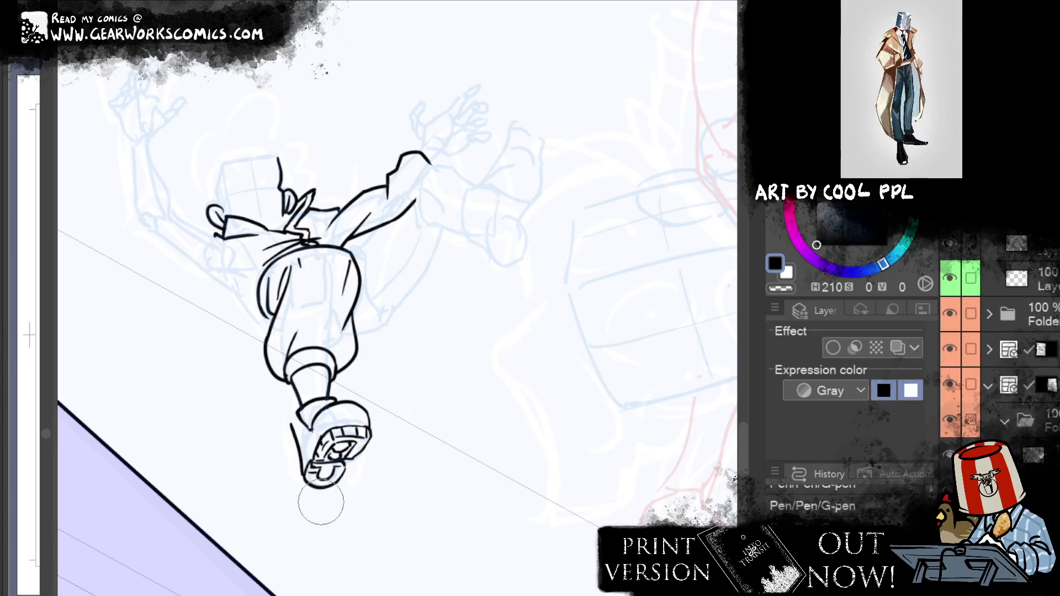
key(j)
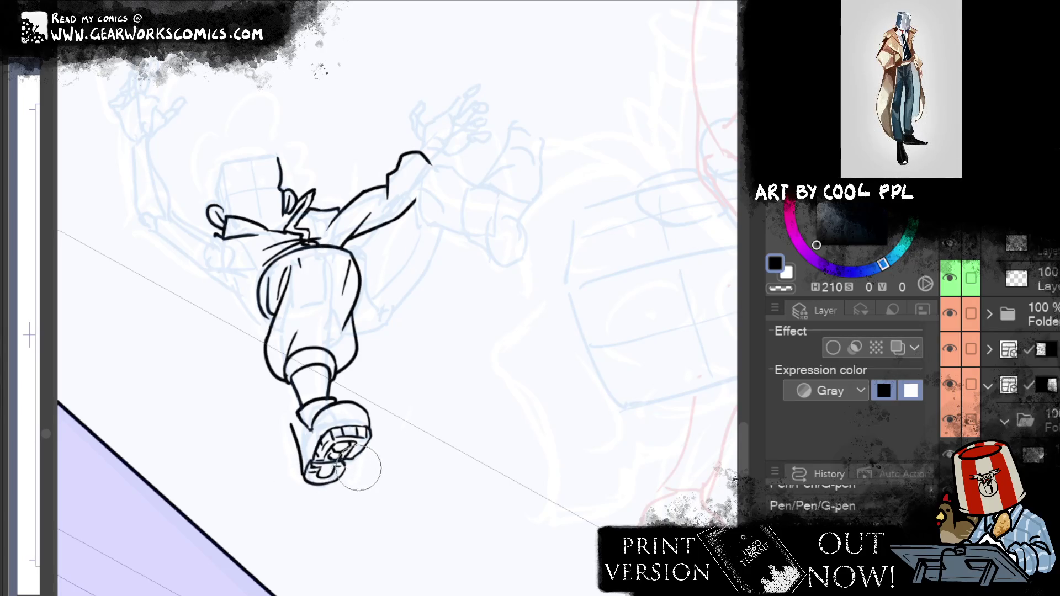
mouse_move(355, 489)
mouse_down()
mouse_move(340, 486)
mouse_move(319, 508)
mouse_up()
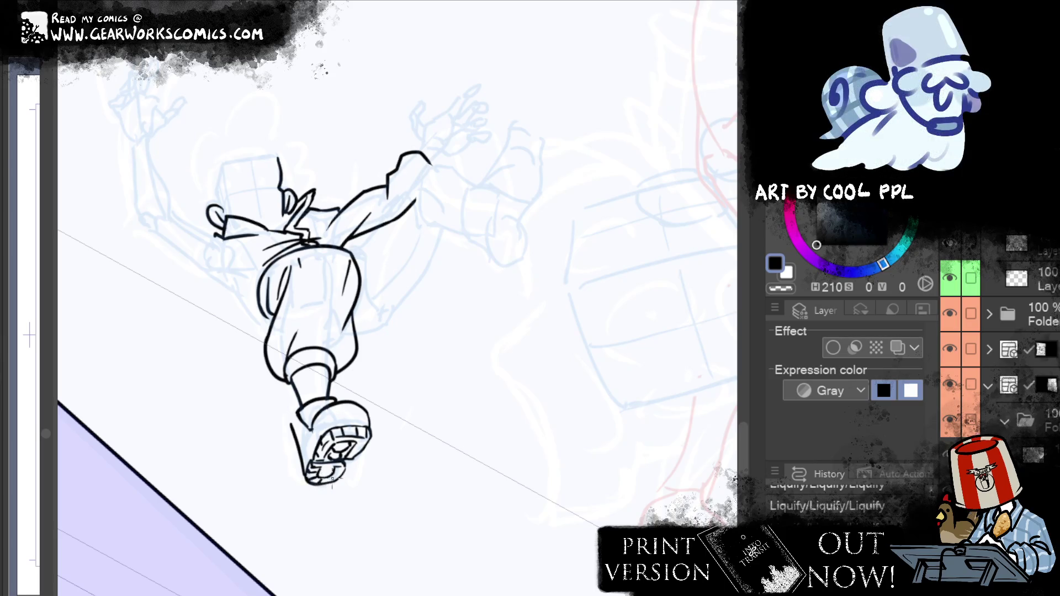
drag(335, 469, 340, 479)
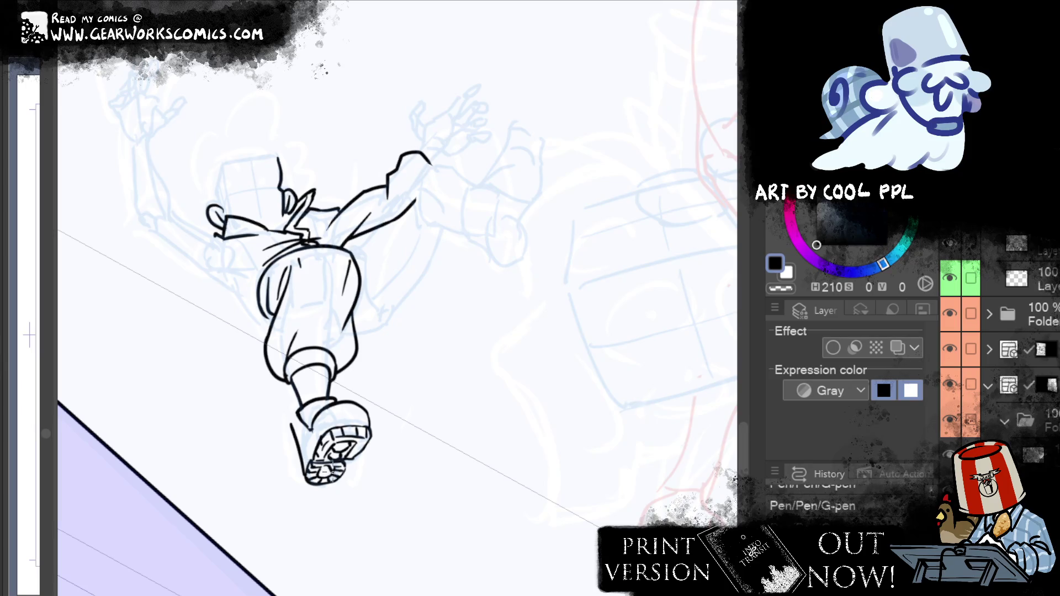
drag(315, 467, 330, 476)
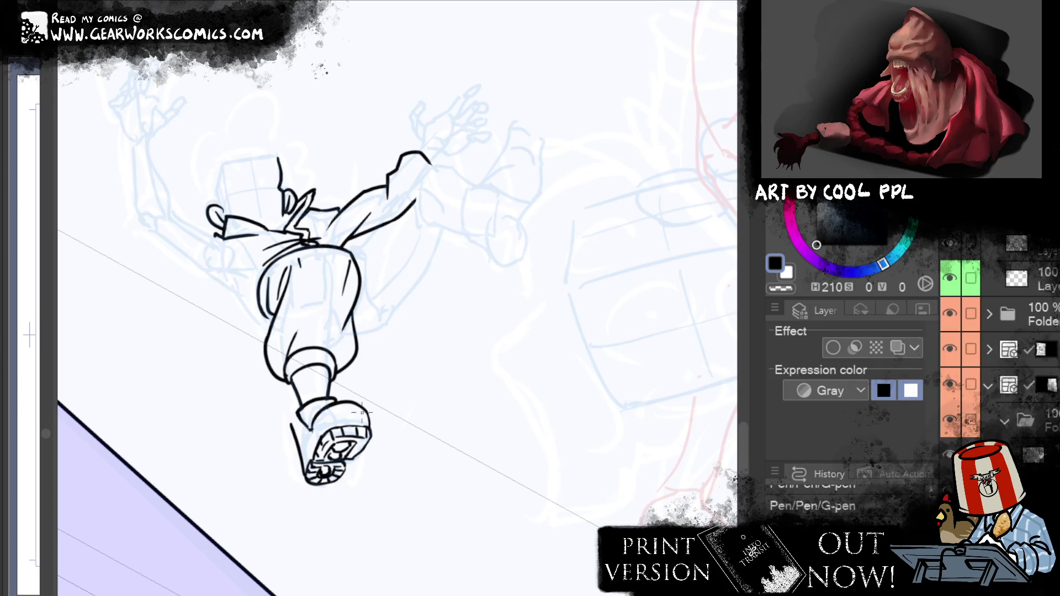
mouse_move(323, 454)
mouse_down()
mouse_move(338, 440)
mouse_move(364, 441)
mouse_up()
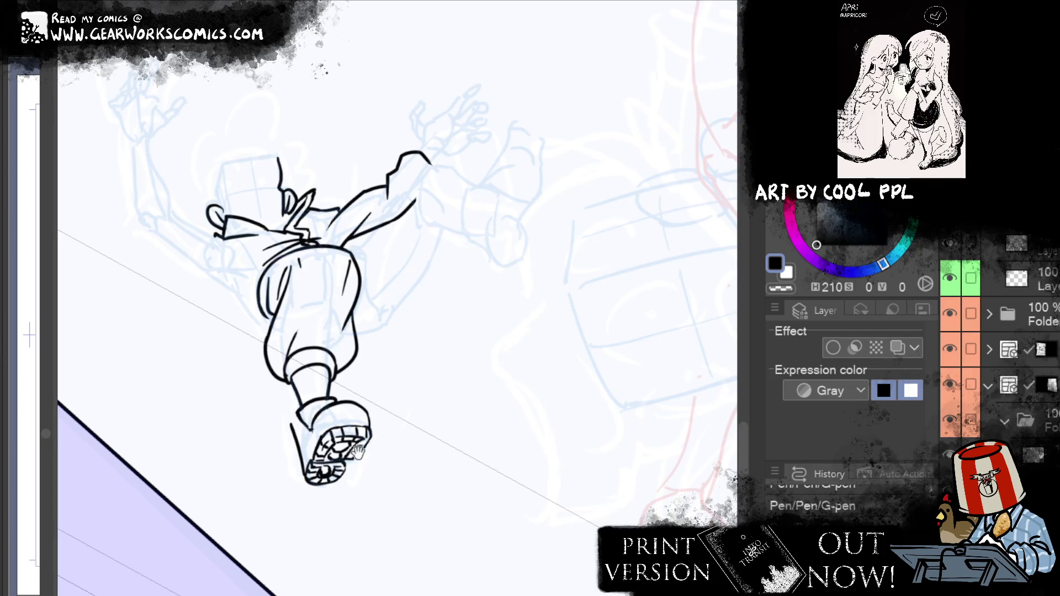
Shift the page up past the shoe and ink the first clean curve of the arm
drag(360, 450, 348, 337)
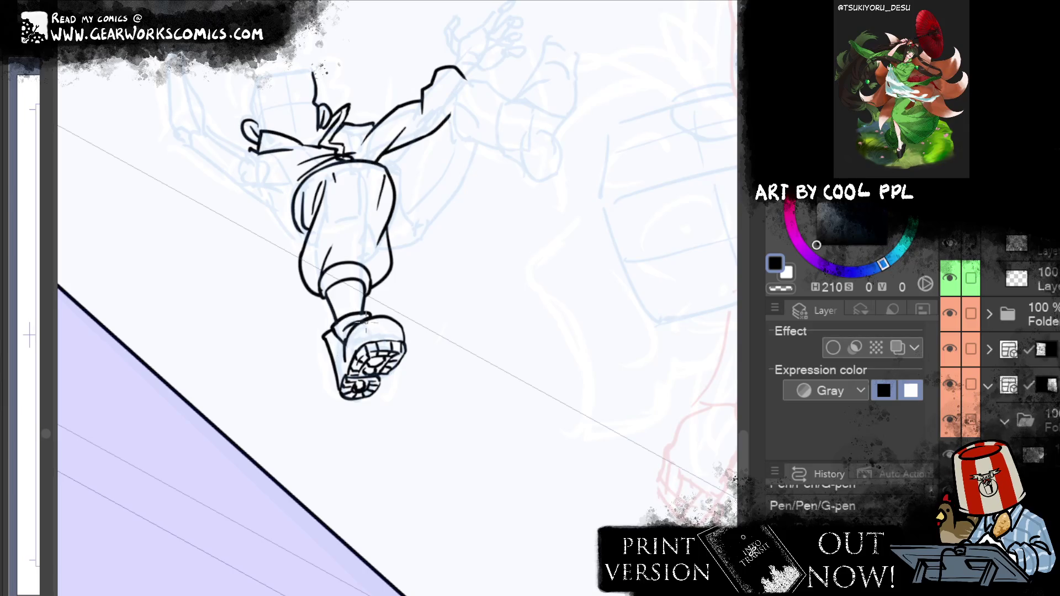
key(e)
drag(364, 309, 386, 315)
key(ctrl+z)
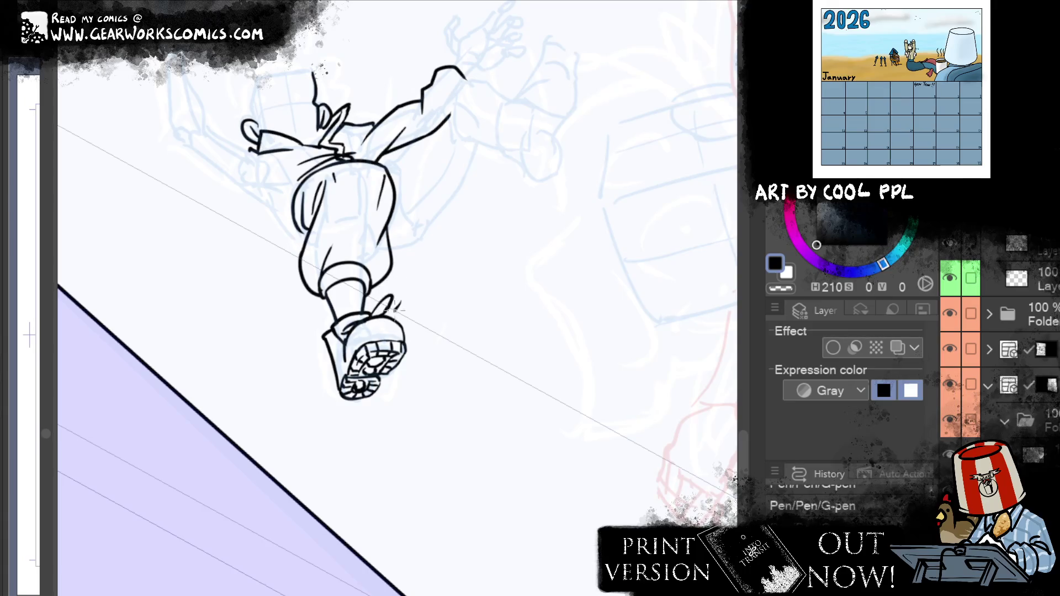
scroll(396, 335, up, 3)
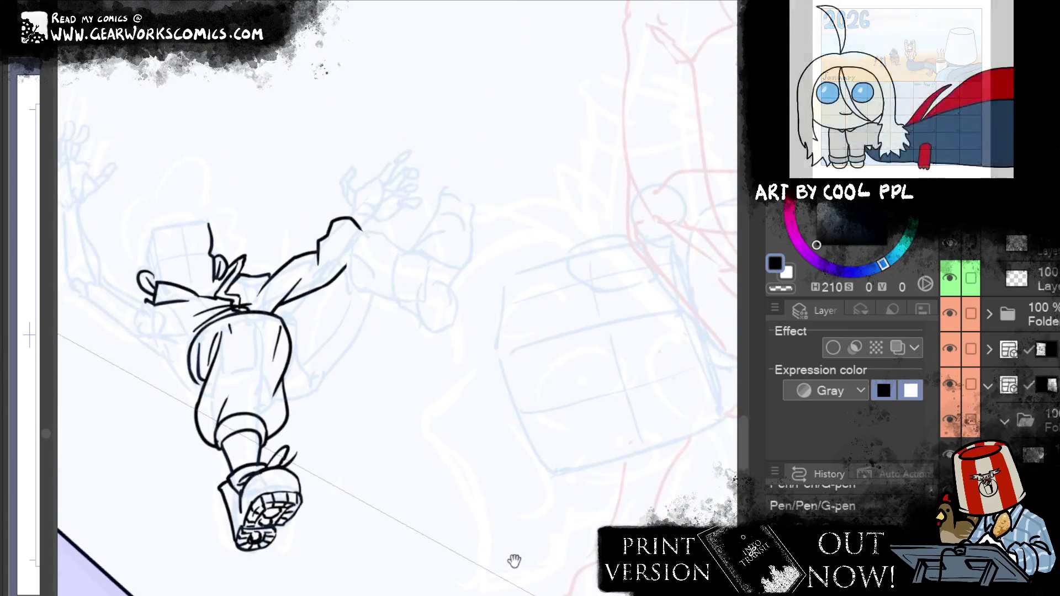
scroll(513, 558, up, 2)
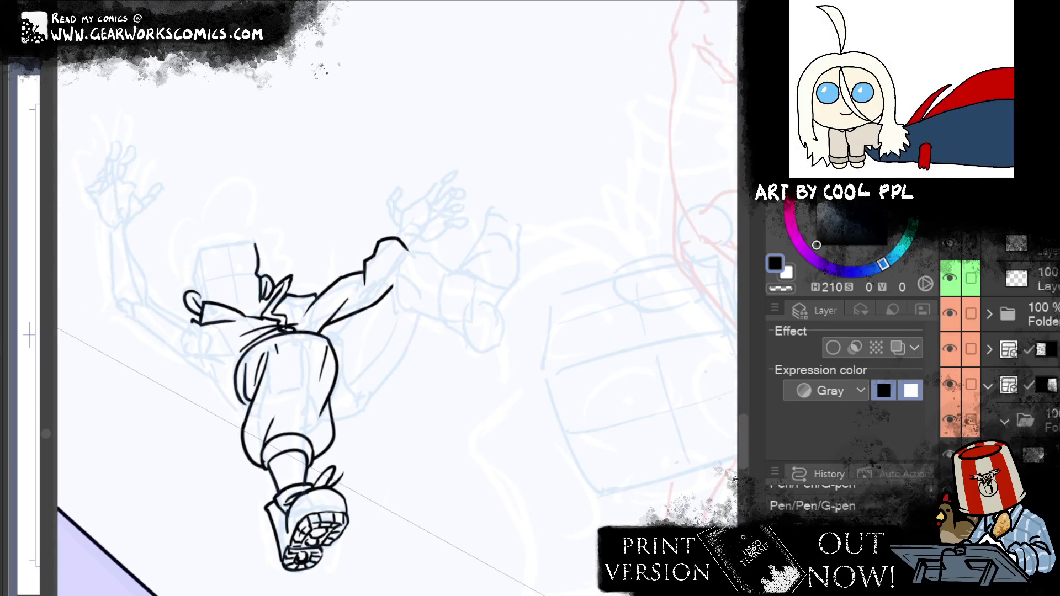
scroll(586, 239, up, 1)
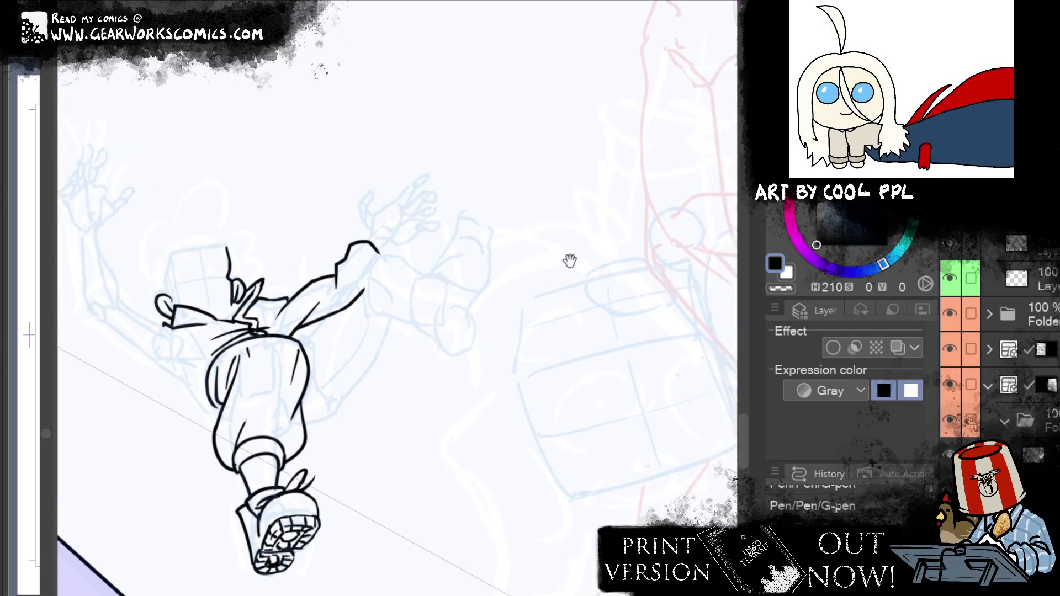
mouse_move(340, 427)
mouse_down()
mouse_move(386, 398)
mouse_move(342, 429)
mouse_up()
key(ctrl+z)
key(ctrl+z)
drag(385, 379, 338, 436)
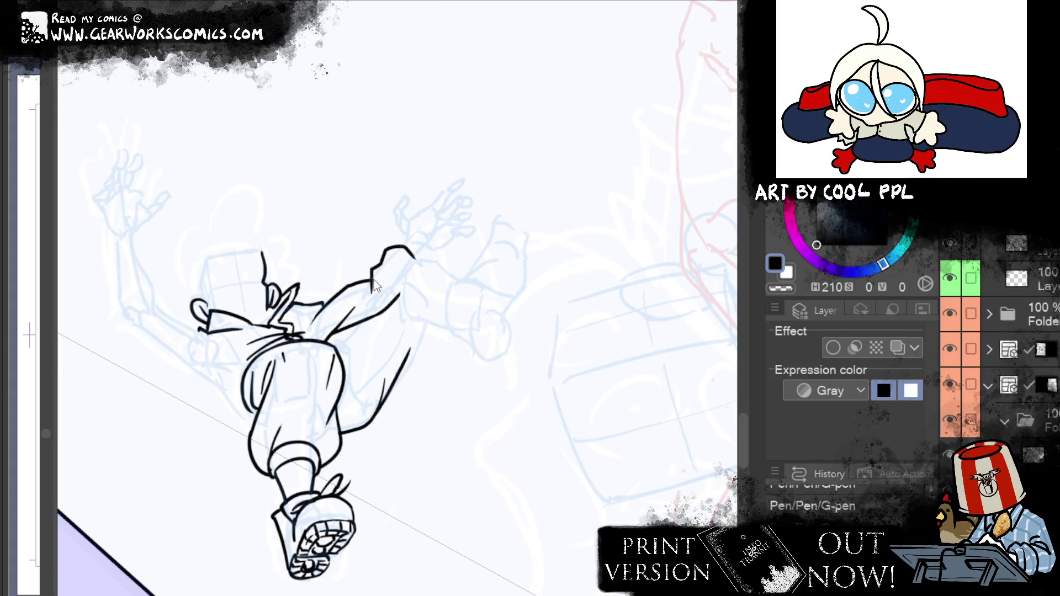
Draw the arm's lower outline beside the leg, discarding a stray horizontal stroke
key(ctrl+z)
drag(369, 421, 424, 323)
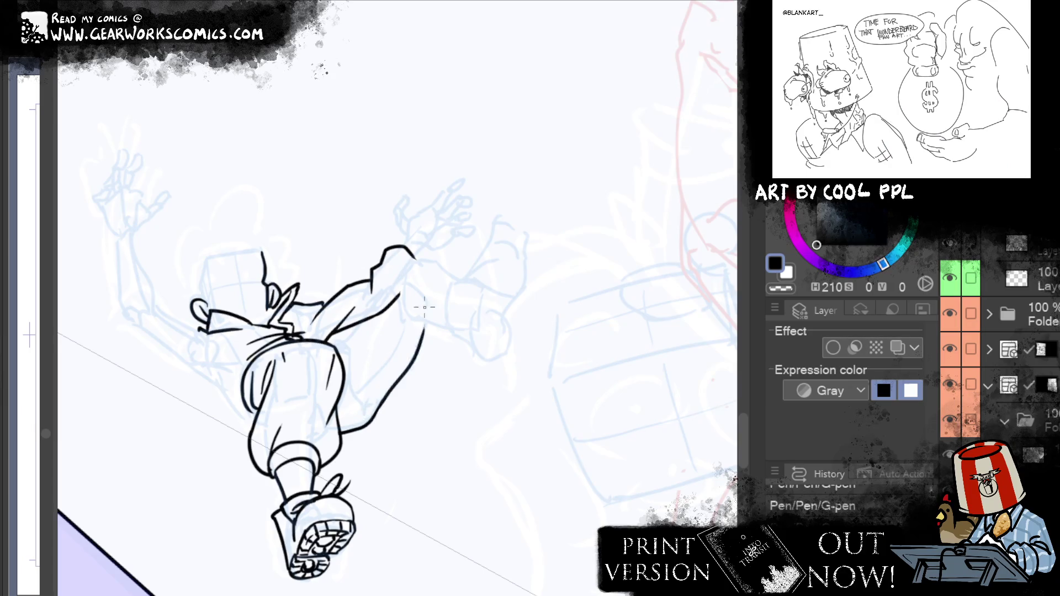
mouse_move(428, 319)
mouse_down()
mouse_move(370, 328)
mouse_move(395, 314)
mouse_up()
key(ctrl+z)
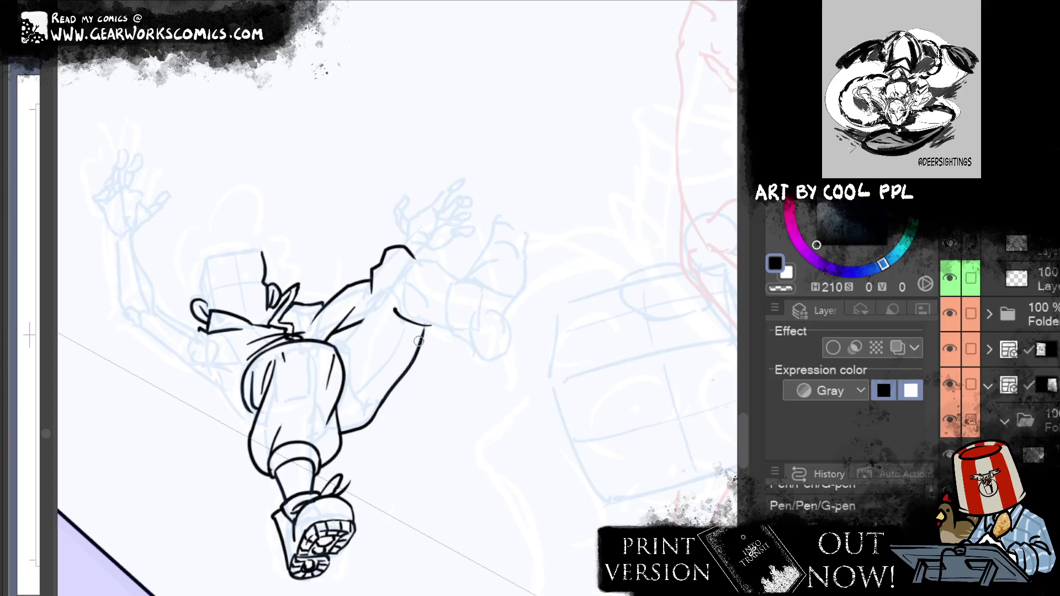
Erase bits of the arm line near the hip and redraw the hip line
key(e)
drag(360, 330, 366, 325)
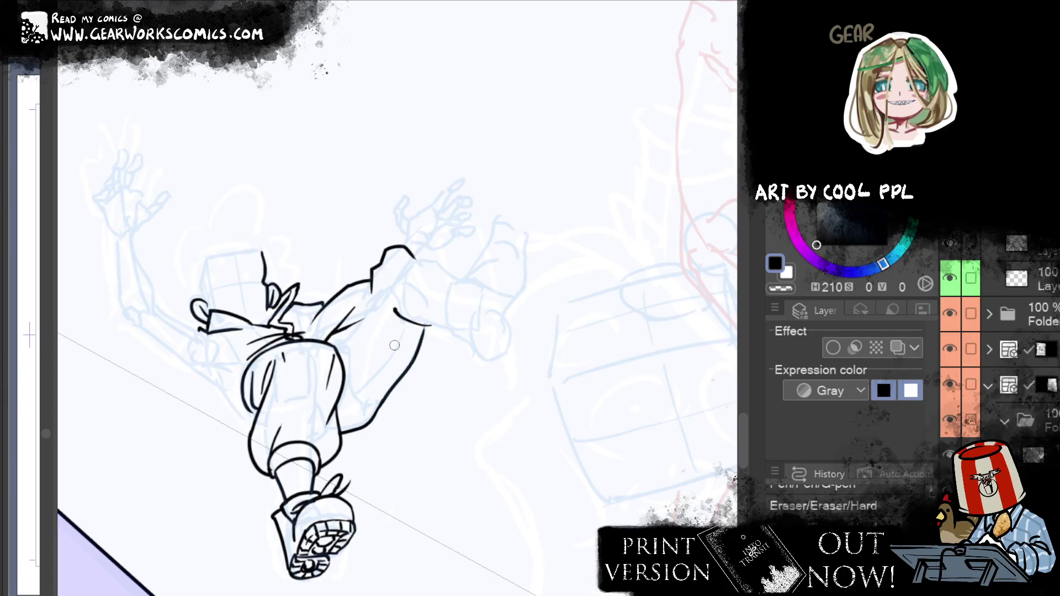
drag(327, 340, 343, 338)
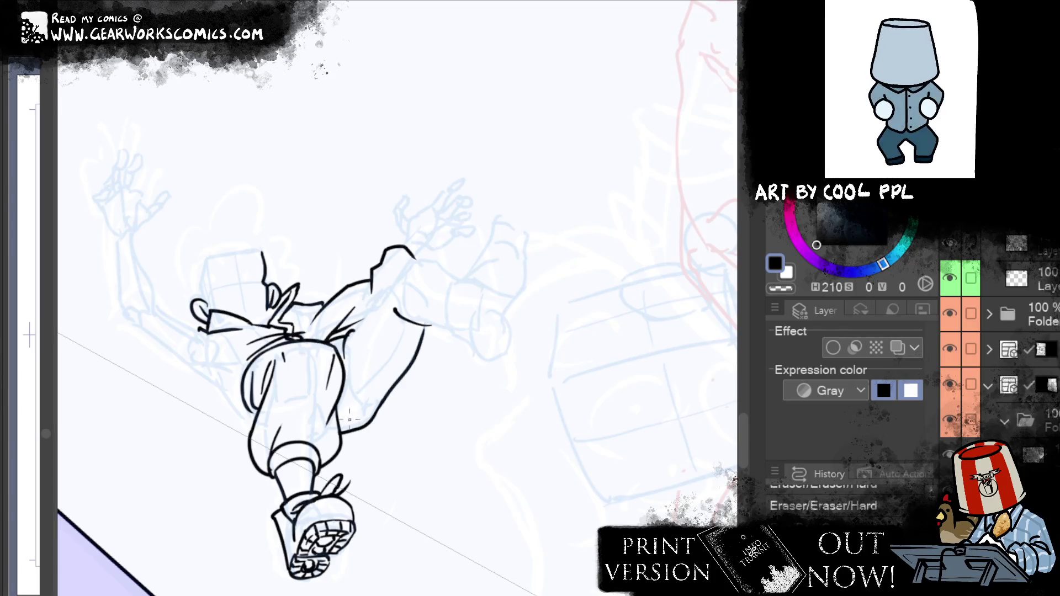
key(p)
drag(348, 360, 347, 404)
key(ctrl+z)
drag(346, 359, 344, 406)
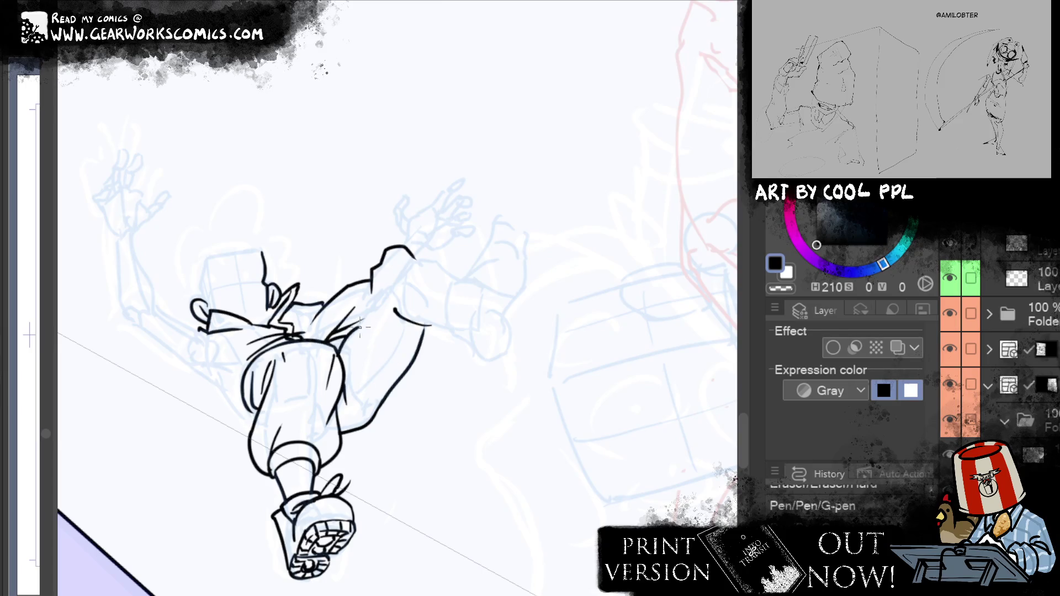
Ink the arm's long outline and the curve down from the raised hand
drag(355, 352, 382, 300)
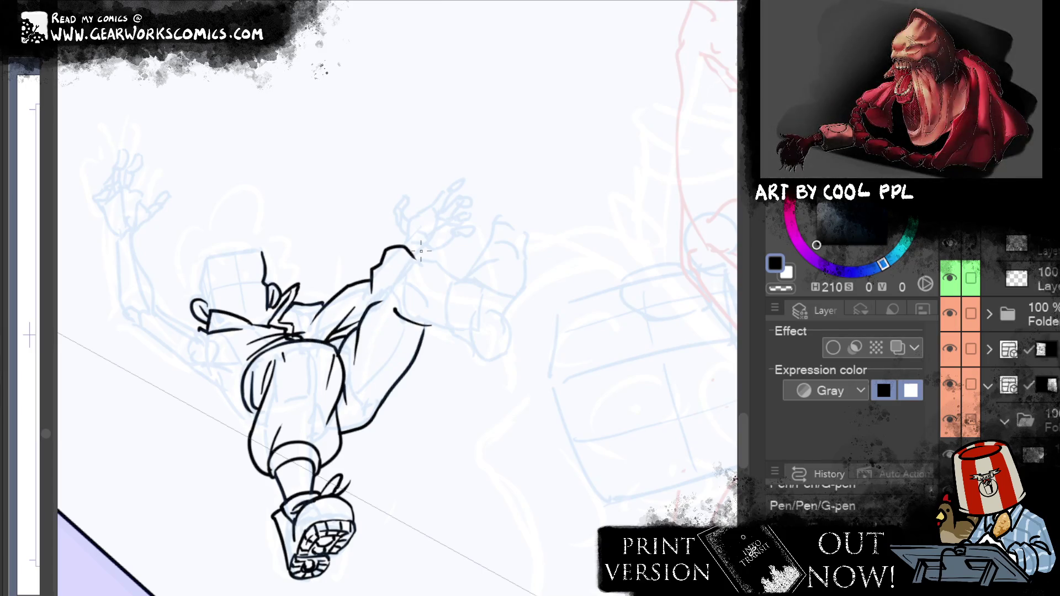
key(ctrl+z)
drag(357, 371, 413, 252)
key(e)
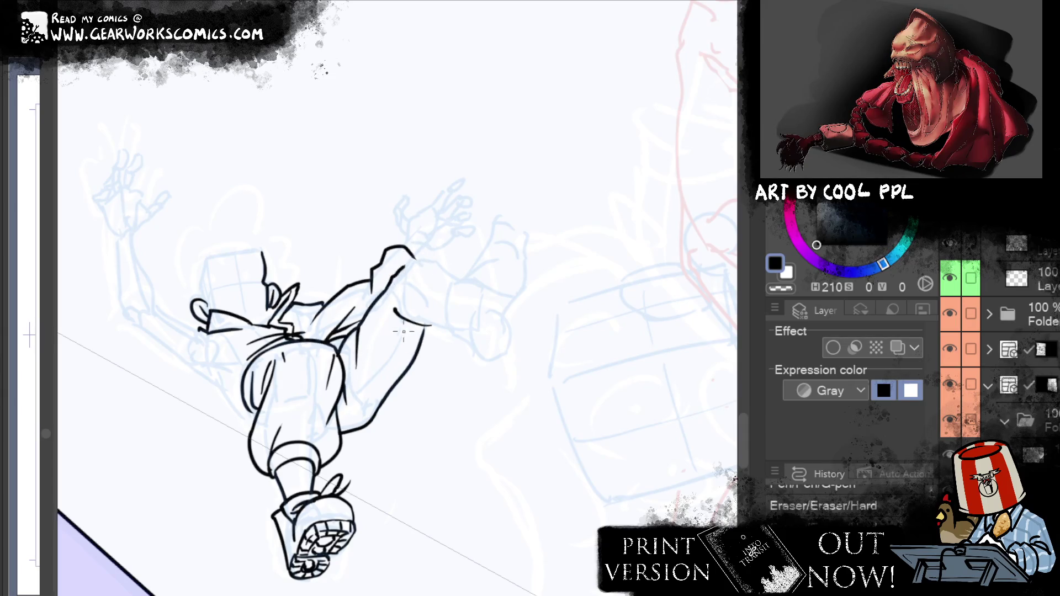
drag(381, 336, 426, 332)
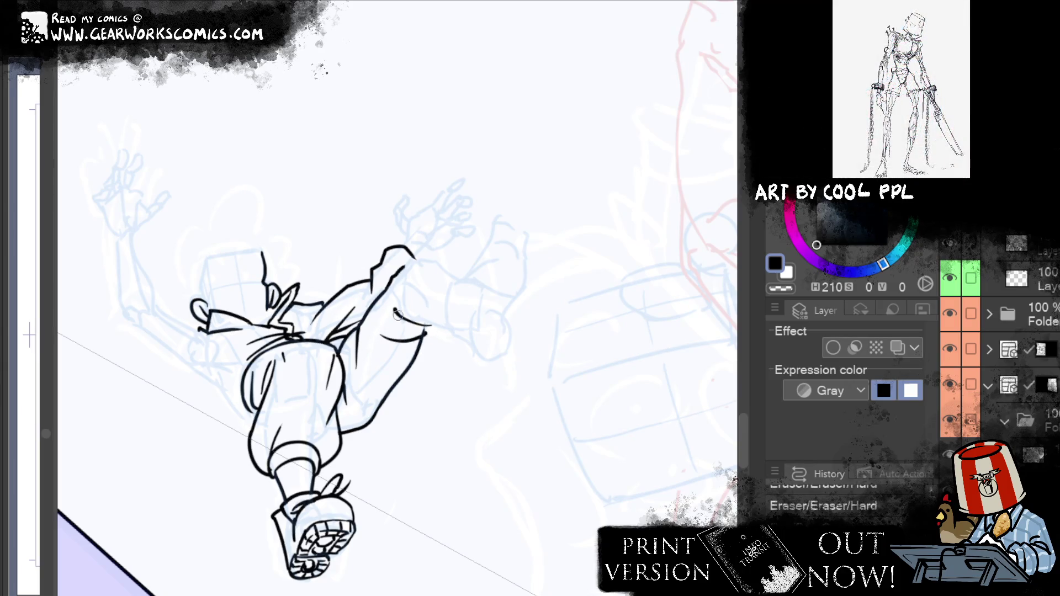
key(p)
drag(419, 330, 435, 327)
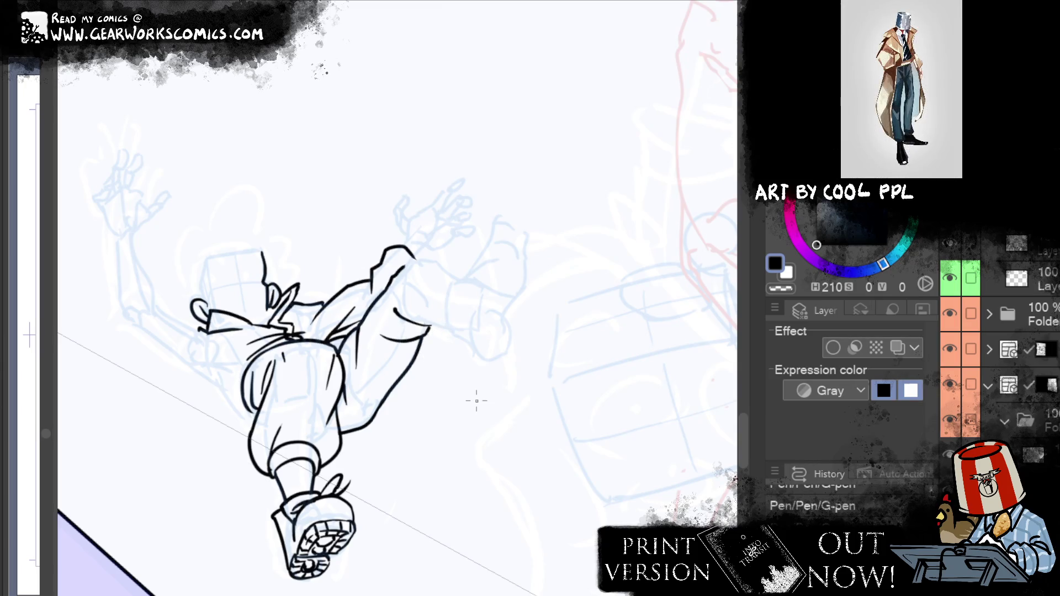
drag(411, 255, 461, 276)
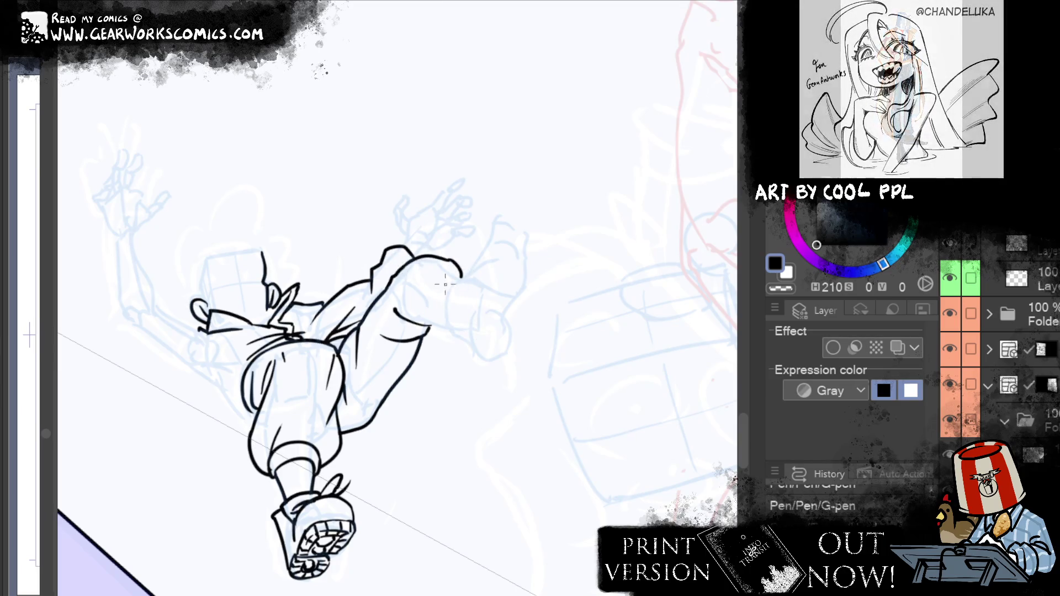
Clean overlaps at the fold, join the arm to it, and ink and liquify the sleeve cuff
click(436, 332)
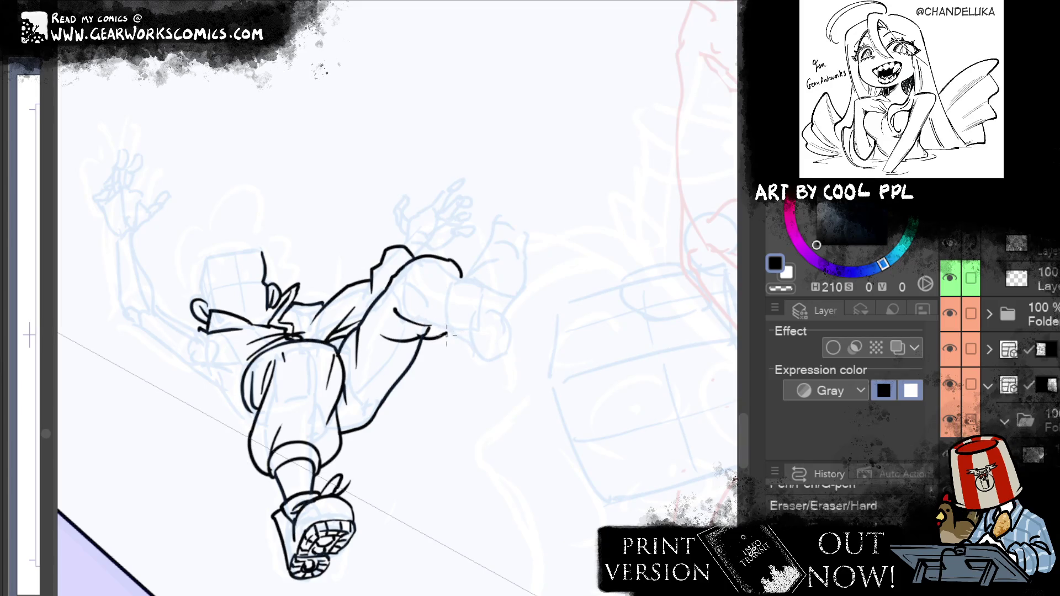
drag(395, 304, 424, 326)
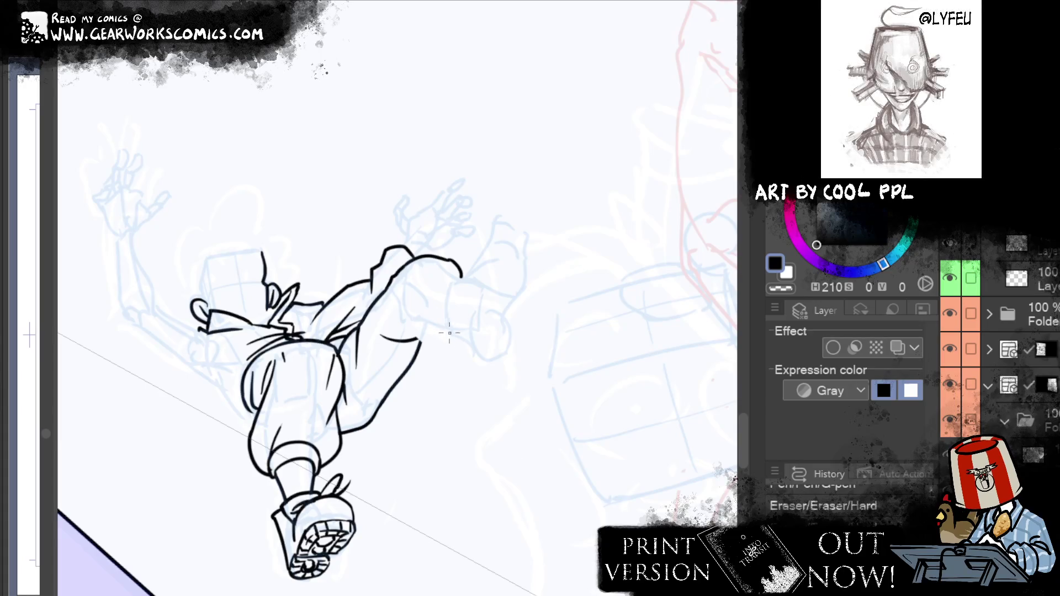
click(400, 326)
mouse_move(452, 328)
mouse_down()
mouse_move(407, 303)
mouse_move(414, 339)
mouse_up()
key(ctrl+z)
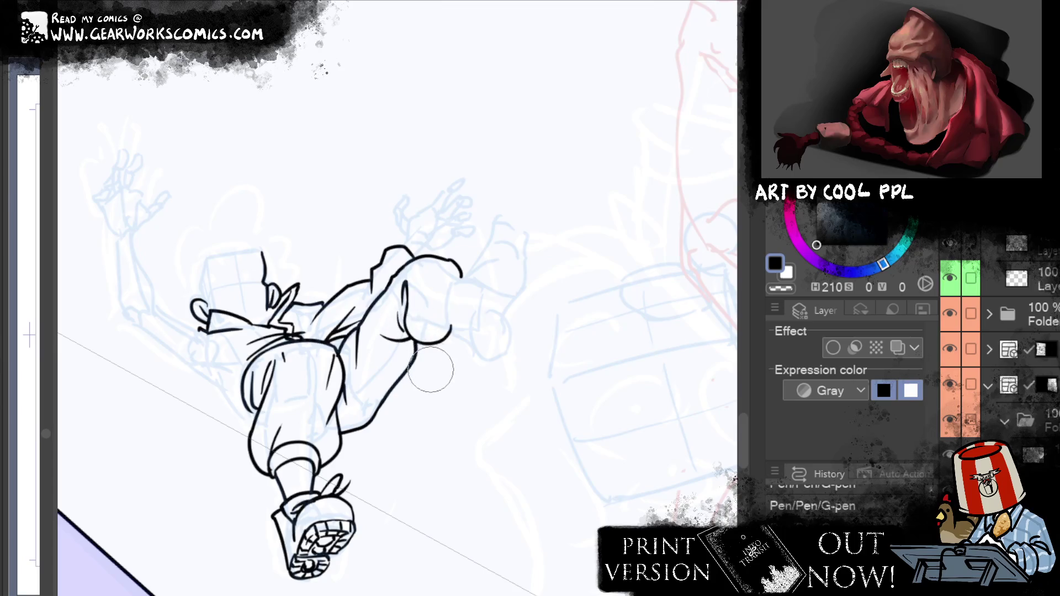
drag(406, 334, 450, 327)
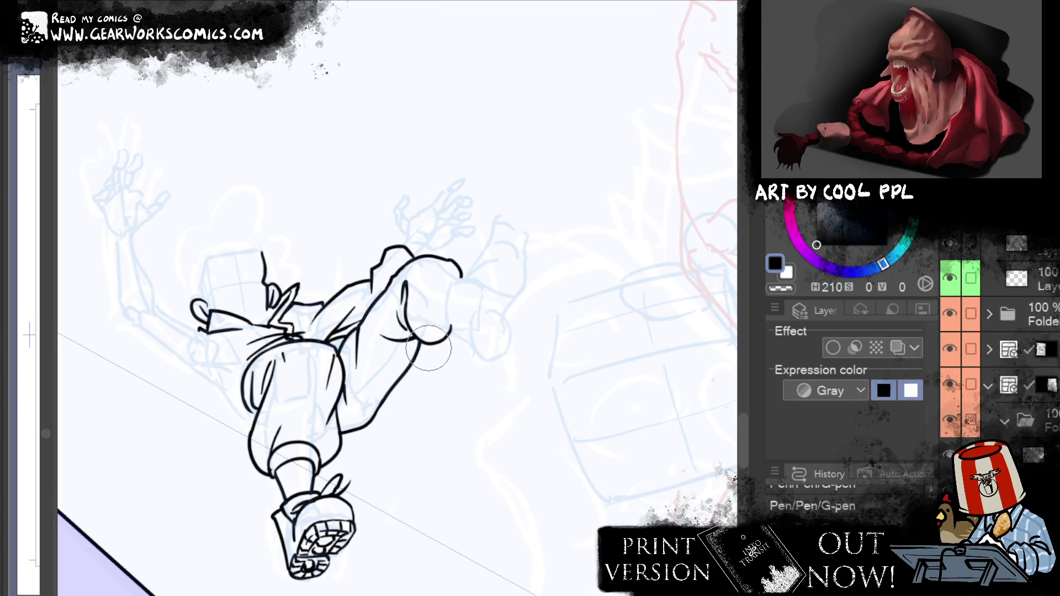
drag(435, 347, 435, 386)
drag(451, 257, 467, 279)
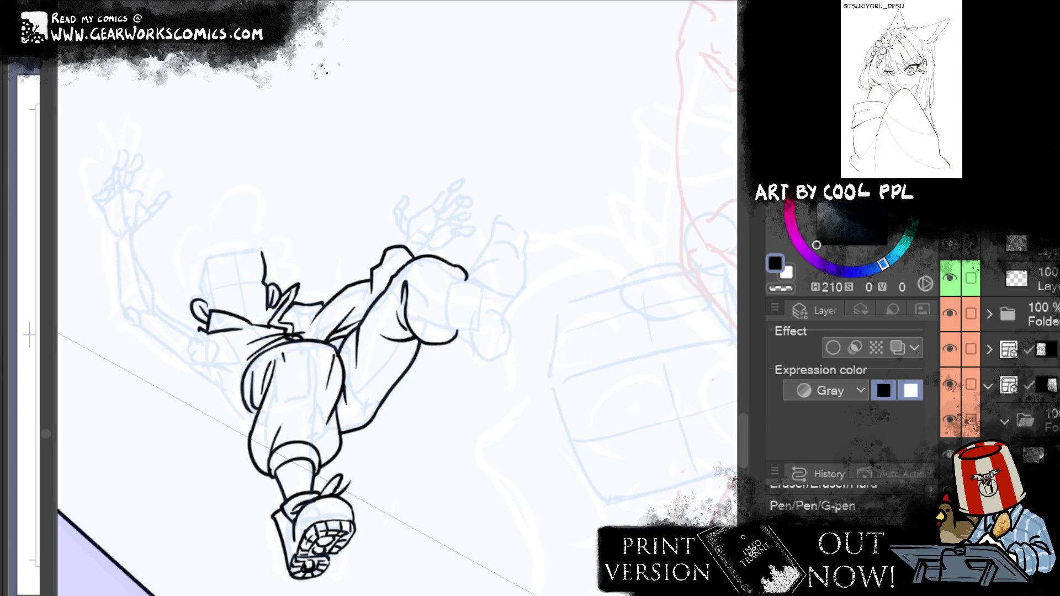
drag(441, 328, 466, 279)
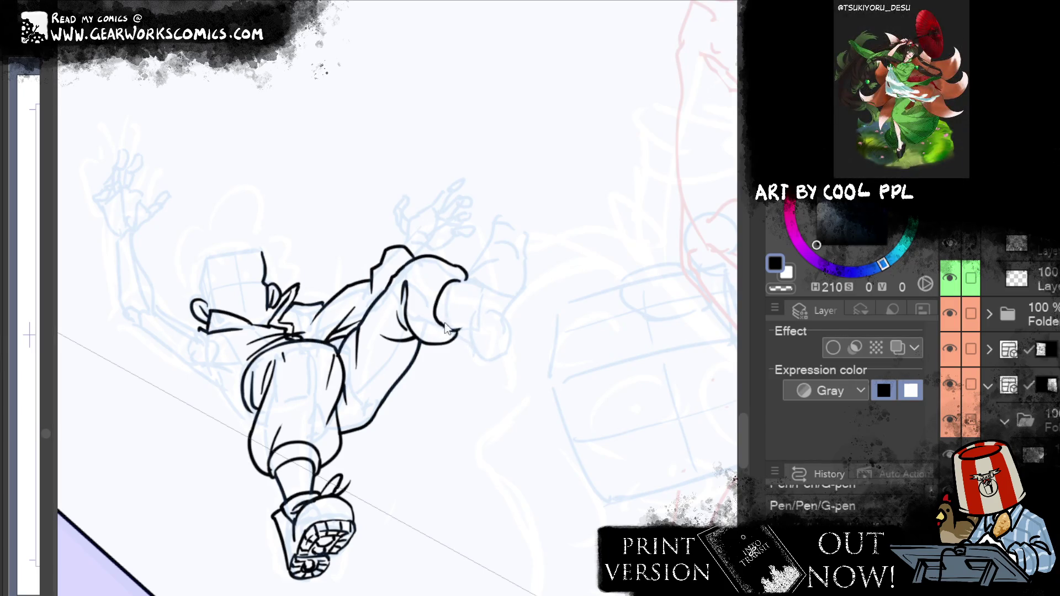
drag(463, 277, 476, 302)
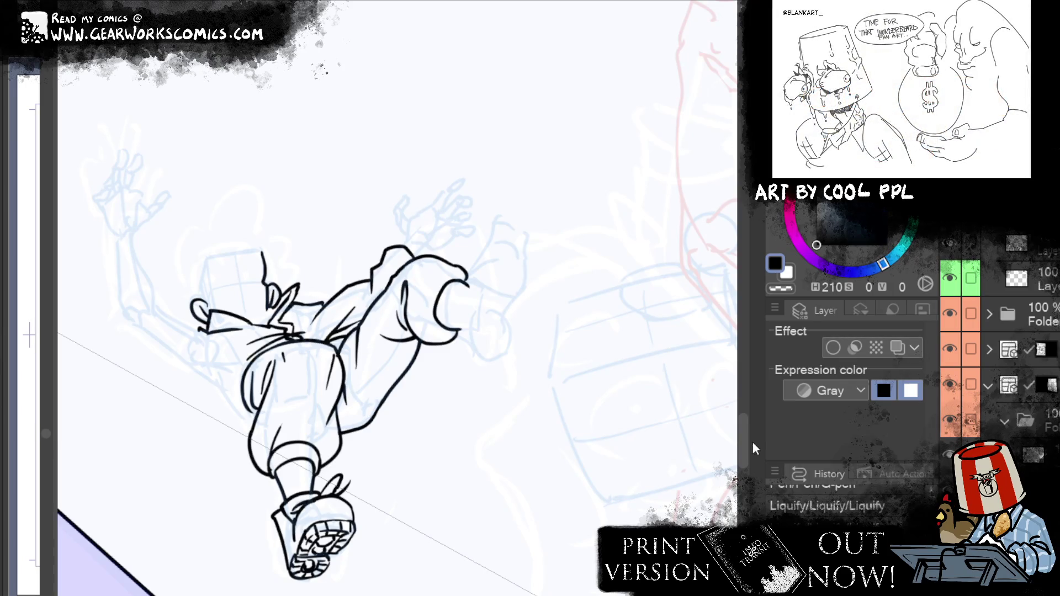
Reshape the sleeve cuff and ink a line along it that curves right and down
drag(457, 330, 469, 290)
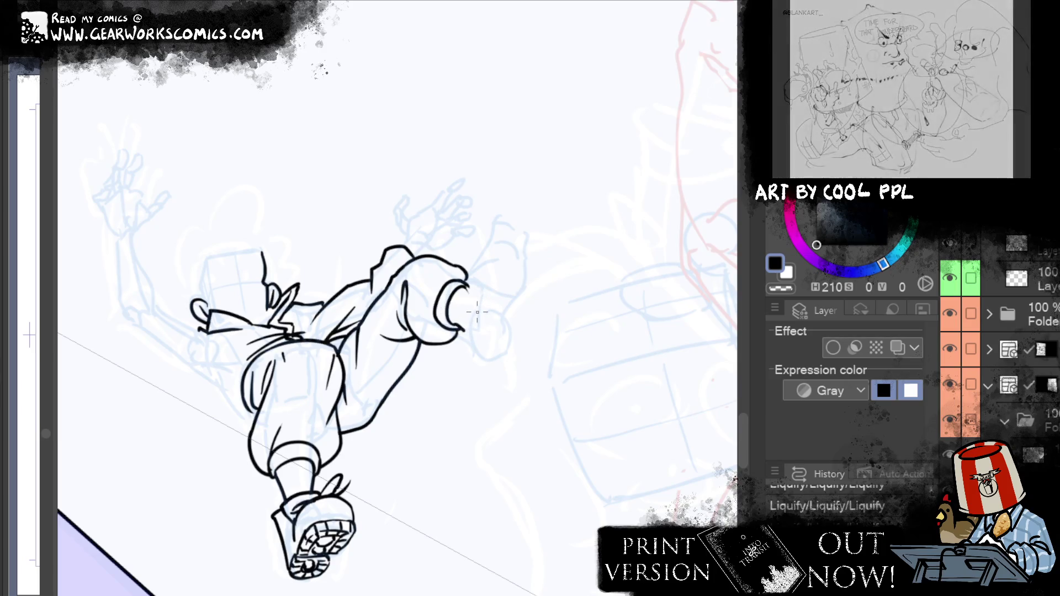
drag(470, 334, 478, 288)
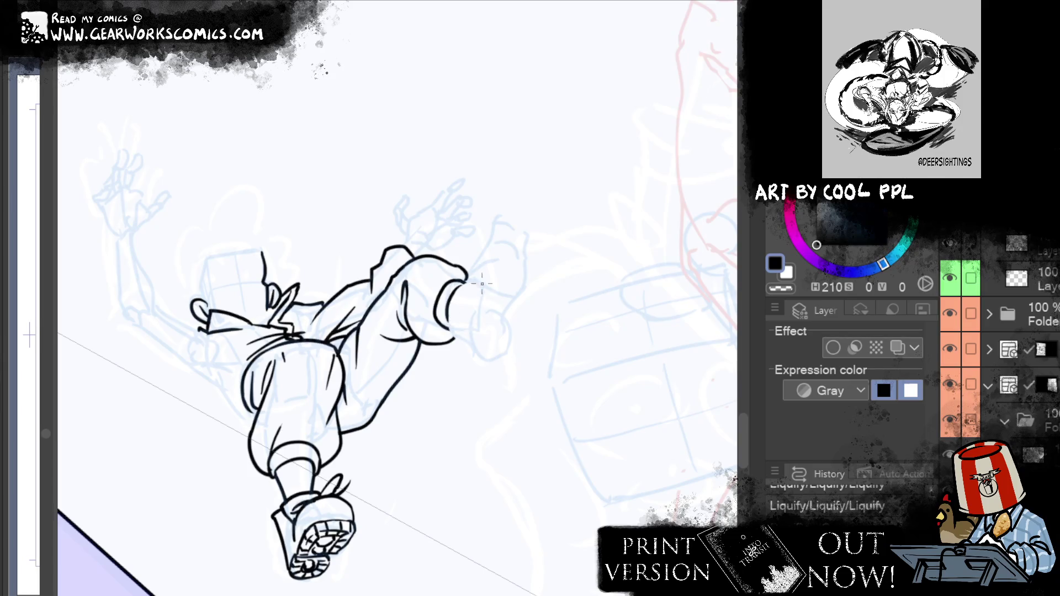
mouse_move(480, 294)
mouse_down()
mouse_move(476, 235)
mouse_move(521, 218)
mouse_up()
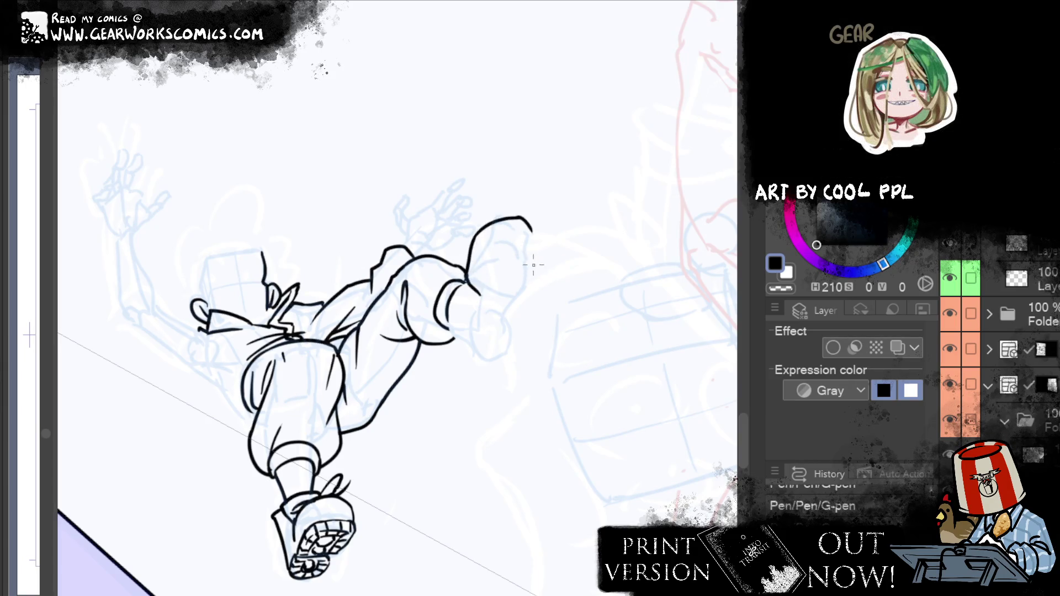
drag(516, 219, 535, 240)
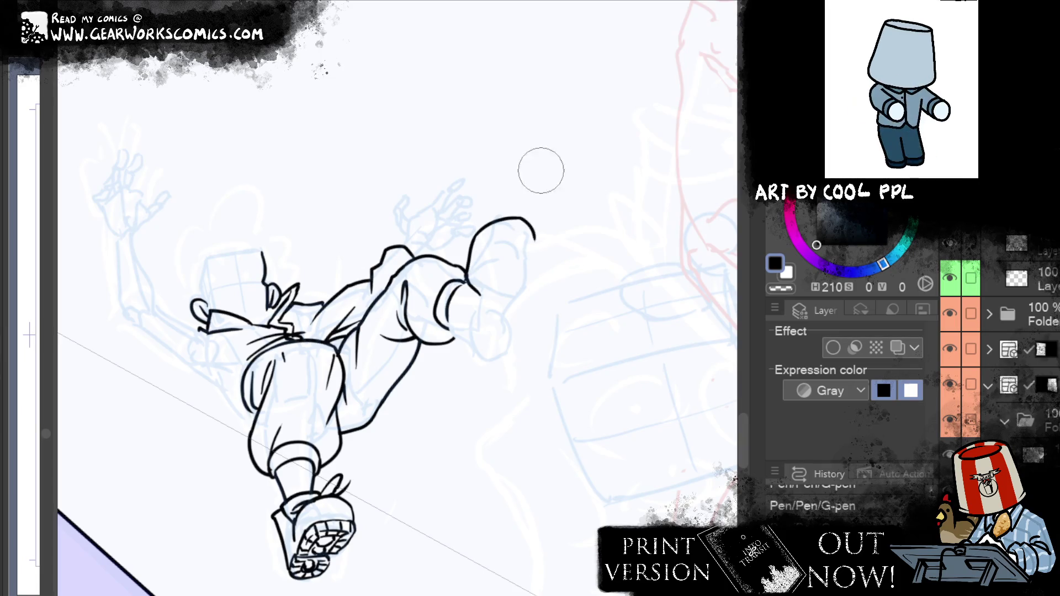
Re-ink the end of that curve, then draw a short ankle line below the trouser cuff
key(e)
drag(533, 237, 522, 217)
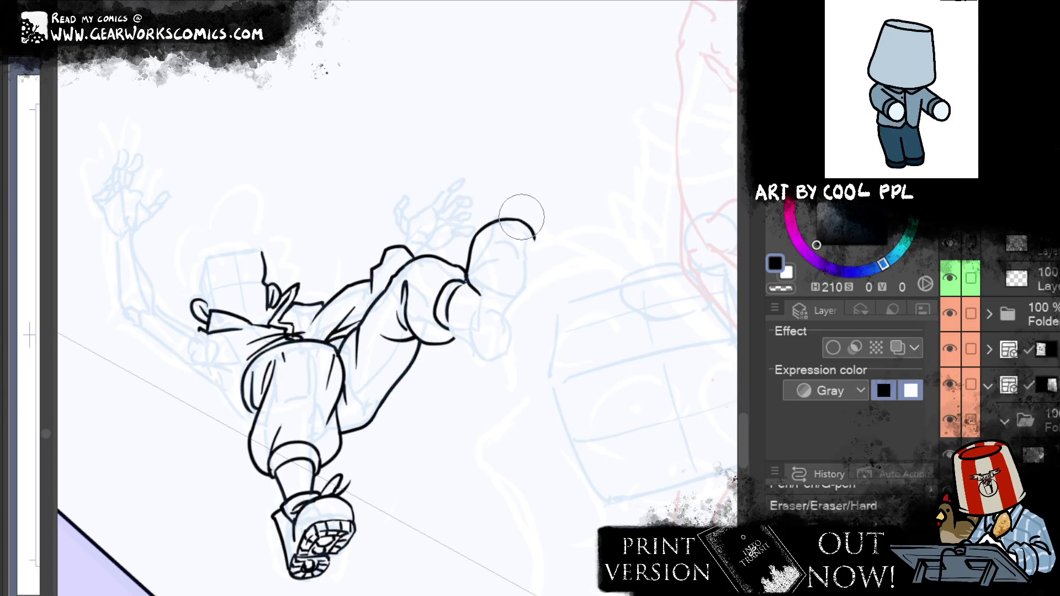
key(p)
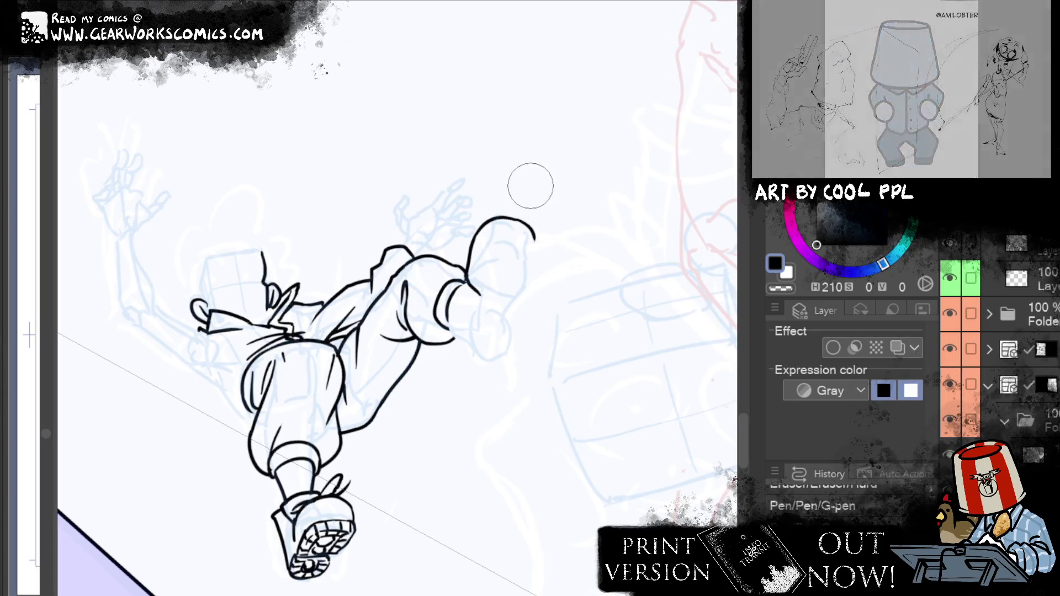
mouse_move(534, 238)
mouse_down()
mouse_move(513, 218)
mouse_move(499, 224)
mouse_move(530, 220)
mouse_up()
key(j)
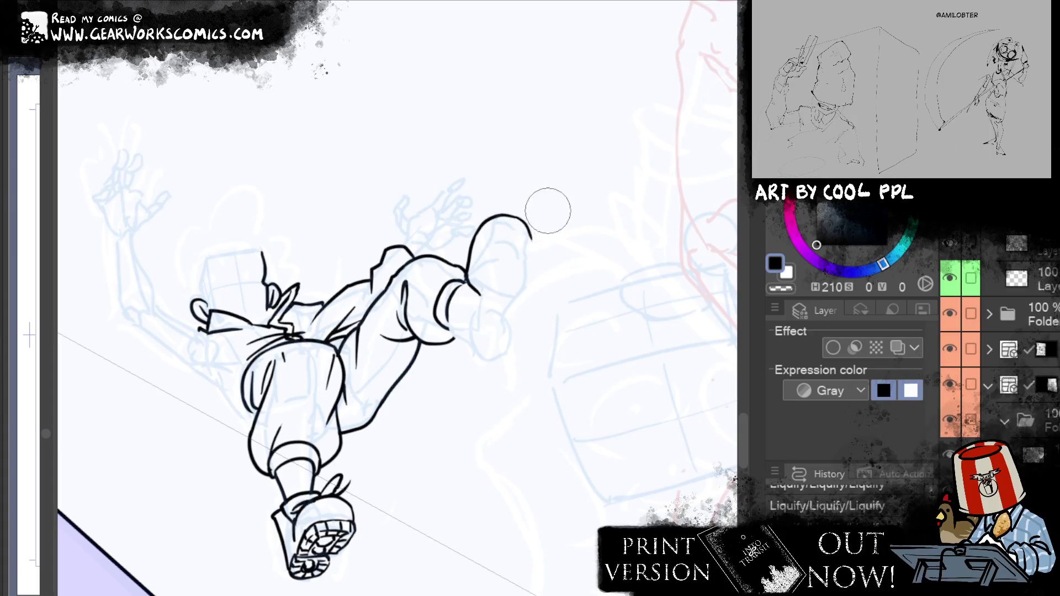
key(x)
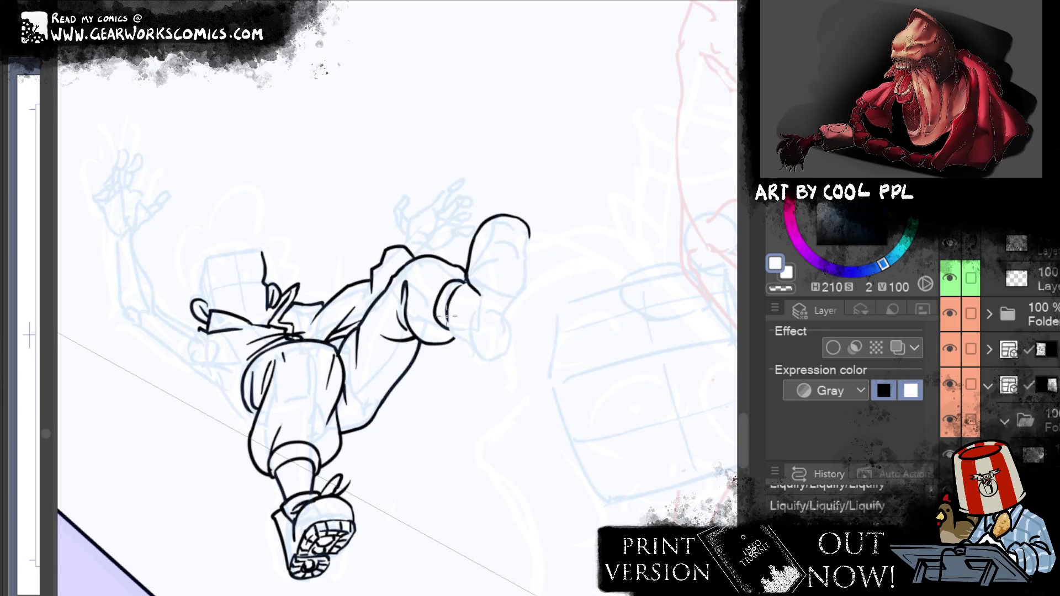
key(x)
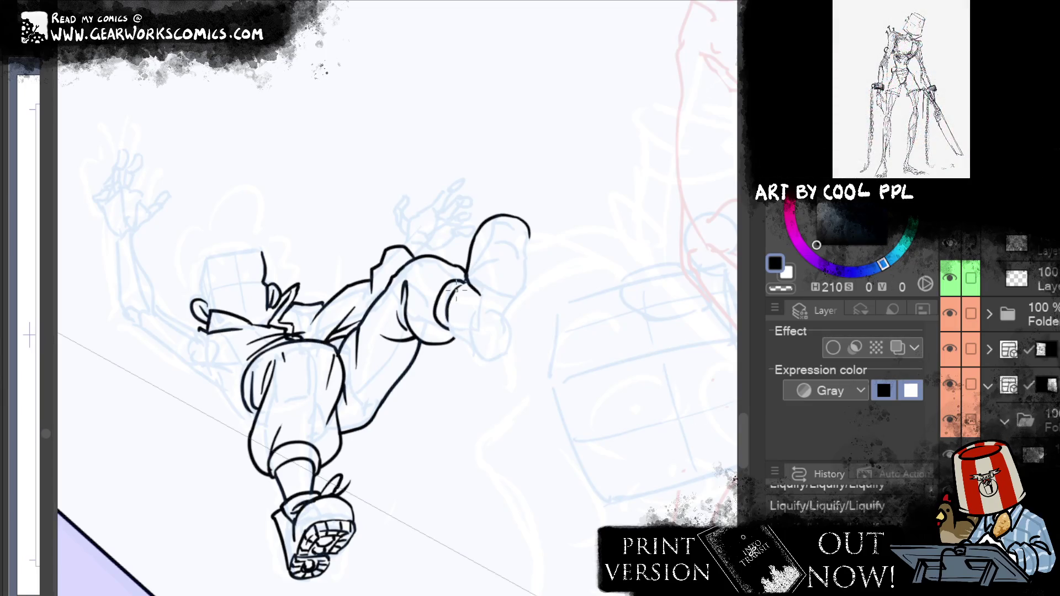
mouse_move(447, 320)
mouse_down()
mouse_move(492, 362)
mouse_move(519, 337)
mouse_move(479, 299)
mouse_up()
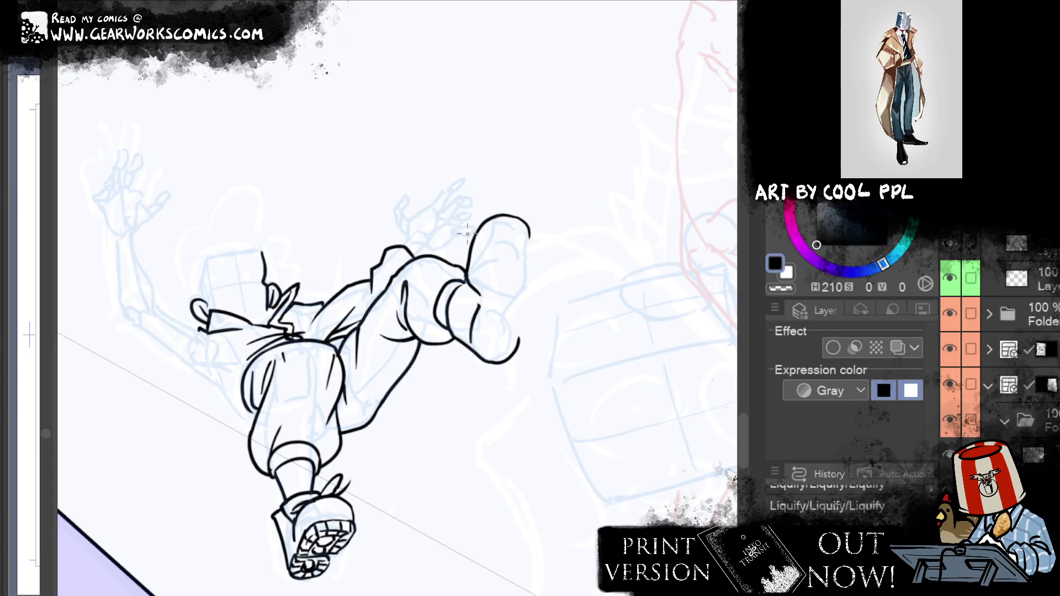
Redraw the ankle line and ink the knee contour up from the ankle
key(ctrl+z)
drag(478, 354, 486, 241)
key(ctrl+z)
drag(480, 306, 485, 249)
key(ctrl+z)
mouse_move(481, 305)
mouse_down()
mouse_move(500, 218)
mouse_move(519, 237)
mouse_up()
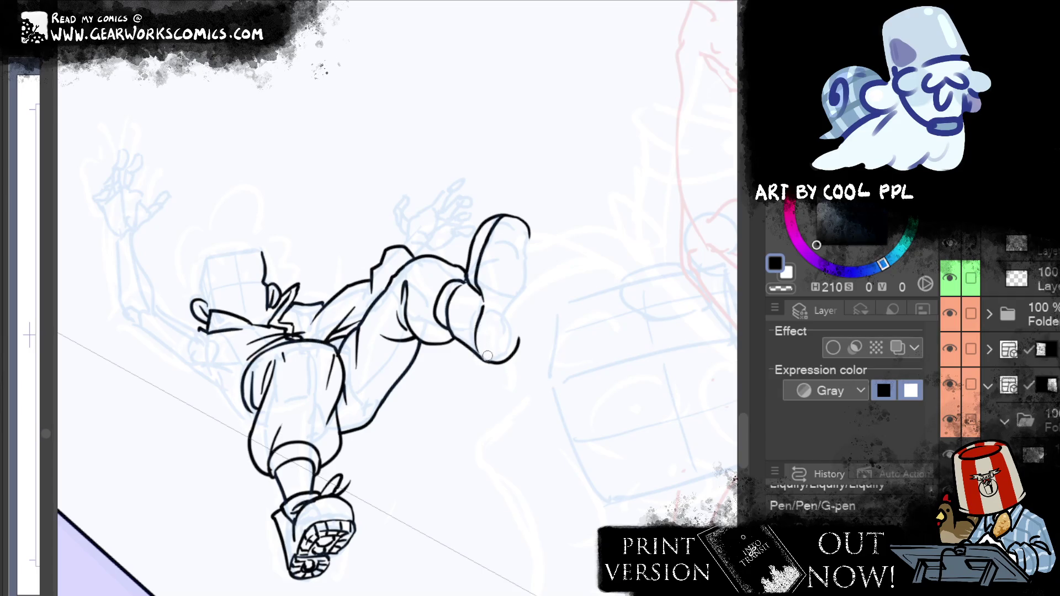
Ink the shoe toe, trimming and retrying the toe arc's right side several times
drag(512, 331, 518, 342)
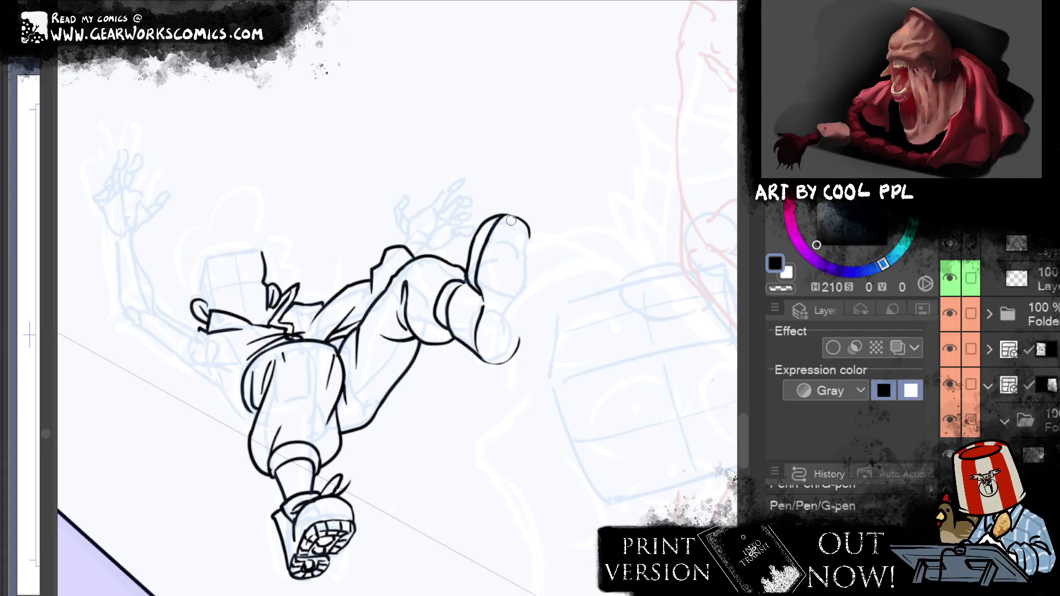
drag(521, 224, 522, 246)
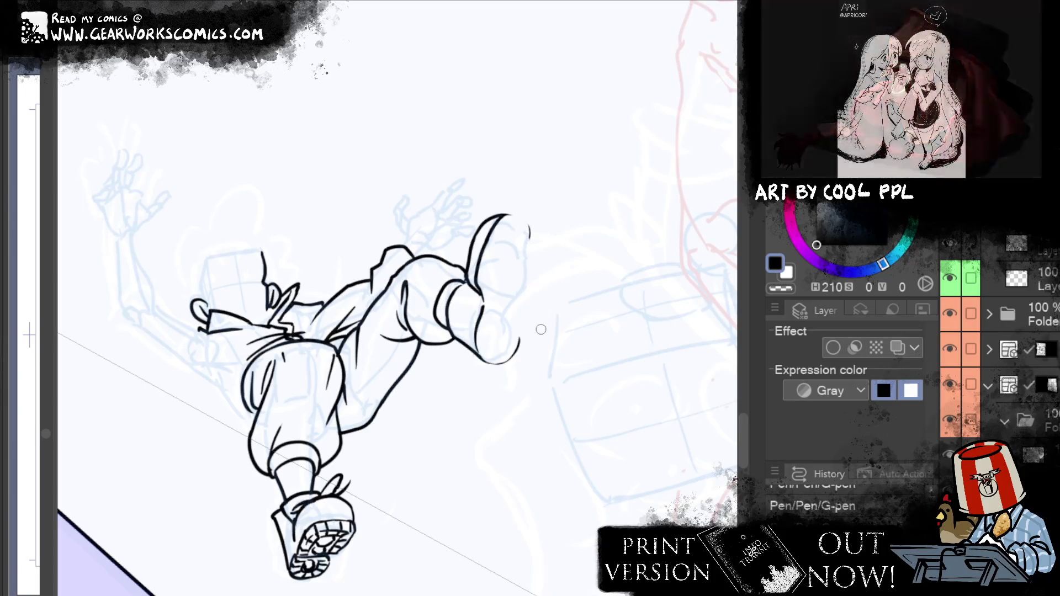
mouse_move(535, 224)
mouse_down()
mouse_move(503, 206)
mouse_move(525, 218)
mouse_move(531, 244)
mouse_move(535, 224)
mouse_move(528, 259)
mouse_up()
key(ctrl+z)
key(ctrl+z)
key(ctrl+z)
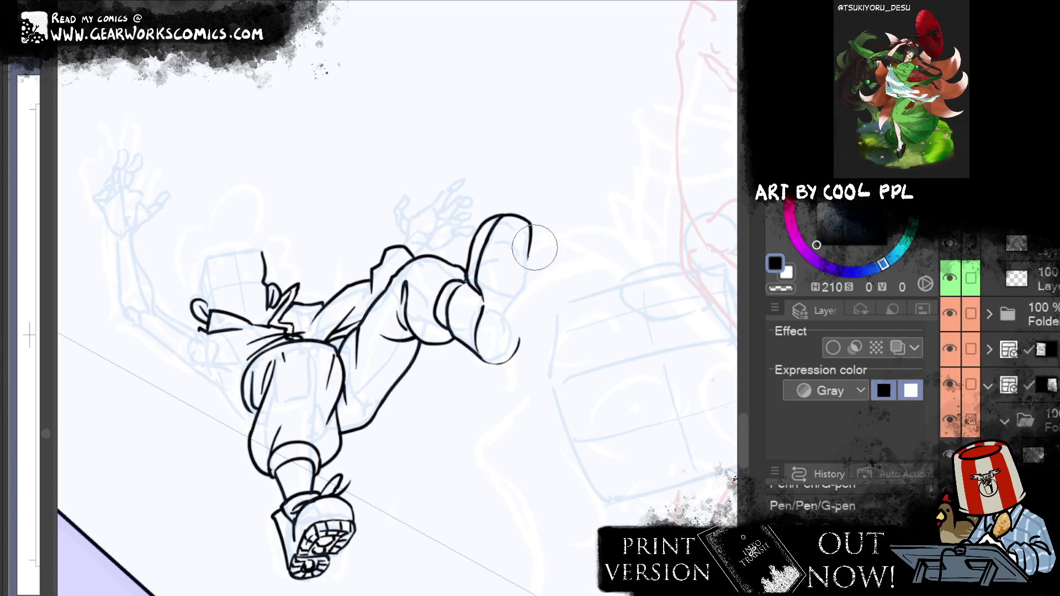
key(e)
drag(531, 237, 538, 221)
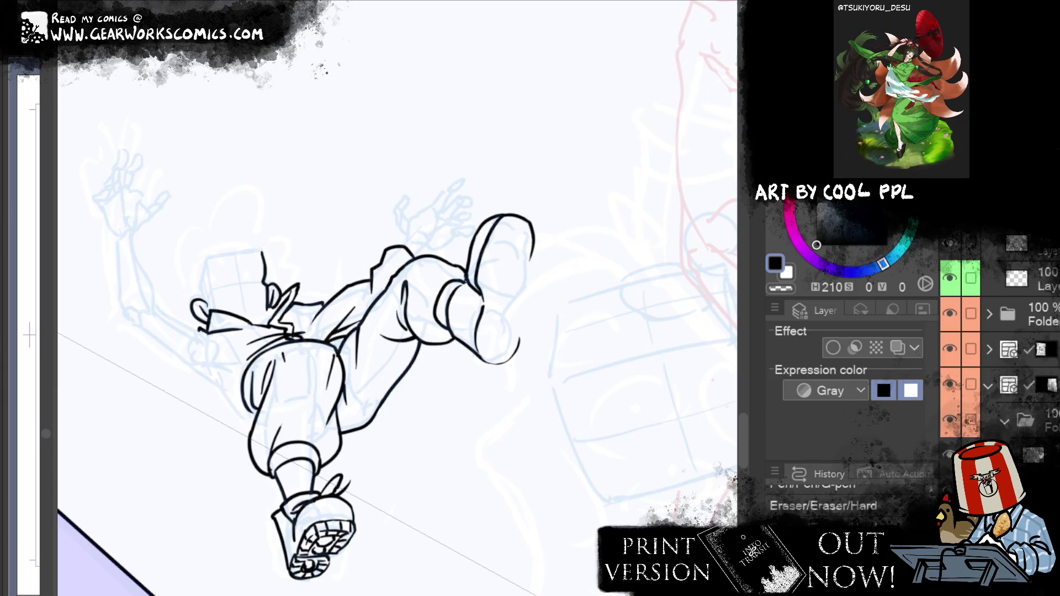
key(p)
drag(514, 313, 533, 235)
key(ctrl+z)
mouse_move(518, 313)
mouse_down()
mouse_move(531, 226)
mouse_move(510, 358)
mouse_up()
key(ctrl+z)
key(ctrl+z)
mouse_move(531, 247)
mouse_down()
mouse_move(511, 354)
mouse_move(531, 249)
mouse_up()
key(ctrl+z)
key(ctrl+z)
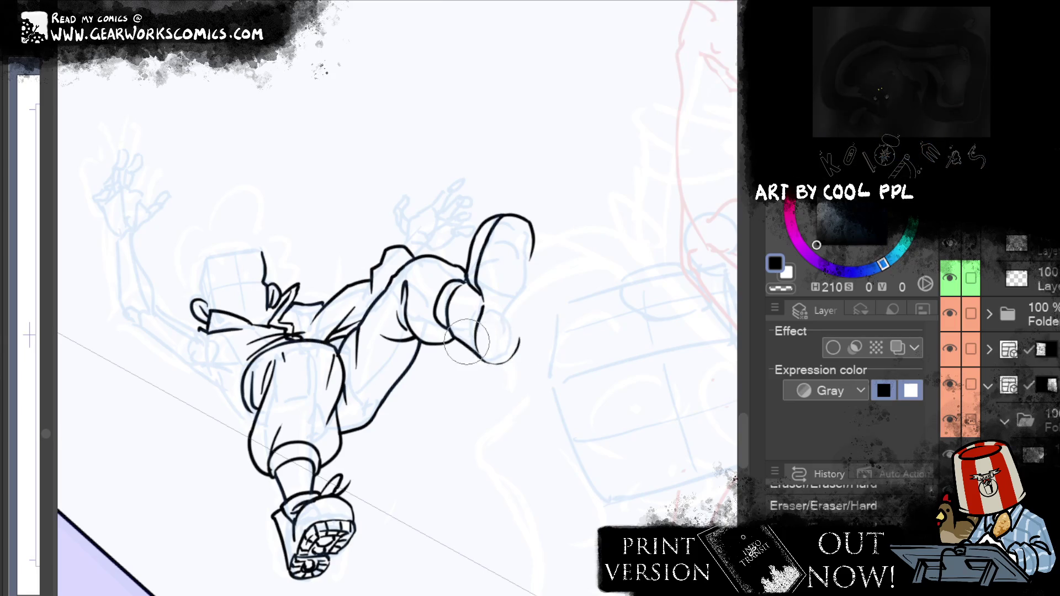
With a smaller brush, ink the shoe sole lines and liquify the toe into a rounder bulge
key(bracketleft)
key(bracketleft)
key(bracketleft)
drag(484, 310, 497, 348)
key(p)
mouse_move(474, 301)
mouse_down()
mouse_move(516, 346)
mouse_move(497, 365)
mouse_move(513, 375)
mouse_up()
key(j)
drag(523, 323, 469, 376)
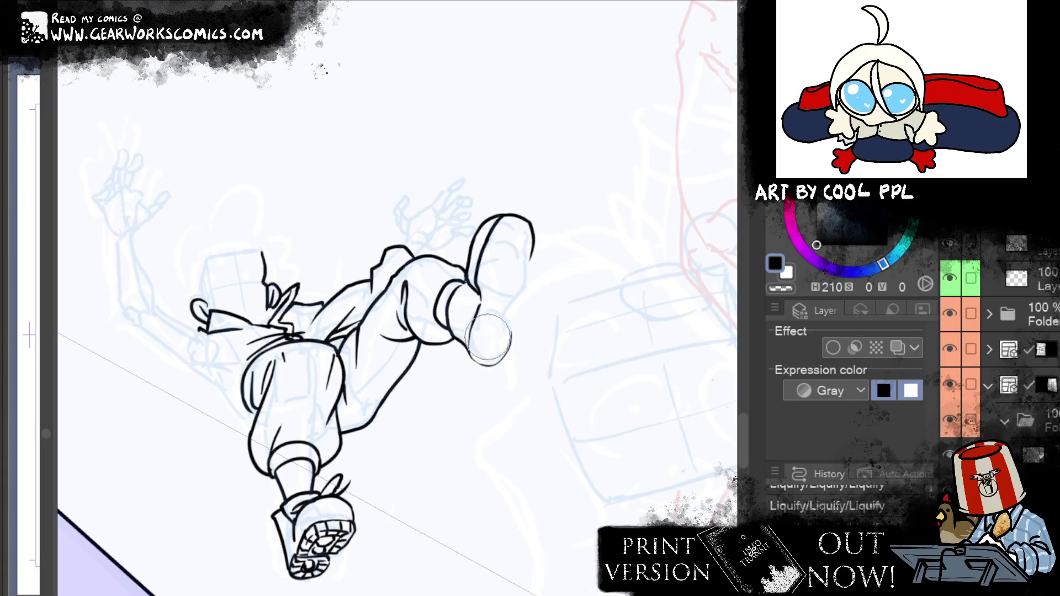
Push the inner shoe contour down into the toe and draw the heel contour
drag(508, 276, 485, 301)
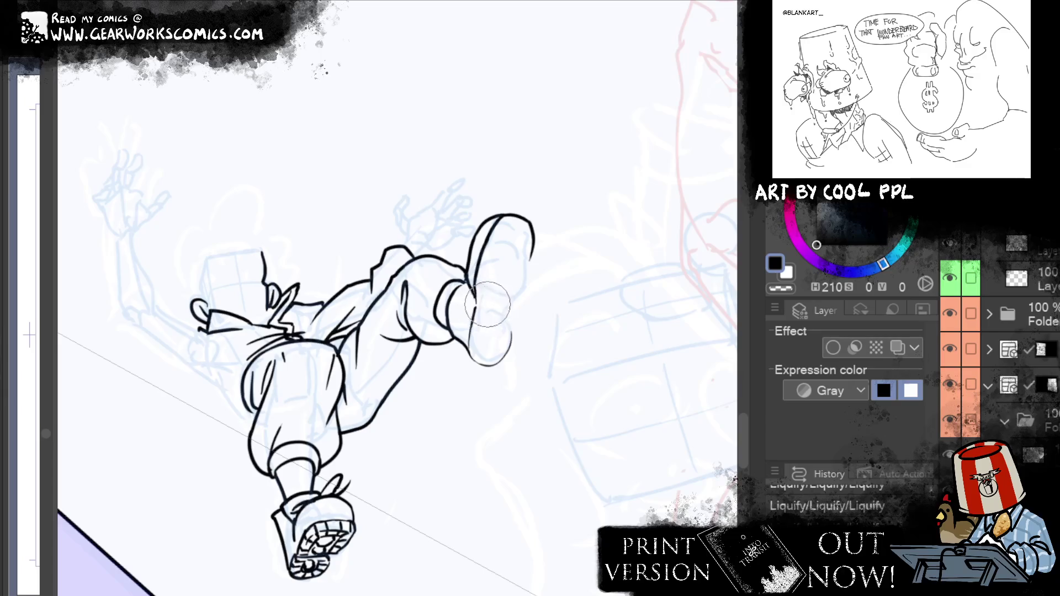
drag(497, 339, 479, 349)
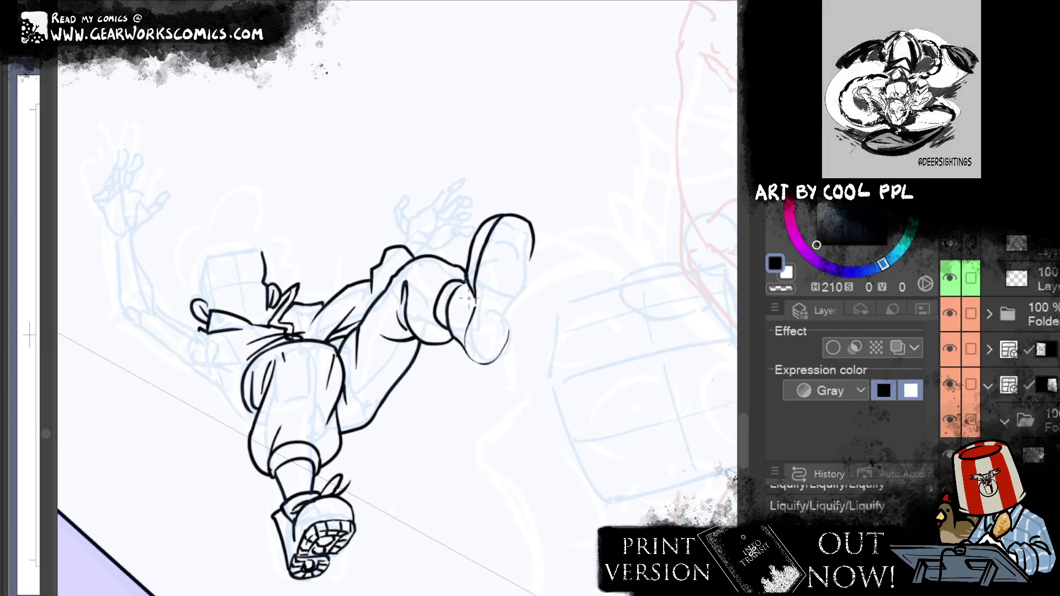
drag(475, 305, 472, 347)
key(ctrl+z)
drag(475, 299, 473, 352)
key(ctrl+z)
drag(475, 306, 468, 359)
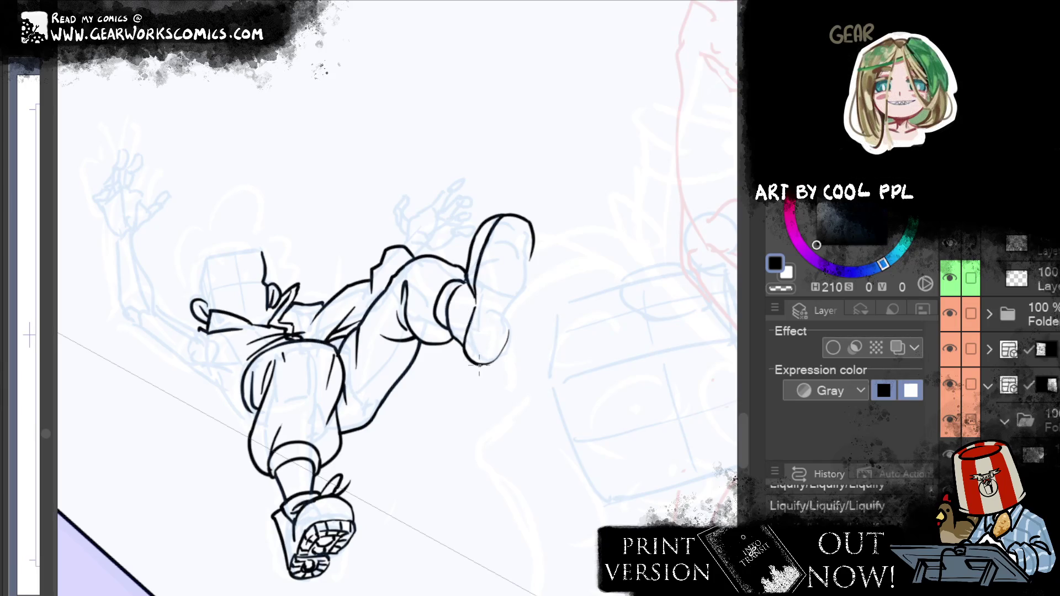
Ink the shoe's bottom curve, a line across the heel and the toe line, retrying strokes
drag(497, 358, 507, 343)
drag(476, 313, 518, 329)
mouse_move(478, 366)
mouse_down()
mouse_move(501, 365)
mouse_move(491, 369)
mouse_up()
key(ctrl+z)
key(ctrl+z)
drag(517, 328, 503, 366)
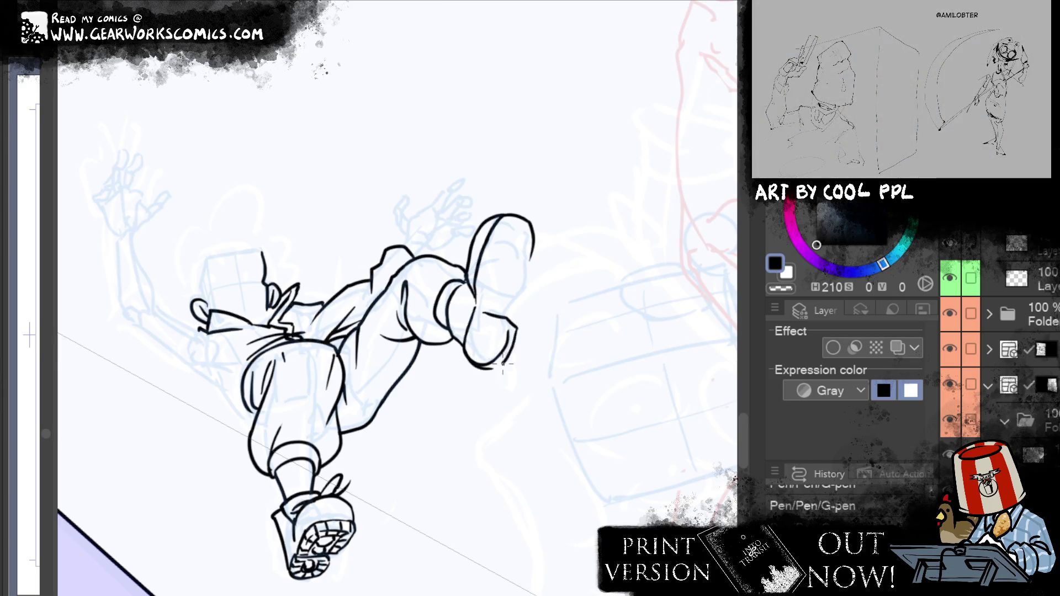
key(ctrl+z)
drag(509, 326, 504, 366)
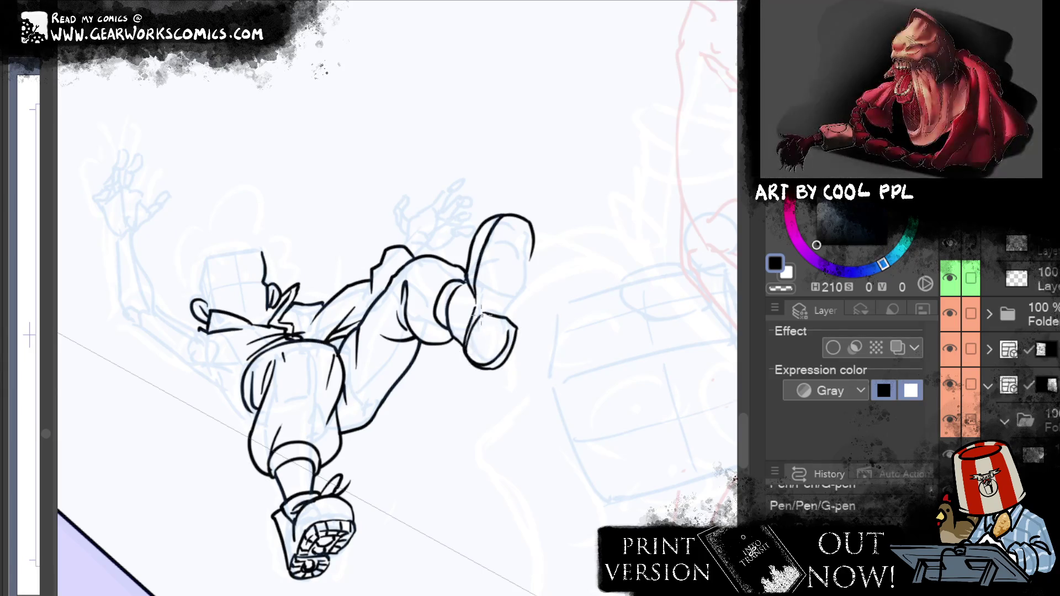
key(ctrl+z)
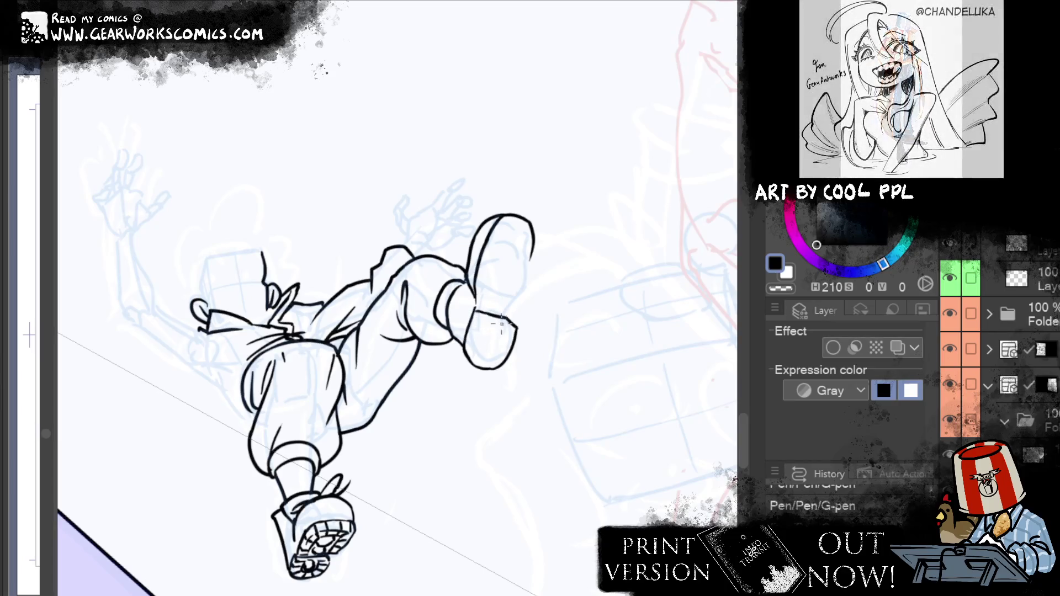
Erase stray ink near the shoe and redraw its bottom outline
drag(478, 312, 473, 358)
key(ctrl+z)
mouse_move(476, 315)
mouse_down()
mouse_move(478, 361)
mouse_move(478, 317)
mouse_up()
key(ctrl+z)
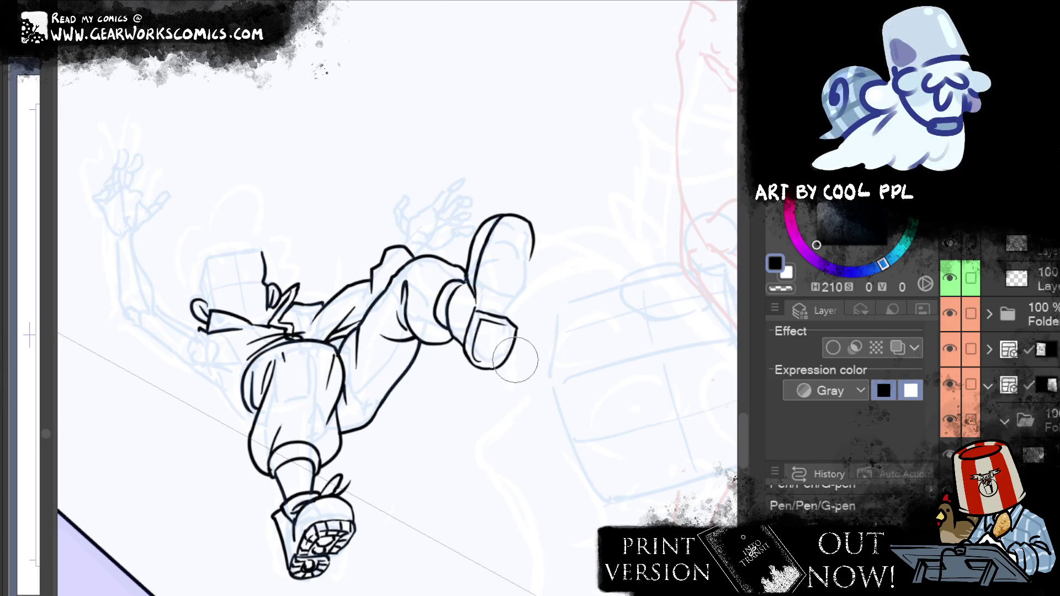
key(e)
drag(539, 379, 562, 345)
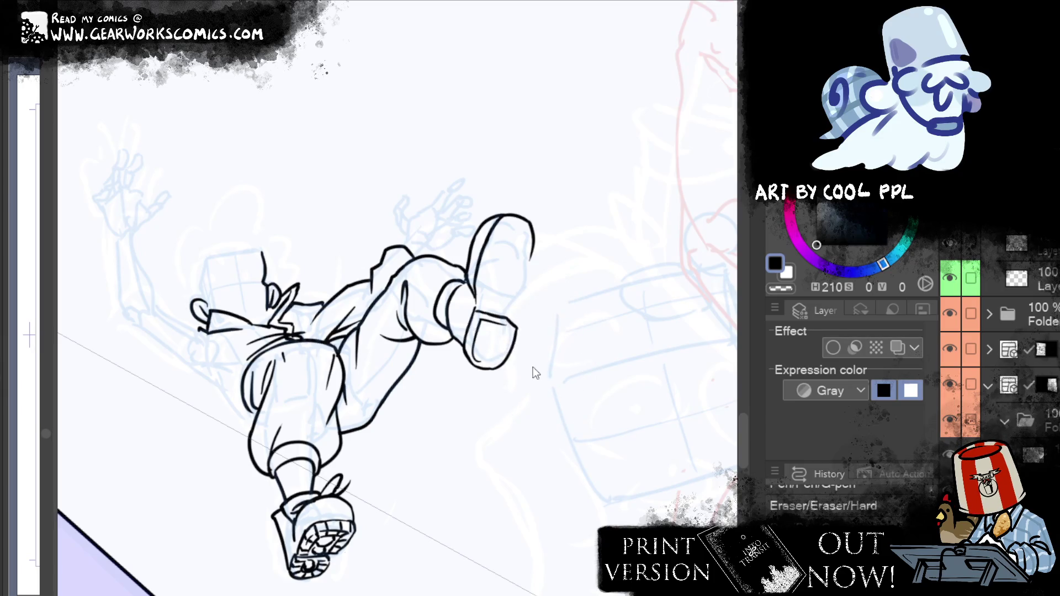
drag(558, 307, 574, 320)
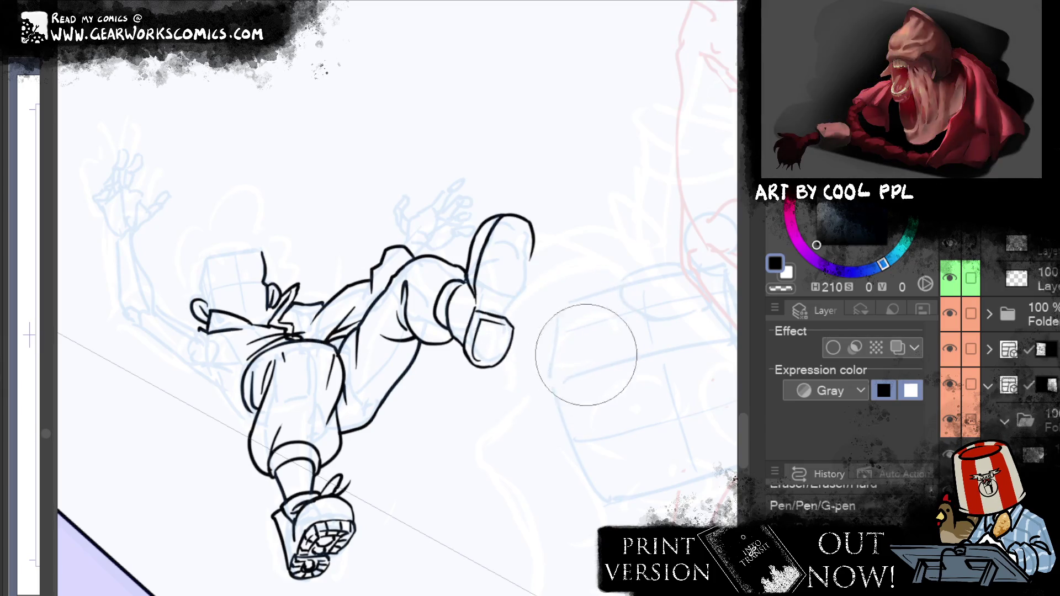
drag(466, 361, 505, 349)
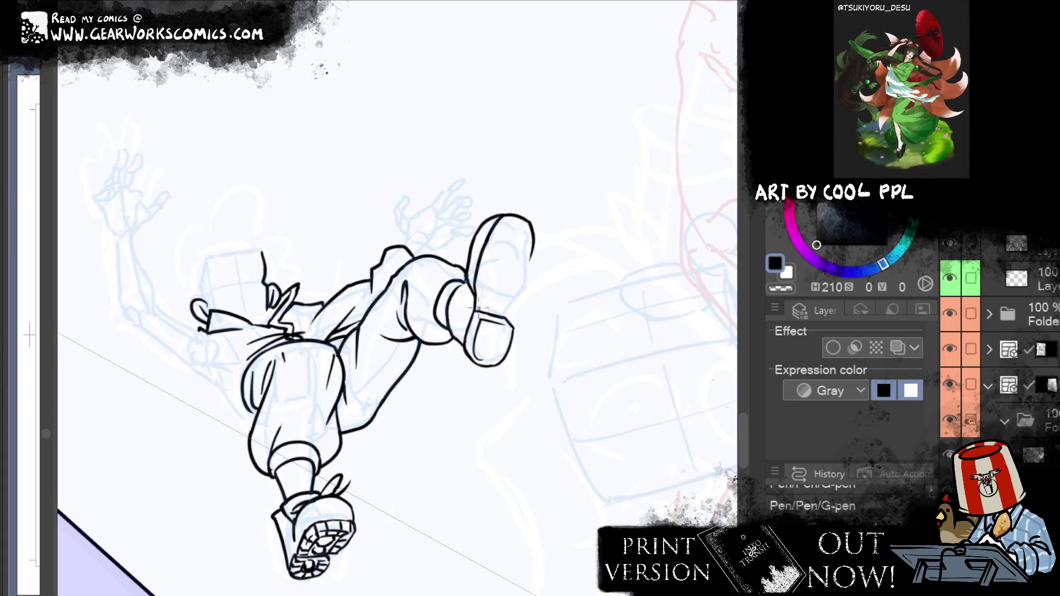
Erase part of the shoe outline and warp the top of the shoe into shape
key(e)
drag(486, 293, 500, 243)
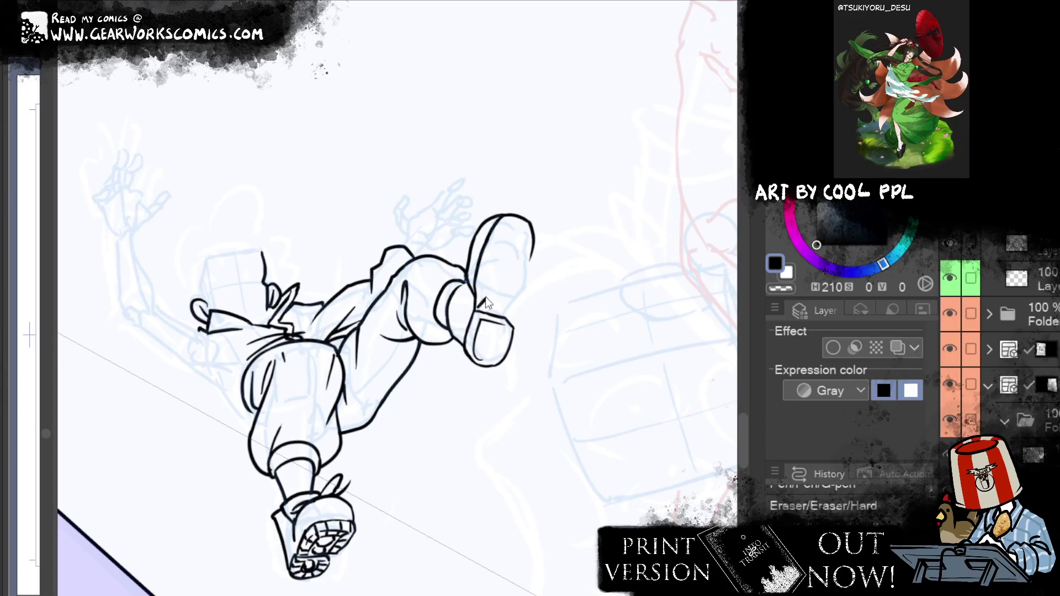
key(j)
drag(505, 231, 536, 260)
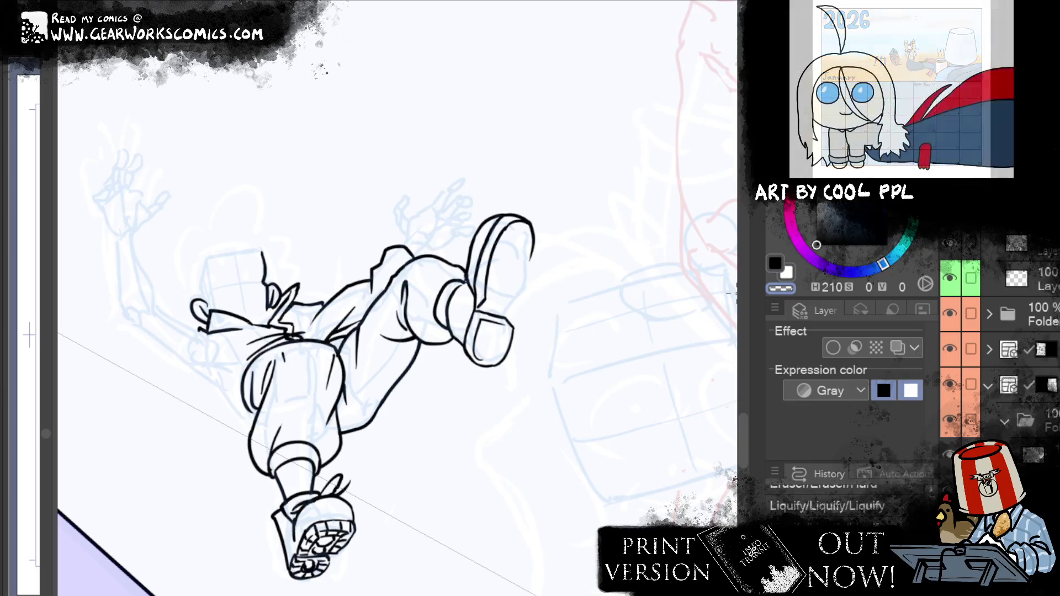
drag(529, 223, 513, 218)
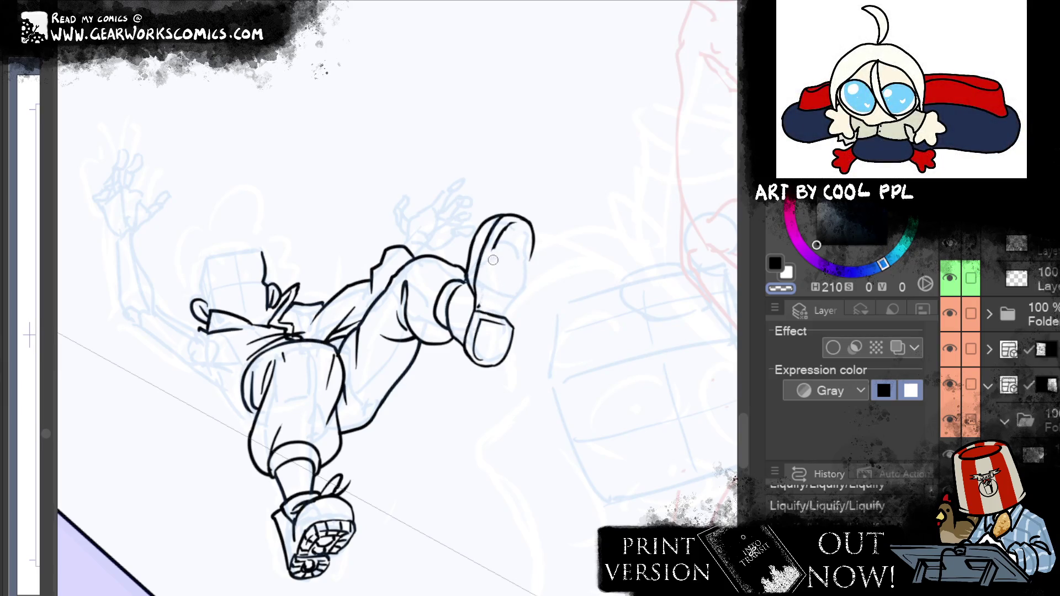
key(p)
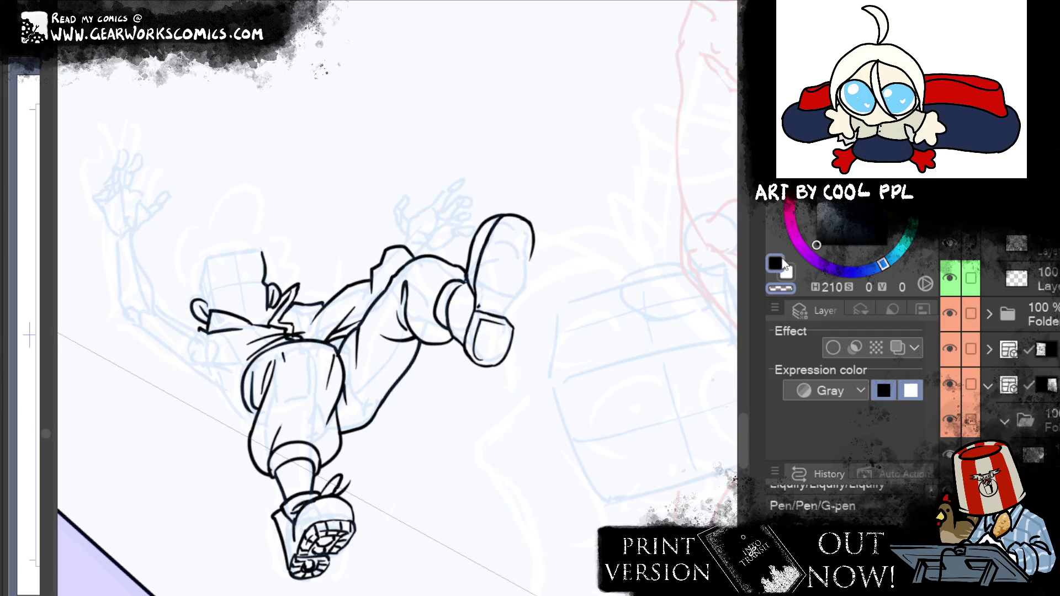
drag(523, 220, 526, 228)
key(ctrl+z)
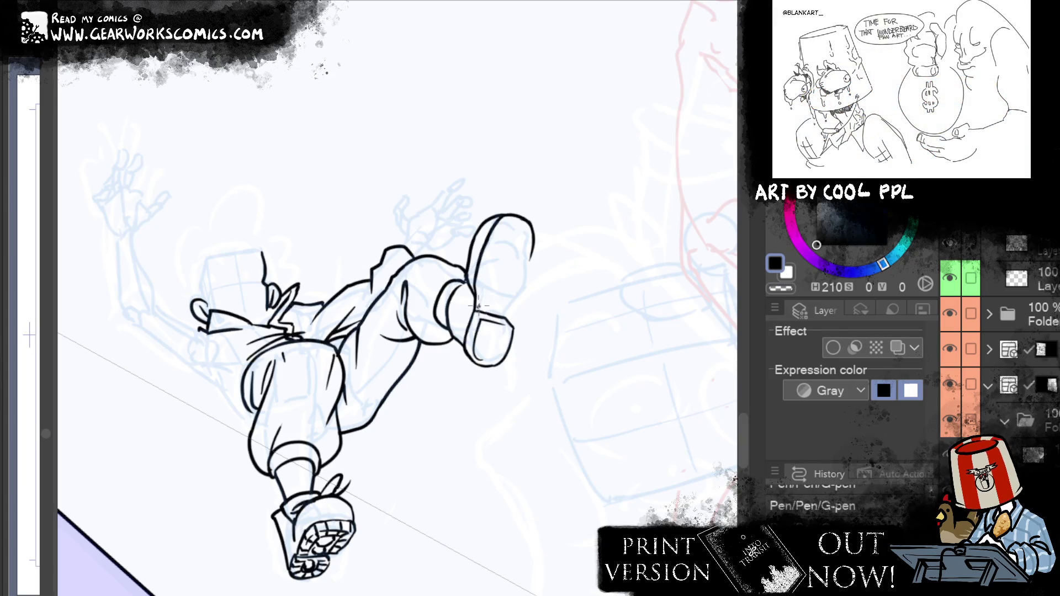
Redraw the shoe's upper inner outline and its right-side outline
drag(478, 296, 510, 220)
key(ctrl+z)
drag(478, 294, 506, 223)
key(ctrl+z)
drag(480, 294, 507, 217)
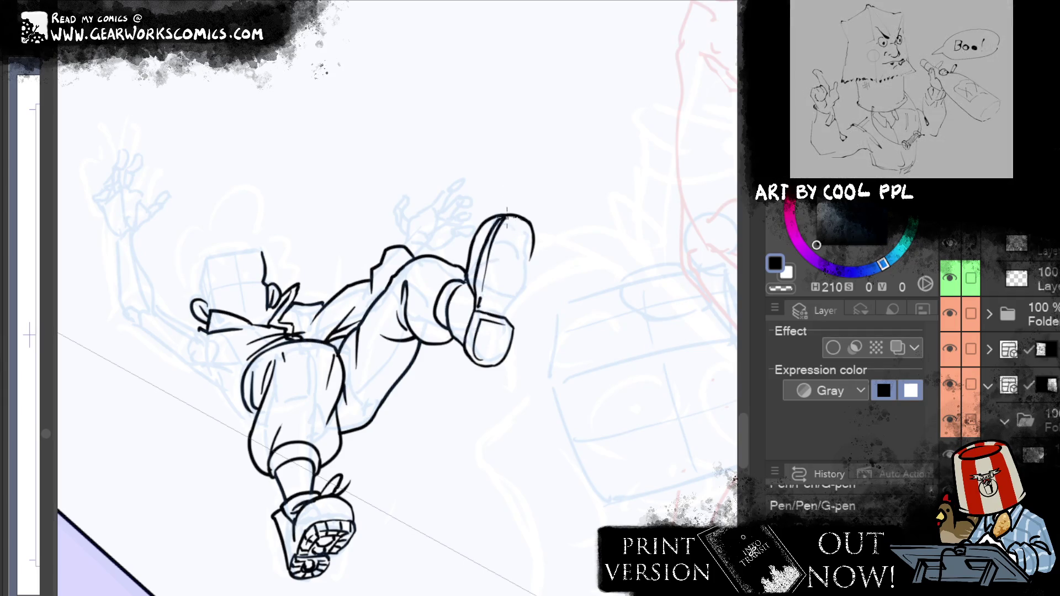
drag(517, 298, 533, 250)
key(ctrl+z)
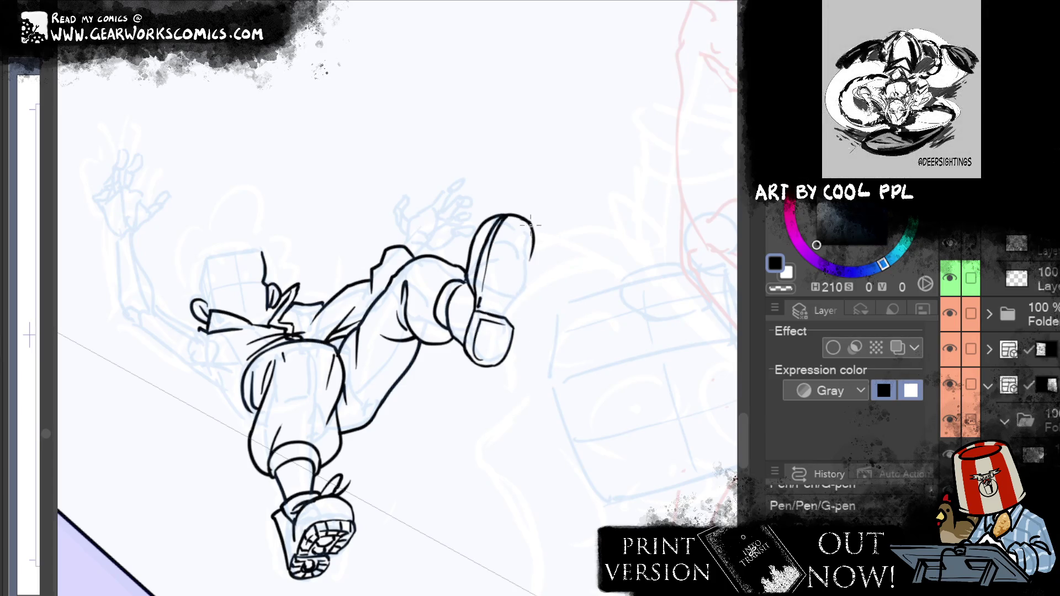
key(ctrl+z)
mouse_move(534, 246)
mouse_down()
mouse_move(533, 223)
mouse_move(518, 312)
mouse_move(521, 302)
mouse_up()
key(ctrl+z)
key(ctrl+z)
drag(533, 227, 521, 304)
Erase stray bits near the shoe toe and add a small finishing stroke on the shoe
key(e)
drag(513, 307, 511, 317)
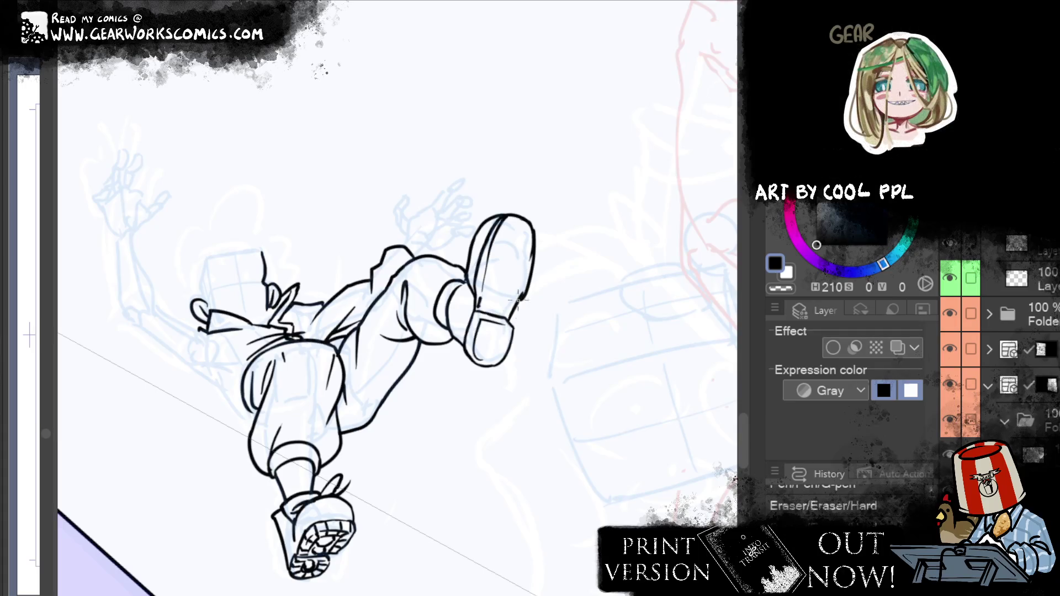
drag(517, 315, 522, 304)
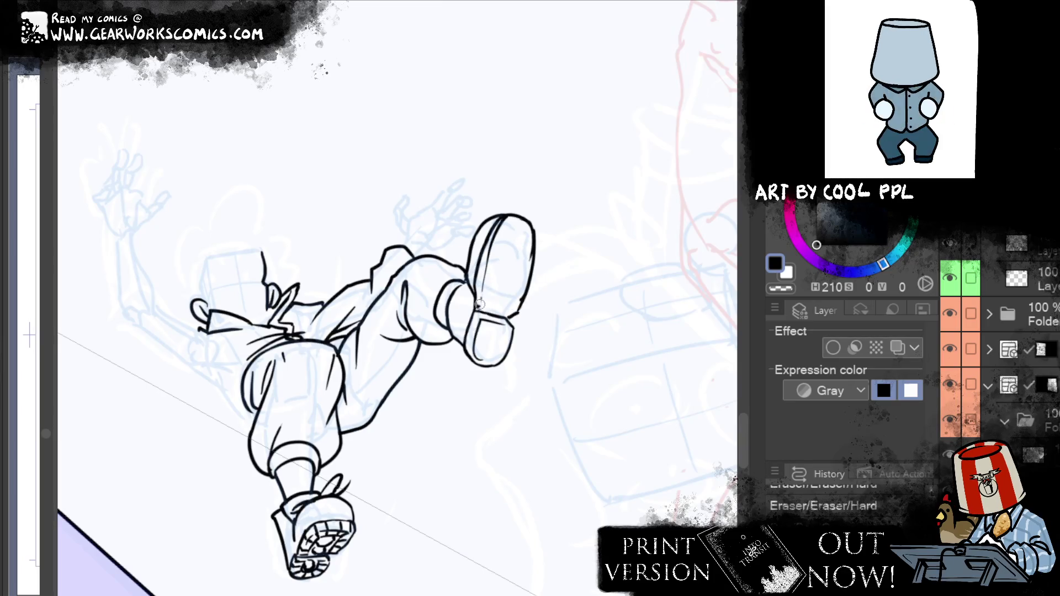
key(p)
drag(480, 303, 491, 303)
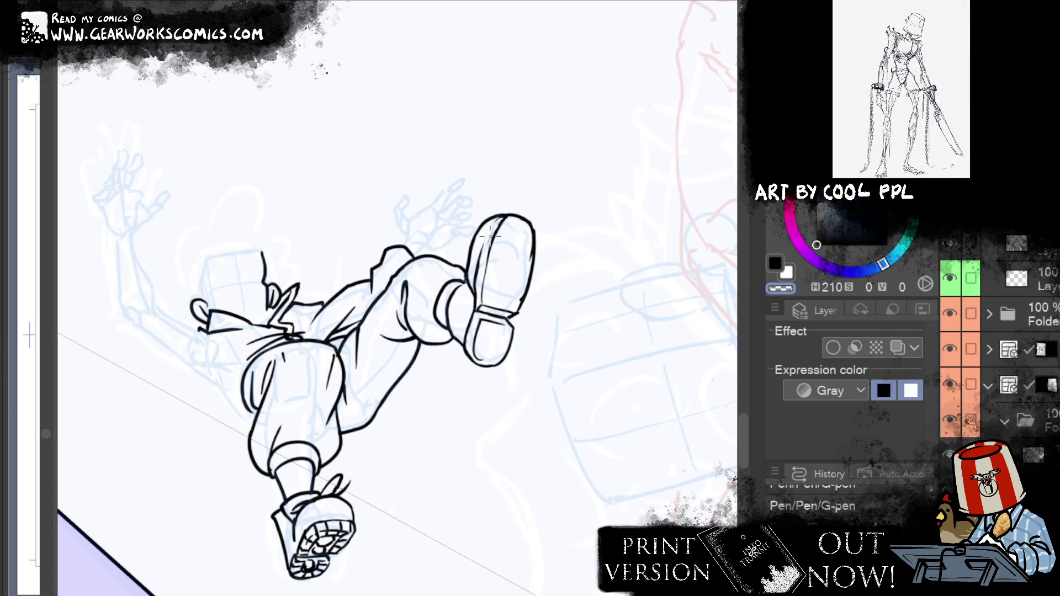
Ink a line down the raised shoe's sole and redraw its heel line
key(e)
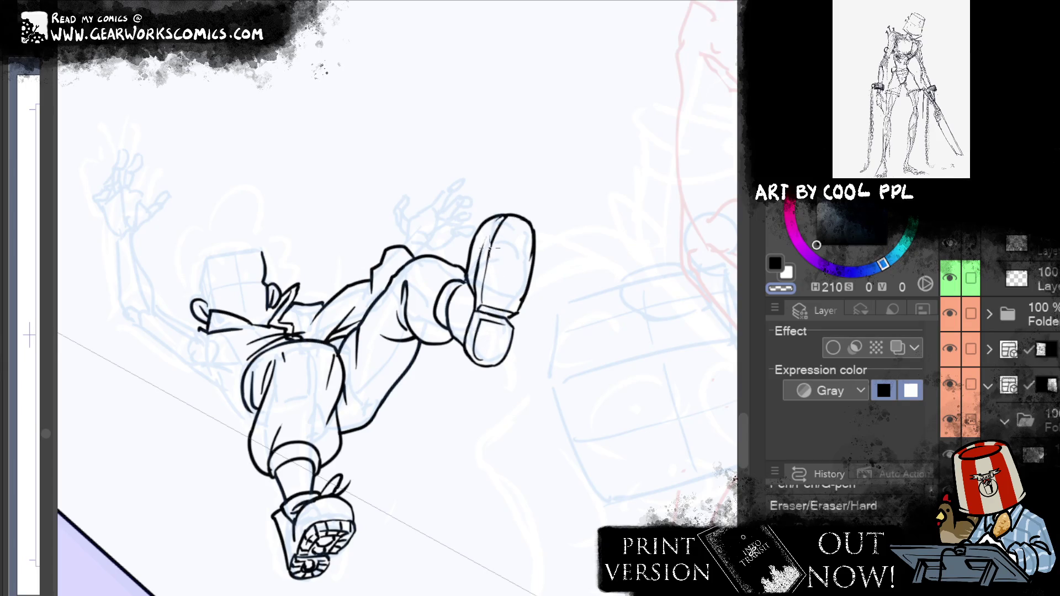
key(p)
drag(475, 298, 466, 348)
drag(490, 243, 484, 302)
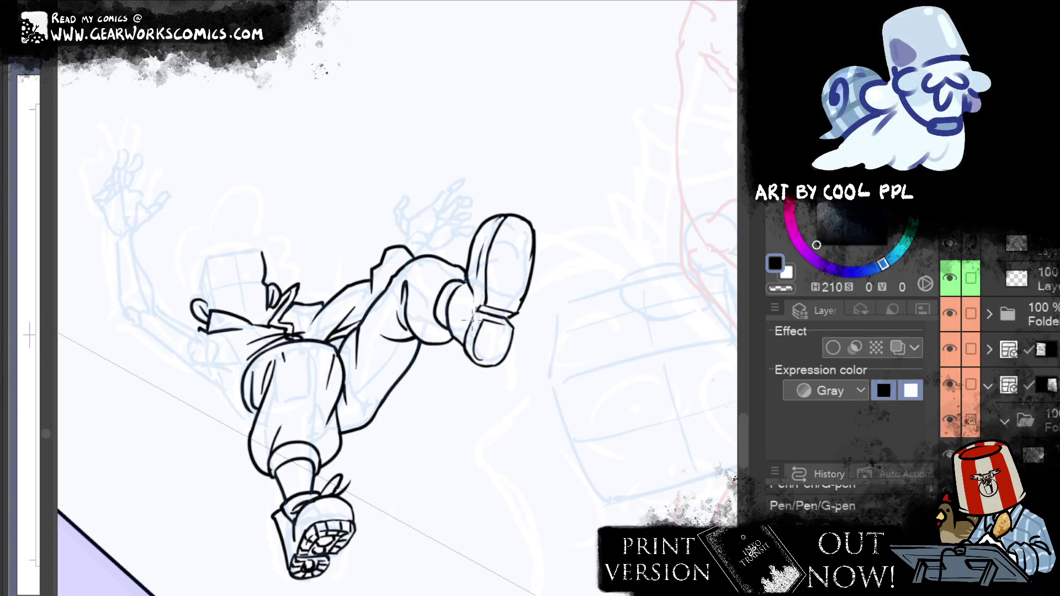
drag(473, 316, 477, 269)
key(ctrl+z)
mouse_move(477, 315)
mouse_down()
mouse_move(476, 260)
mouse_move(493, 221)
mouse_up()
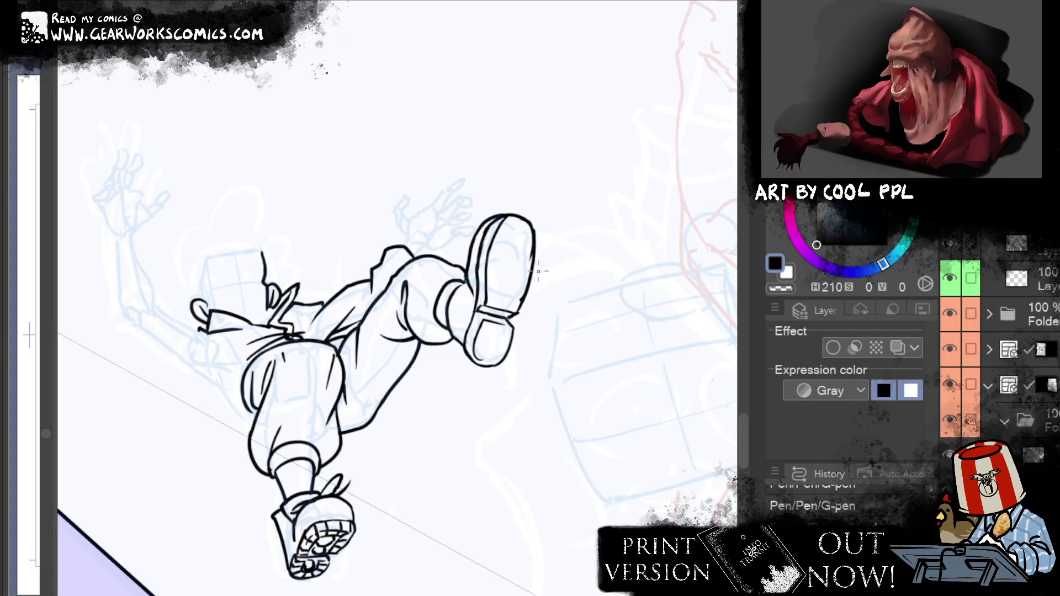
Trim the heel and inner sole lines with the eraser, then reshape them with Liquify
key(e)
drag(472, 278, 477, 290)
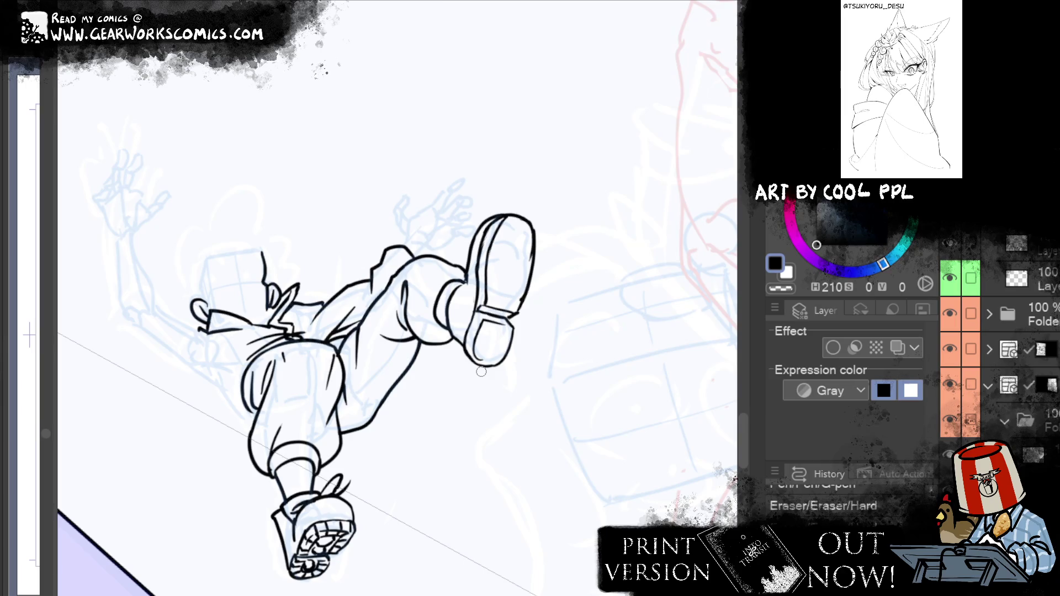
key(bracketright)
key(bracketright)
key(bracketright)
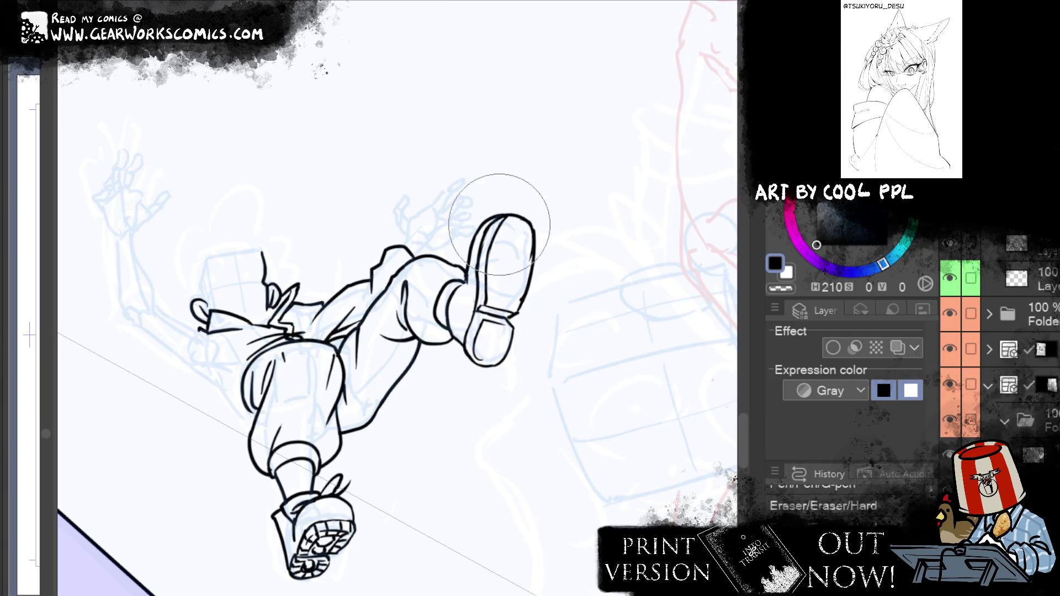
key(bracketleft)
key(bracketleft)
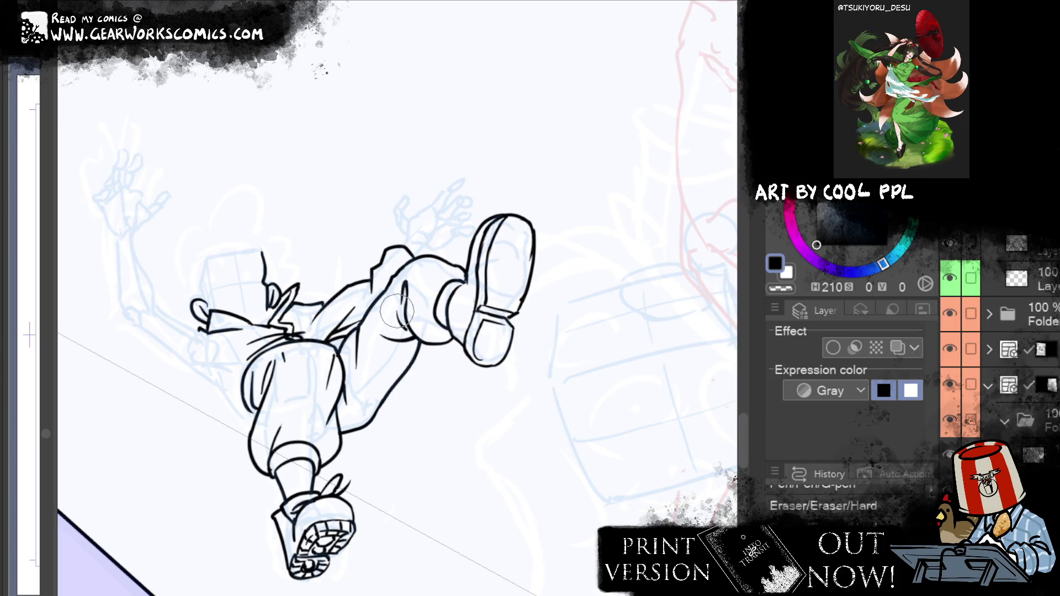
drag(503, 243, 509, 235)
key(ctrl+z)
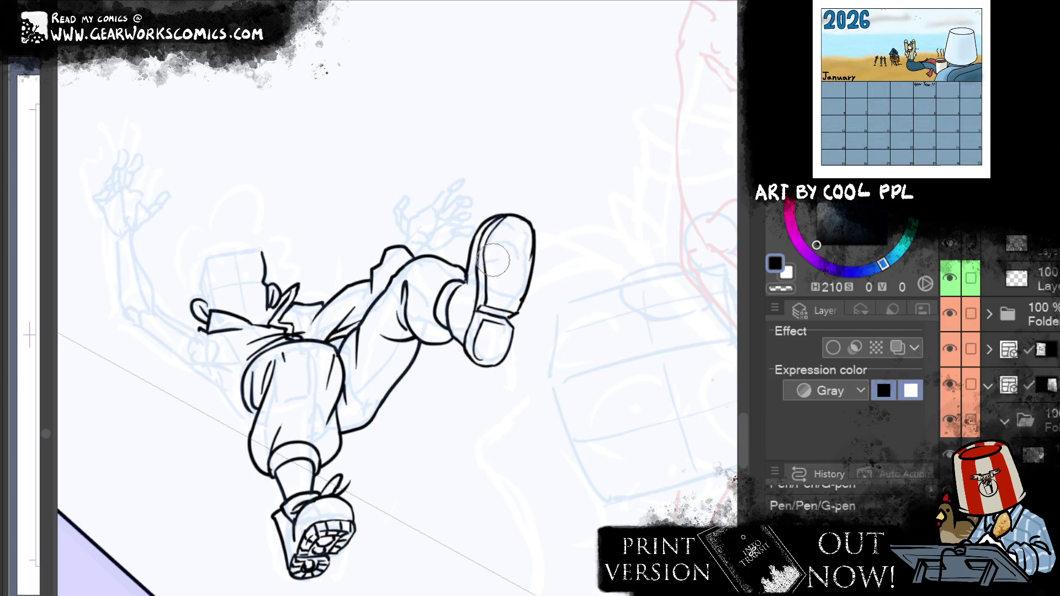
key(ctrl+y)
key(ctrl+y)
key(ctrl+y)
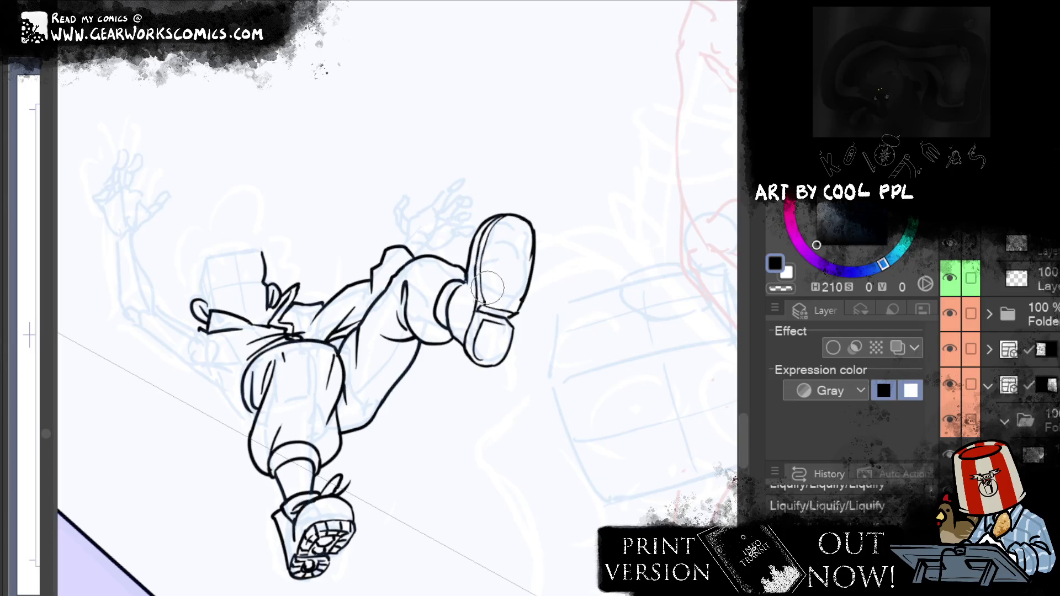
key(p)
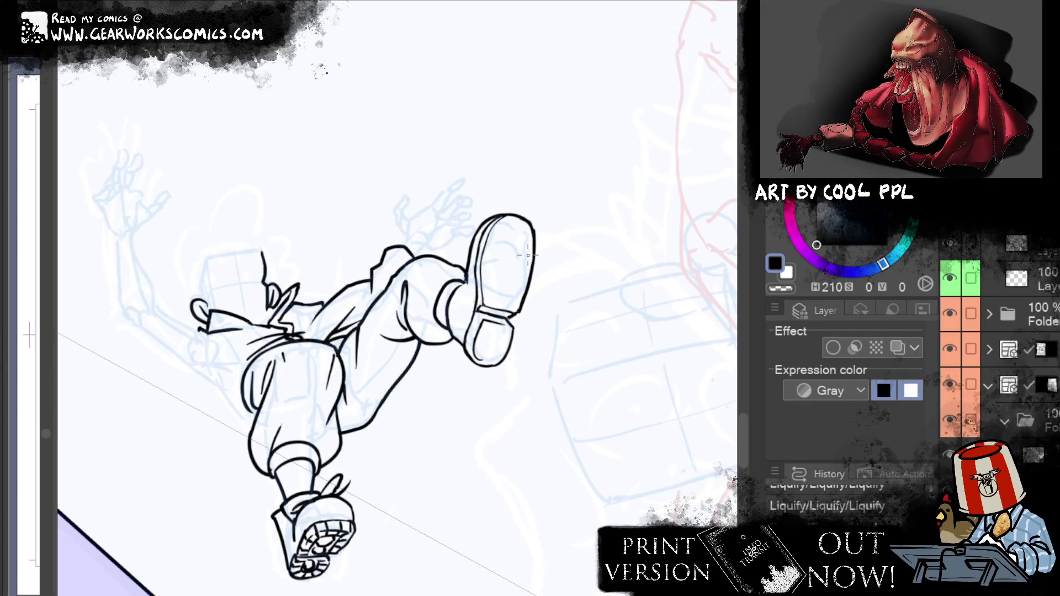
Redraw the raised shoe's outline and inner sole line, and add oval tread marks
drag(493, 309, 494, 257)
mouse_move(491, 306)
mouse_down()
mouse_move(497, 248)
mouse_move(529, 230)
mouse_up()
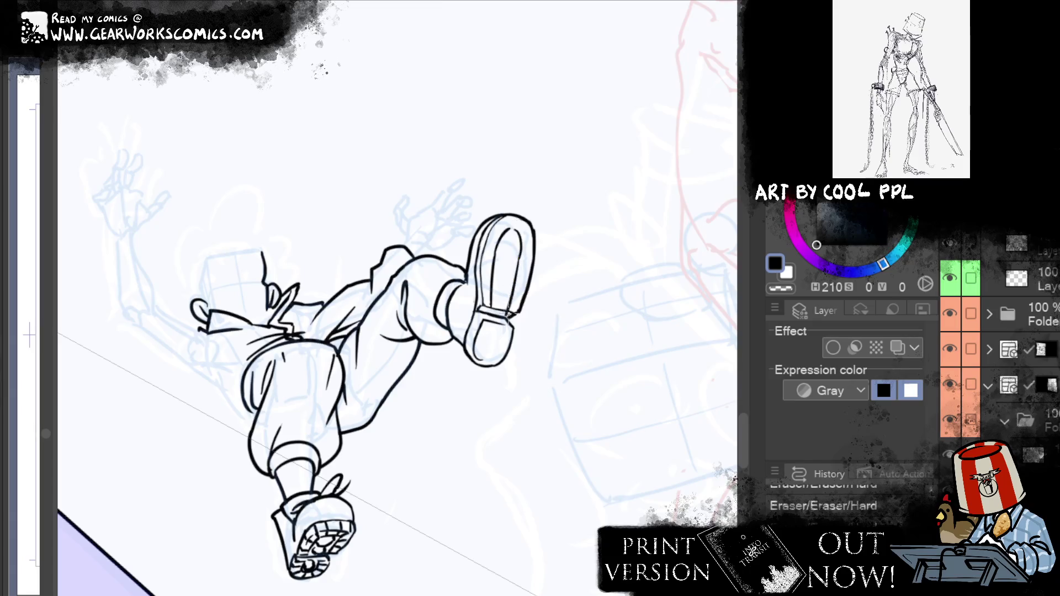
drag(513, 314, 507, 226)
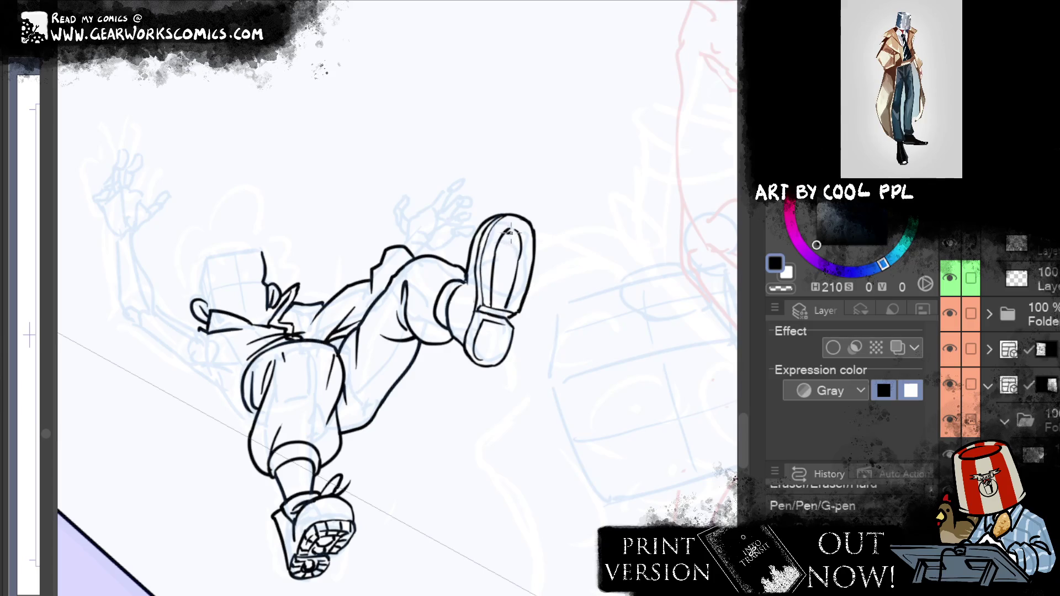
drag(508, 255, 501, 243)
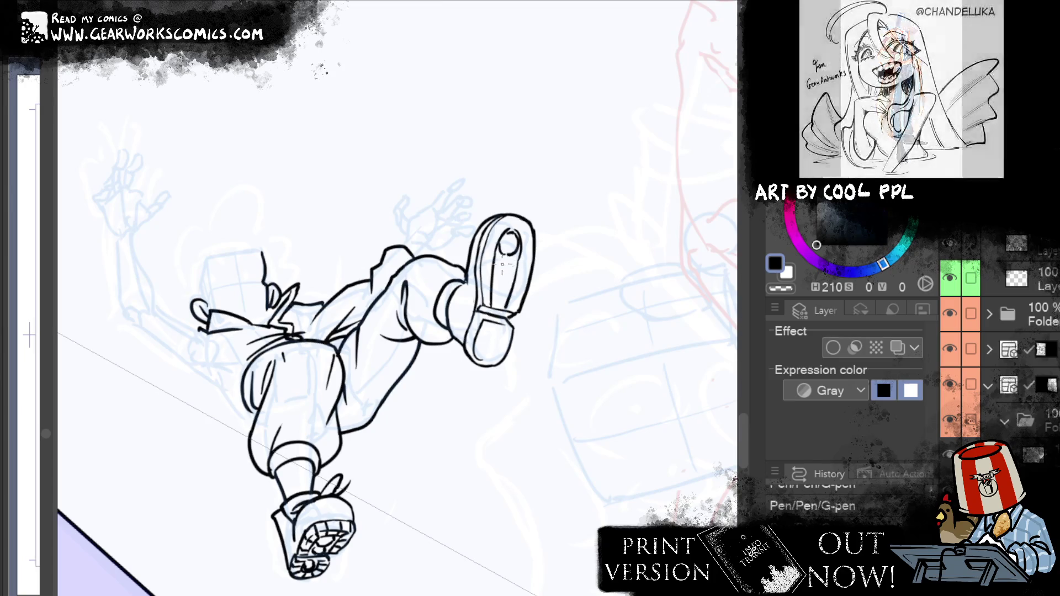
drag(504, 264, 503, 264)
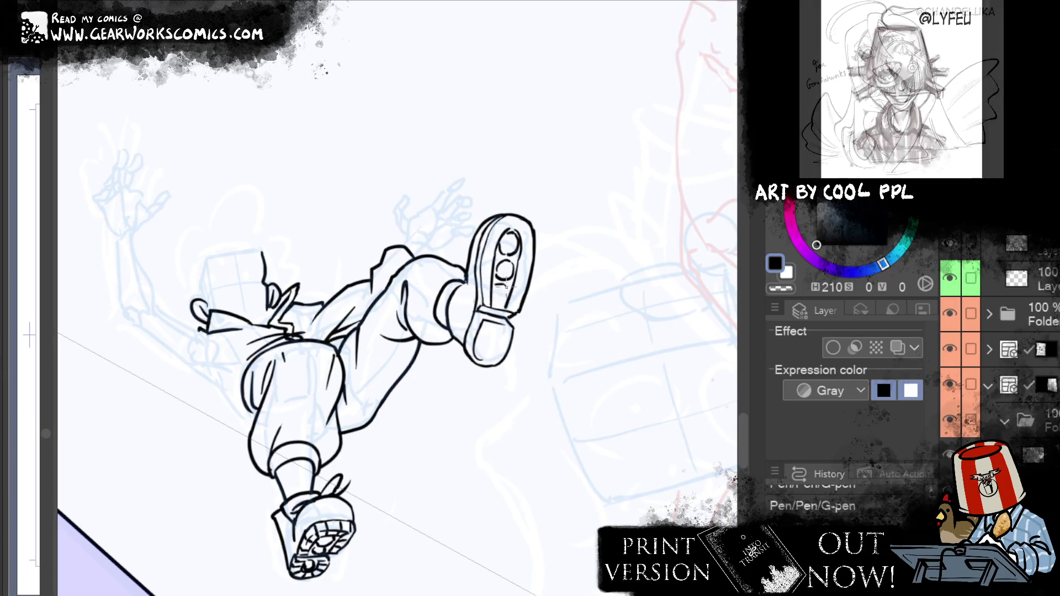
drag(501, 278, 499, 298)
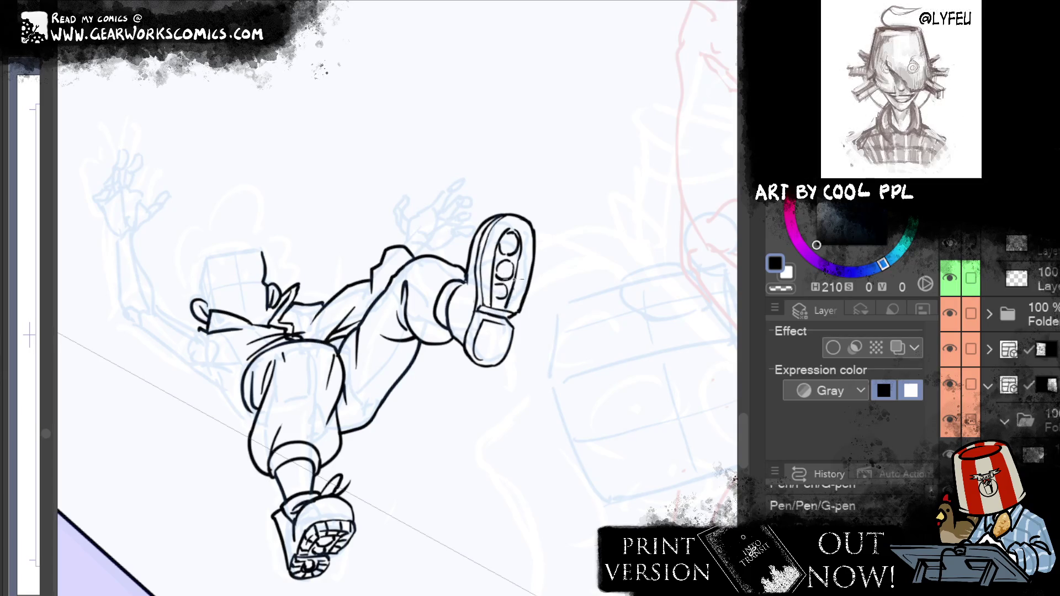
Touch up the lower shoe's tread, then lasso-select the whole raised shoe
drag(310, 554, 331, 554)
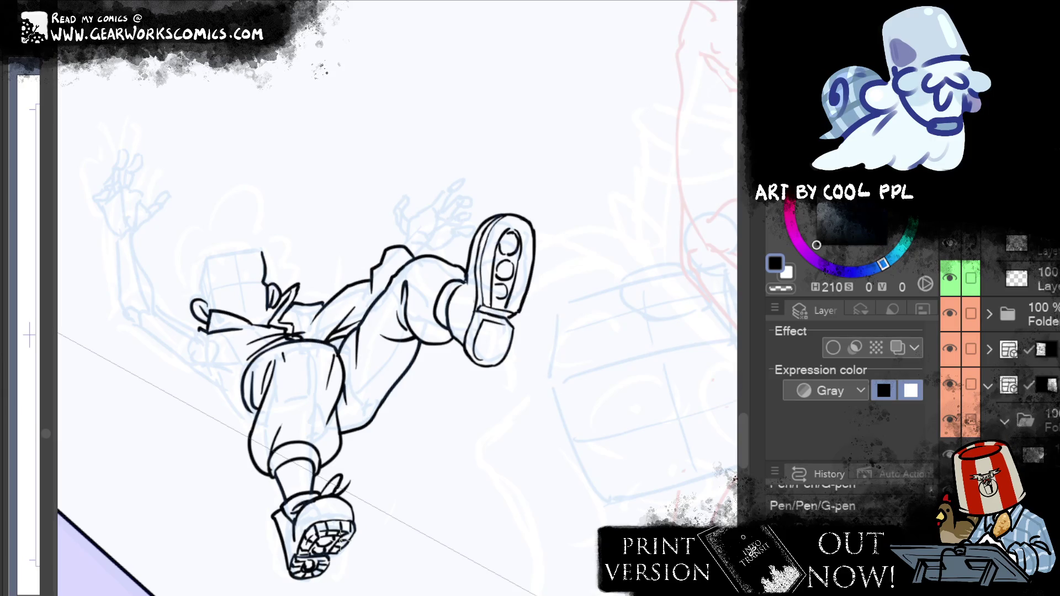
mouse_move(548, 177)
mouse_down()
mouse_move(493, 217)
mouse_move(468, 322)
mouse_up()
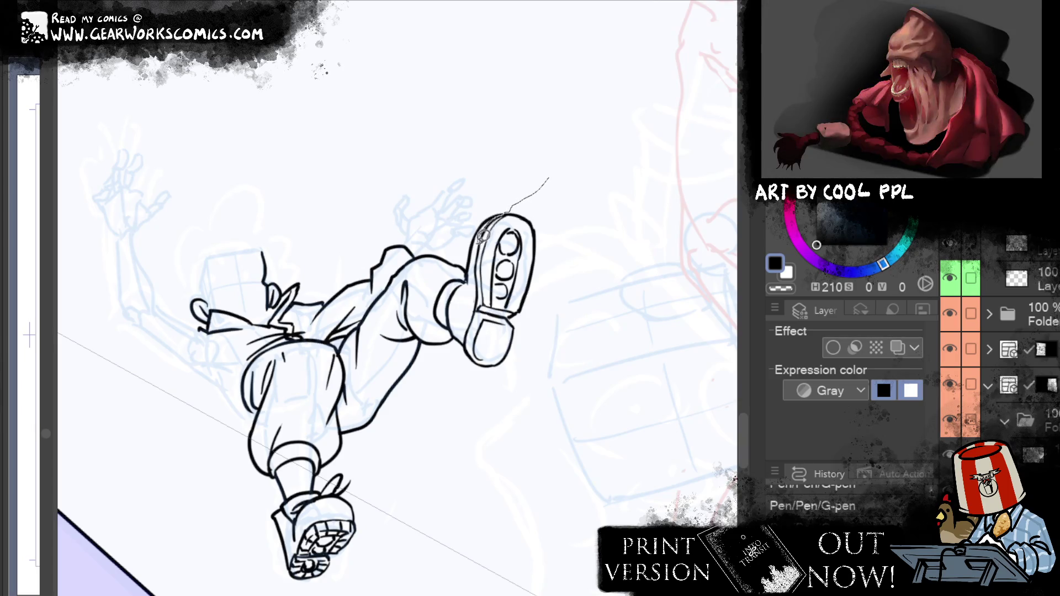
drag(467, 335, 577, 138)
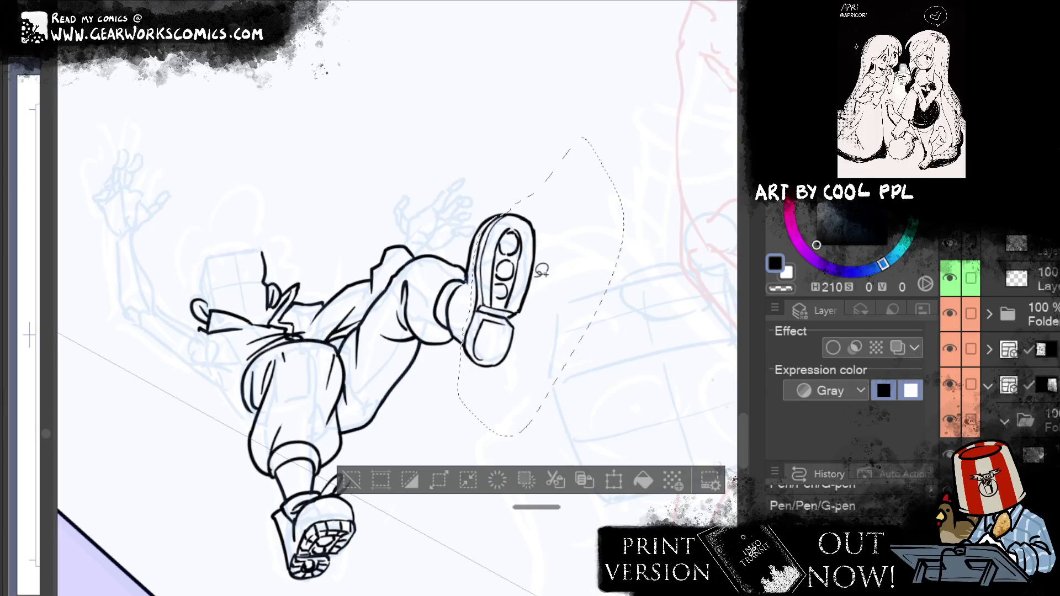
Rotate the selected shoe slightly clockwise around its heel pivot and confirm
click(613, 481)
click(619, 234)
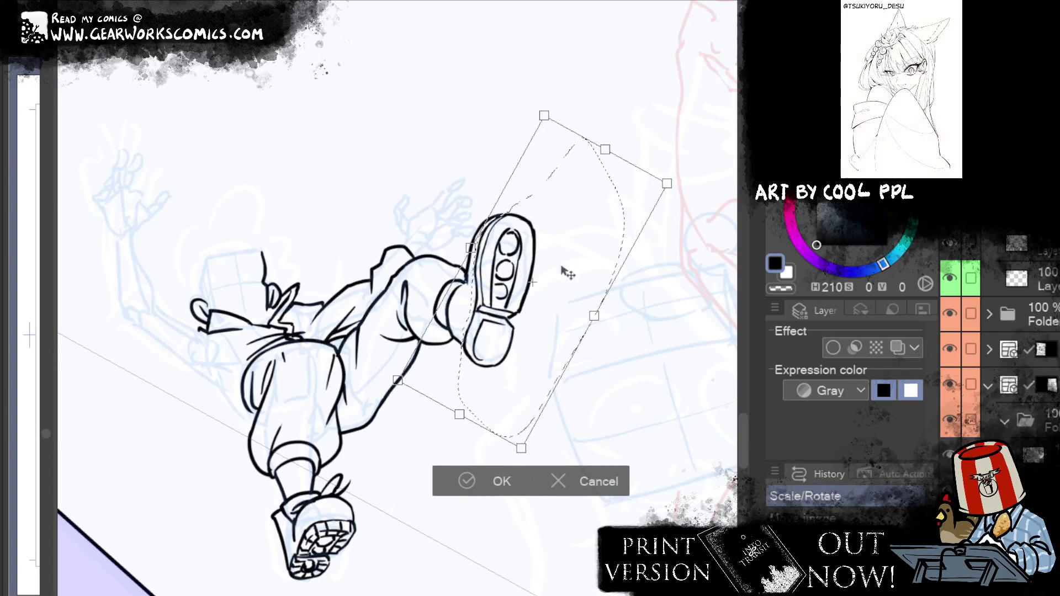
drag(533, 282, 488, 341)
drag(656, 285, 656, 293)
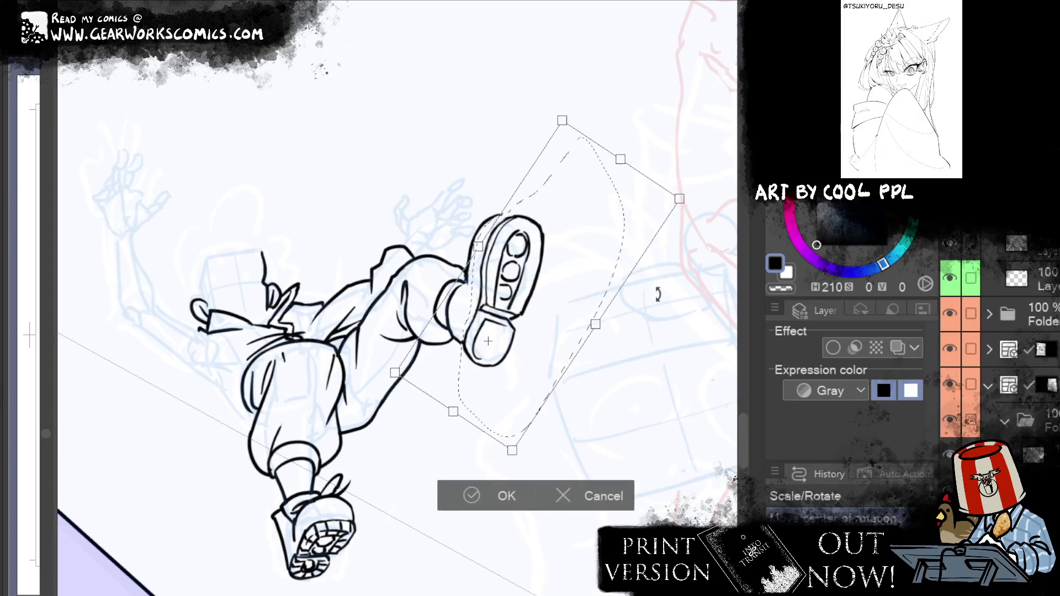
drag(587, 350, 560, 349)
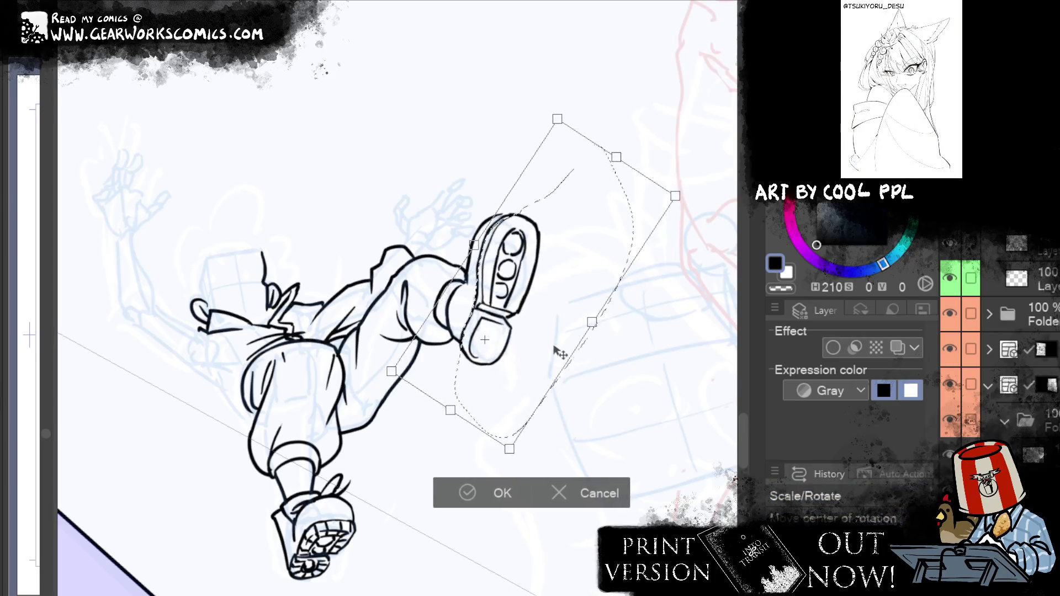
drag(658, 251, 667, 268)
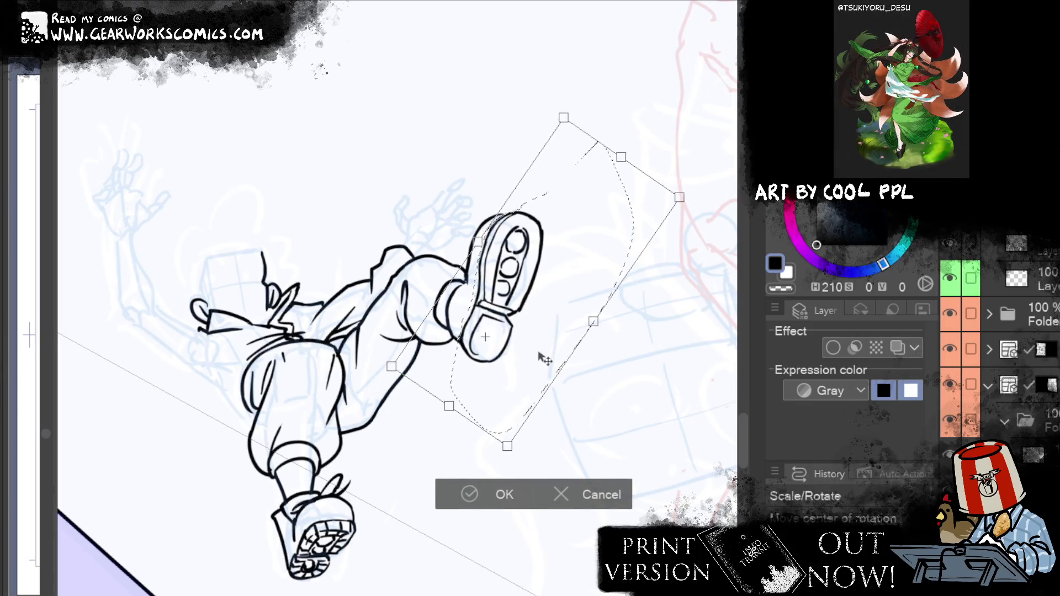
click(483, 486)
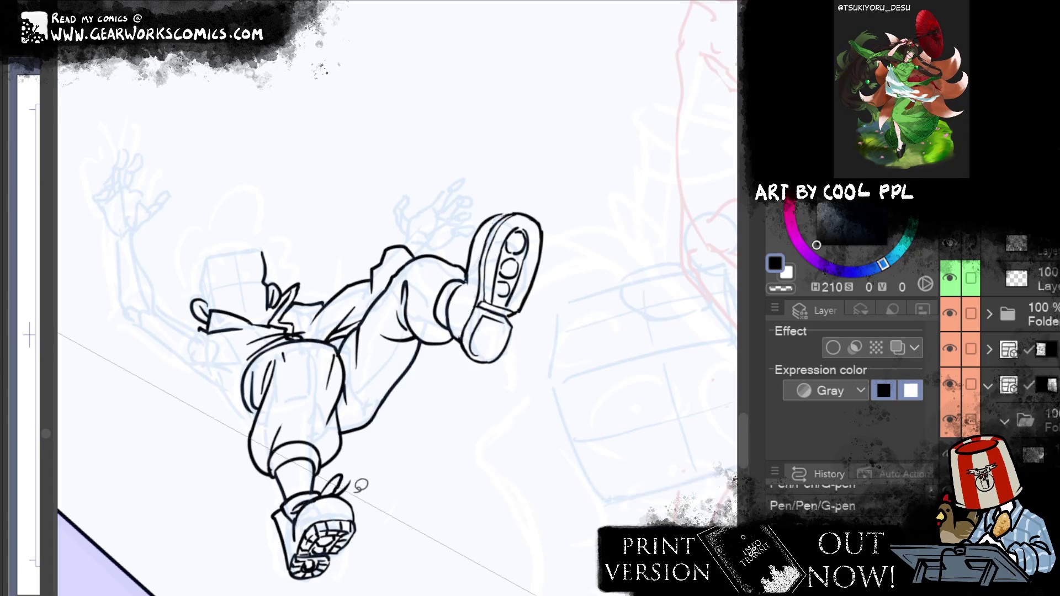
Touch up the shoe by toggling transparent and main ink colour, then clear the selection
click(781, 287)
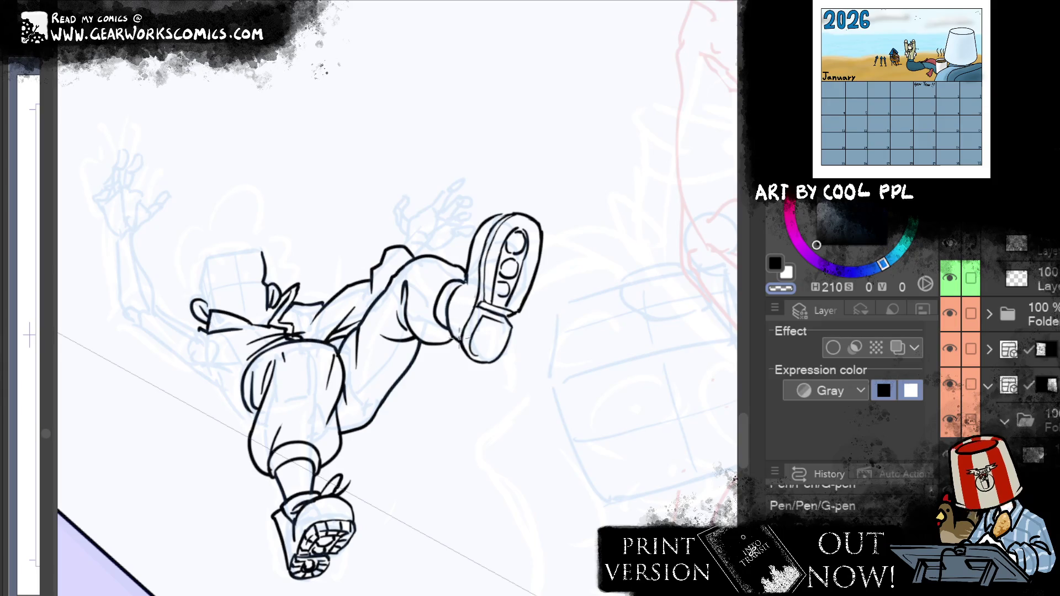
click(774, 264)
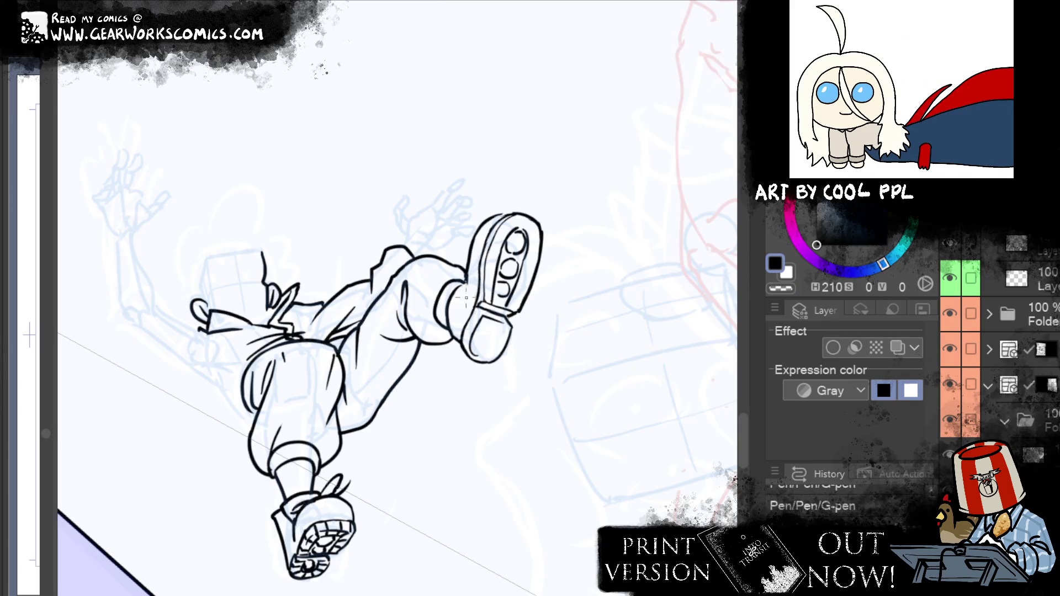
click(473, 270)
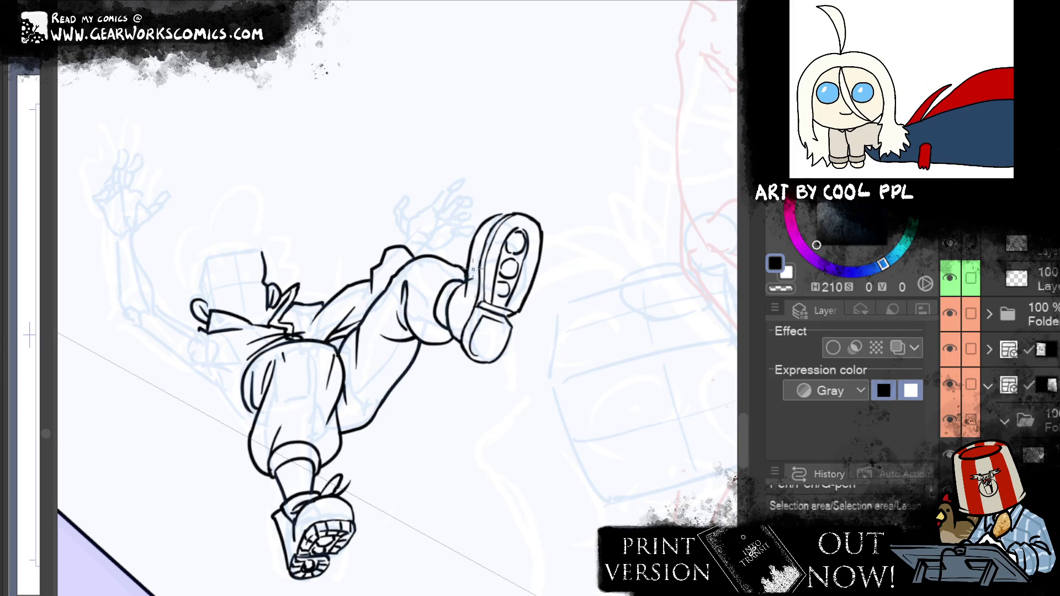
click(497, 216)
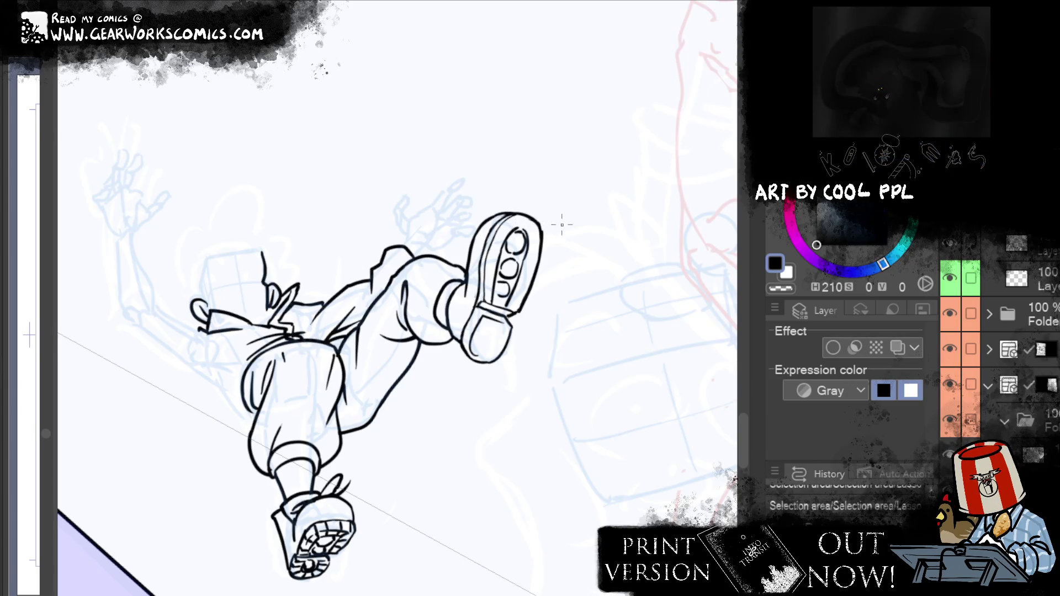
click(774, 286)
key(ctrl+d)
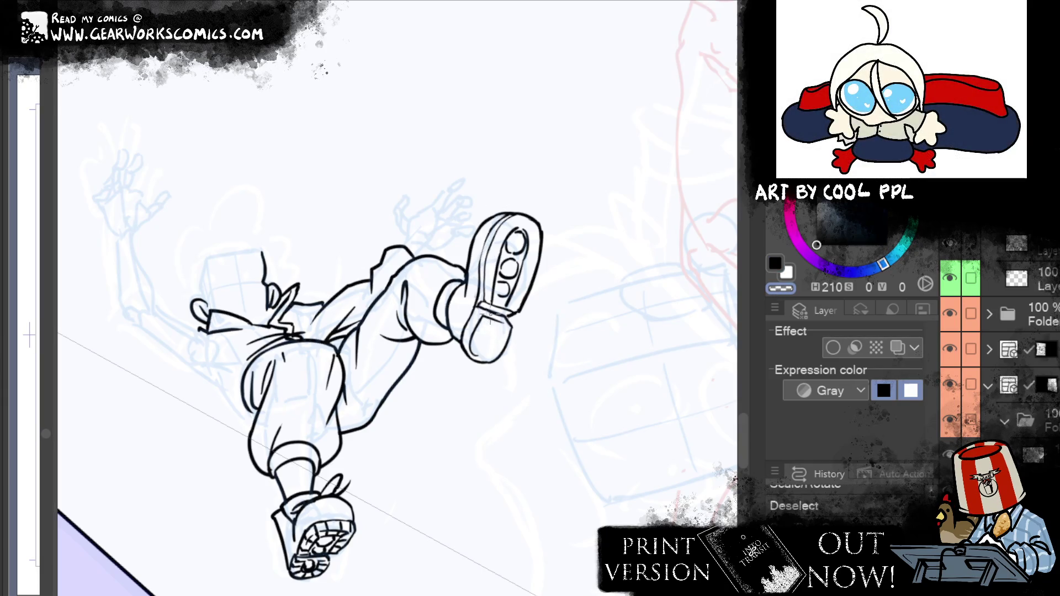
Close the shoe's top outline and inner sole in black, thickening the sole's top edge
mouse_move(507, 209)
mouse_down()
mouse_move(517, 219)
mouse_move(504, 231)
mouse_up()
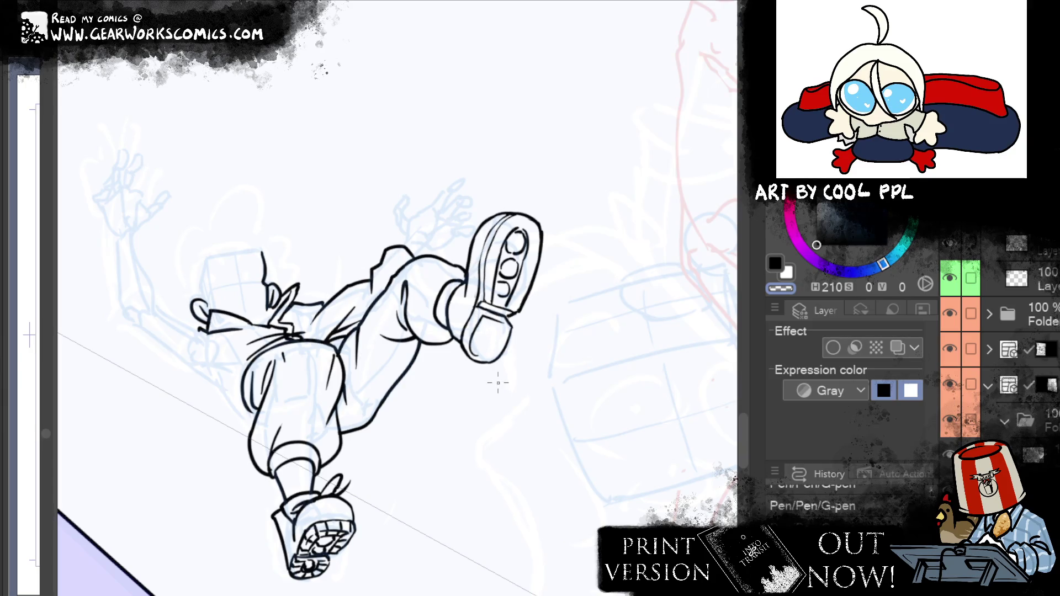
click(775, 264)
drag(512, 212, 479, 257)
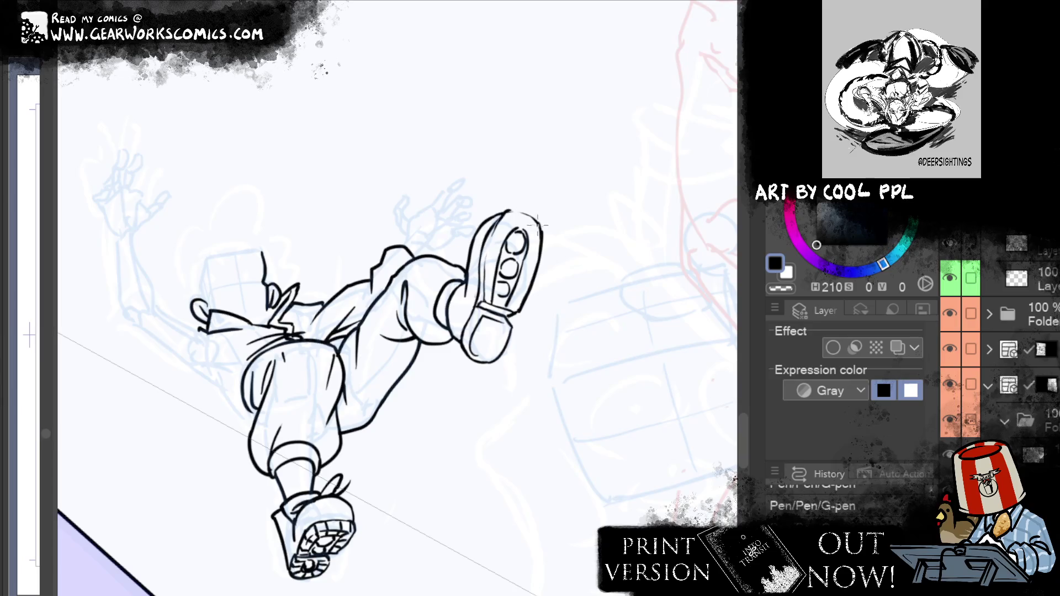
drag(493, 229, 520, 211)
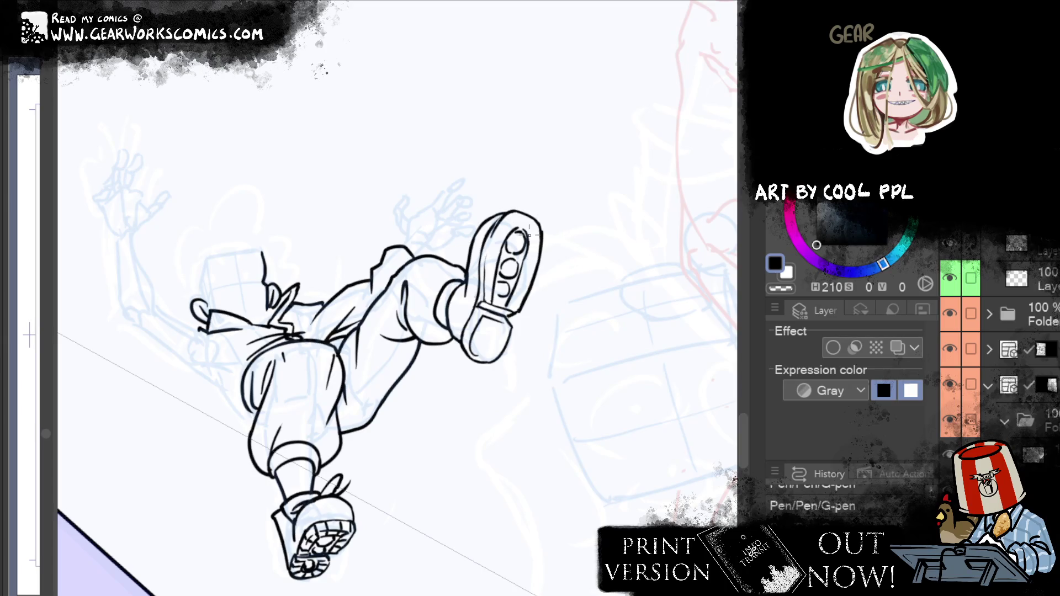
key(e)
drag(484, 243, 483, 274)
key(p)
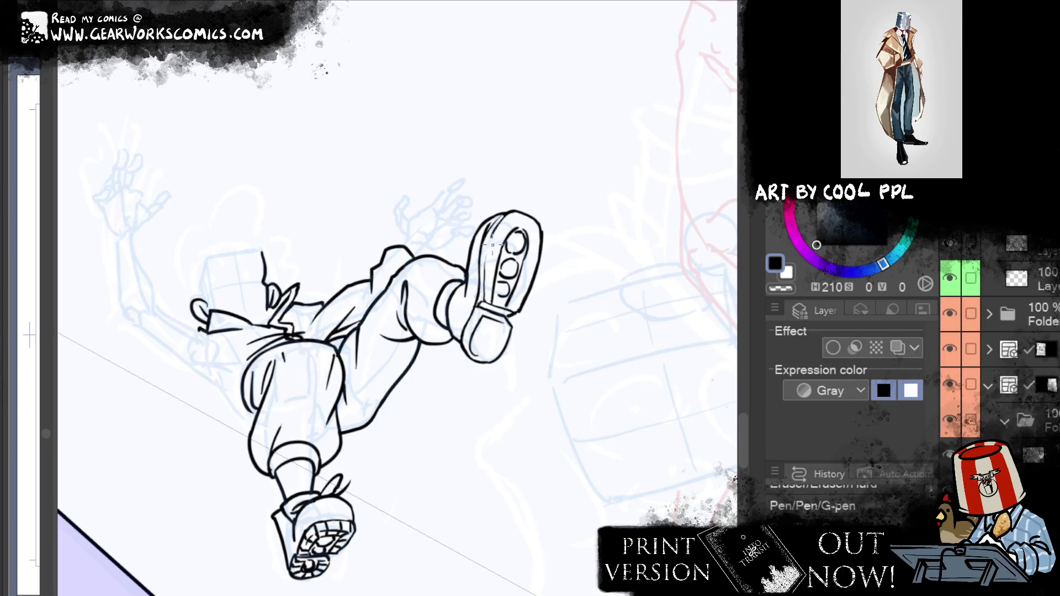
drag(489, 226, 508, 217)
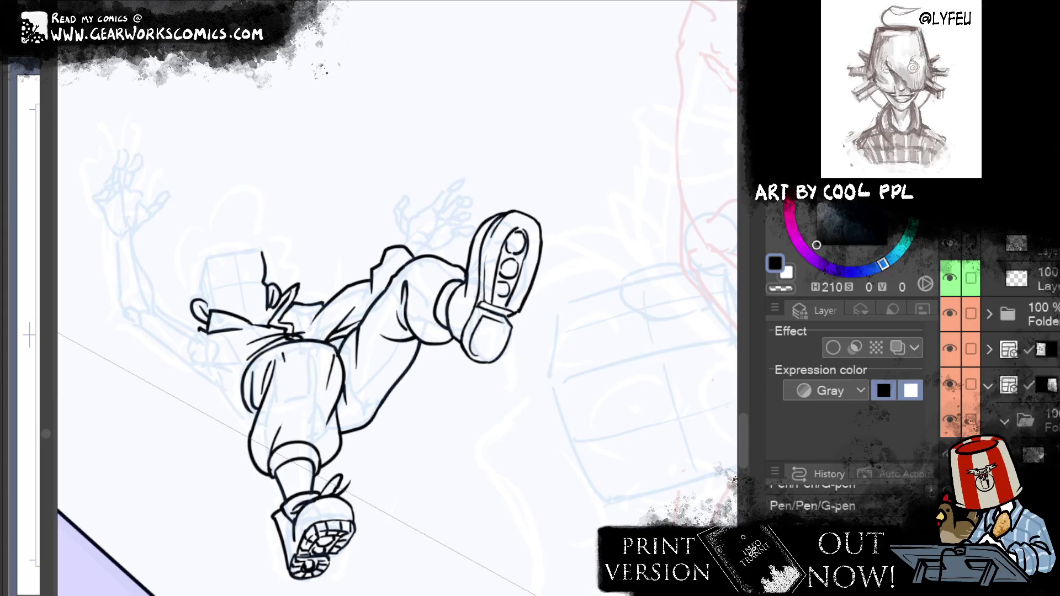
Draw a curved line inside the heel and tidy the sole line with small edits
key(e)
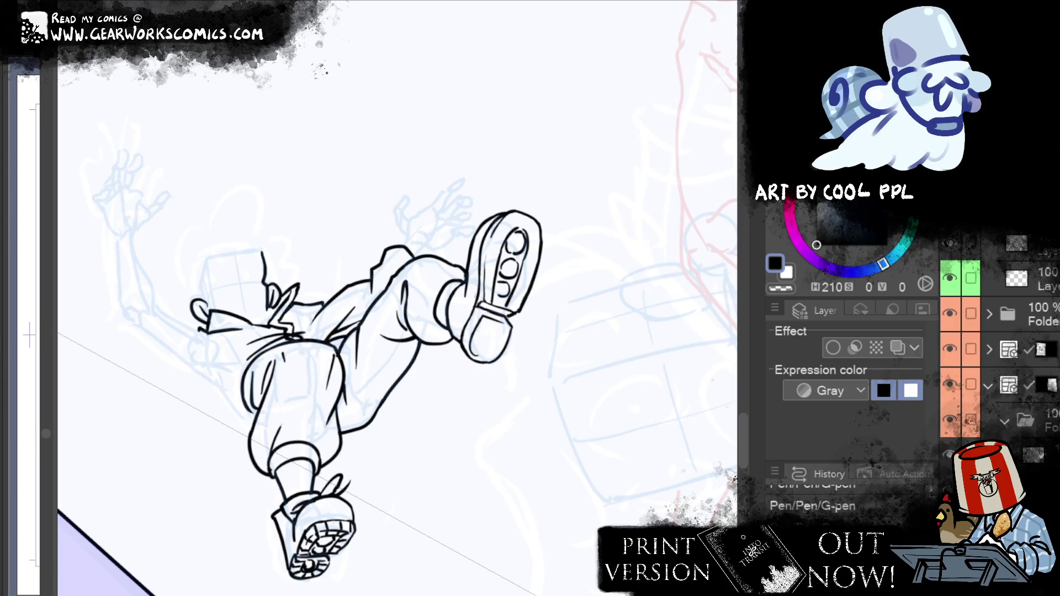
key(bracketleft)
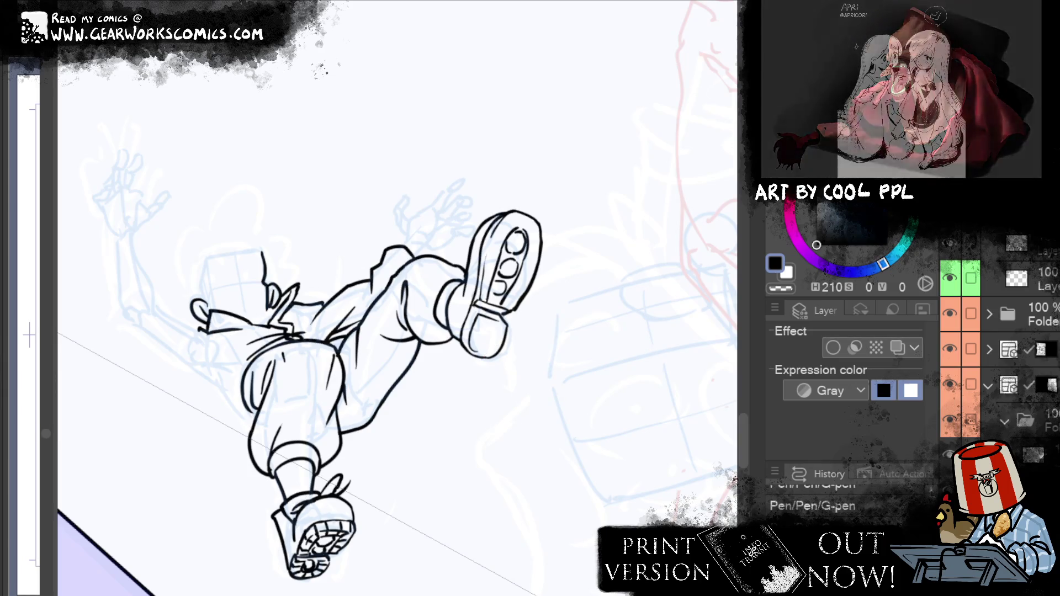
drag(484, 323, 492, 338)
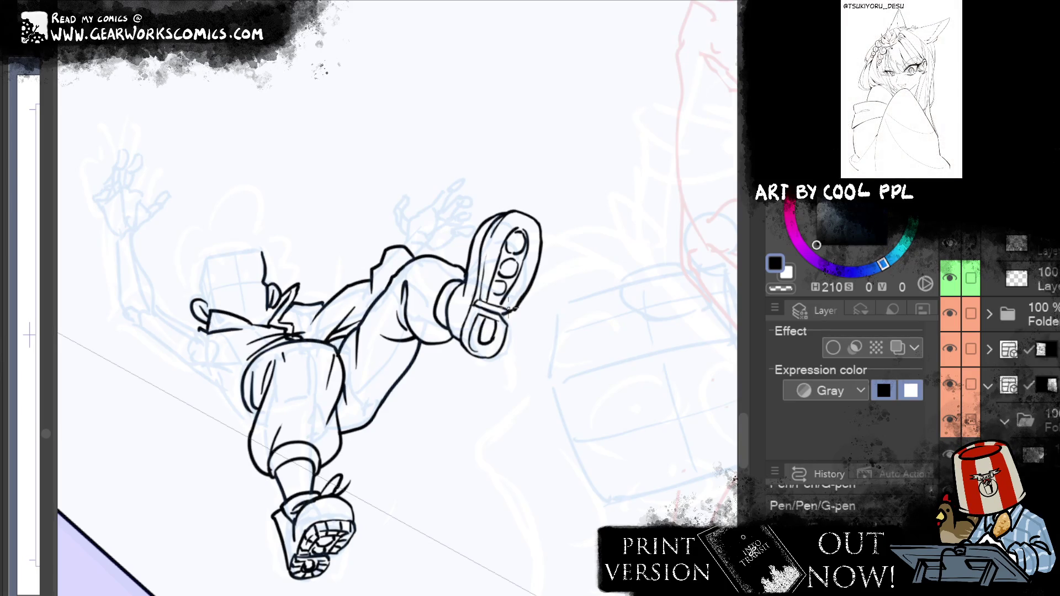
key(e)
drag(490, 290, 494, 303)
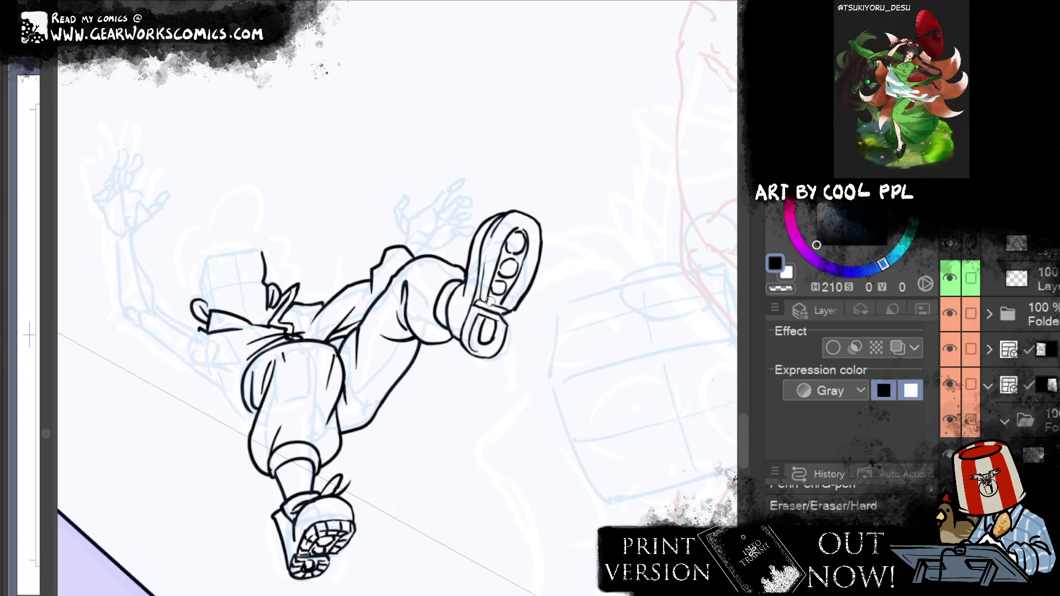
drag(495, 300, 508, 342)
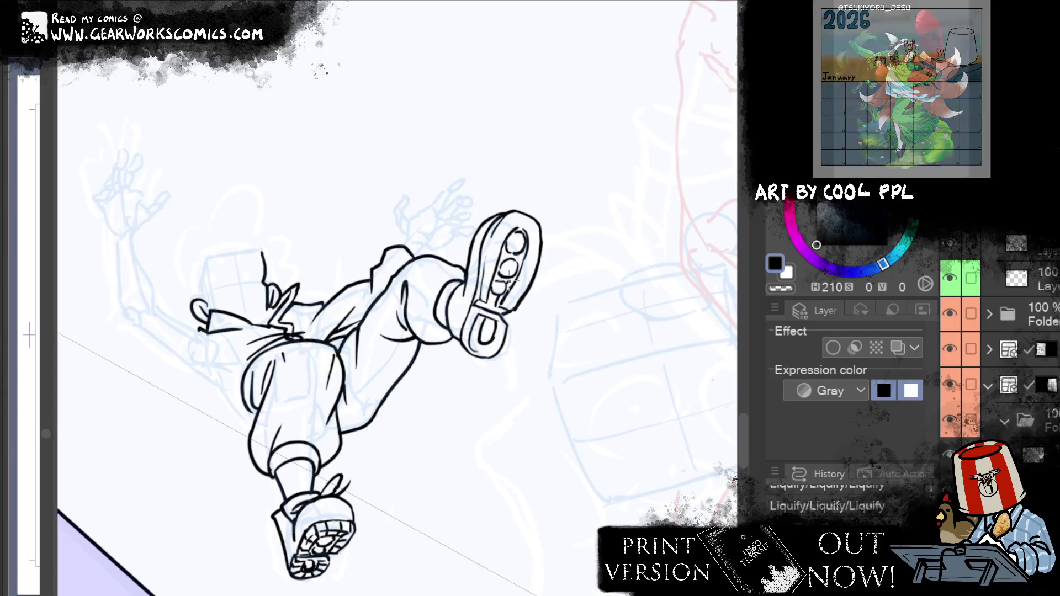
key(p)
drag(509, 283, 518, 270)
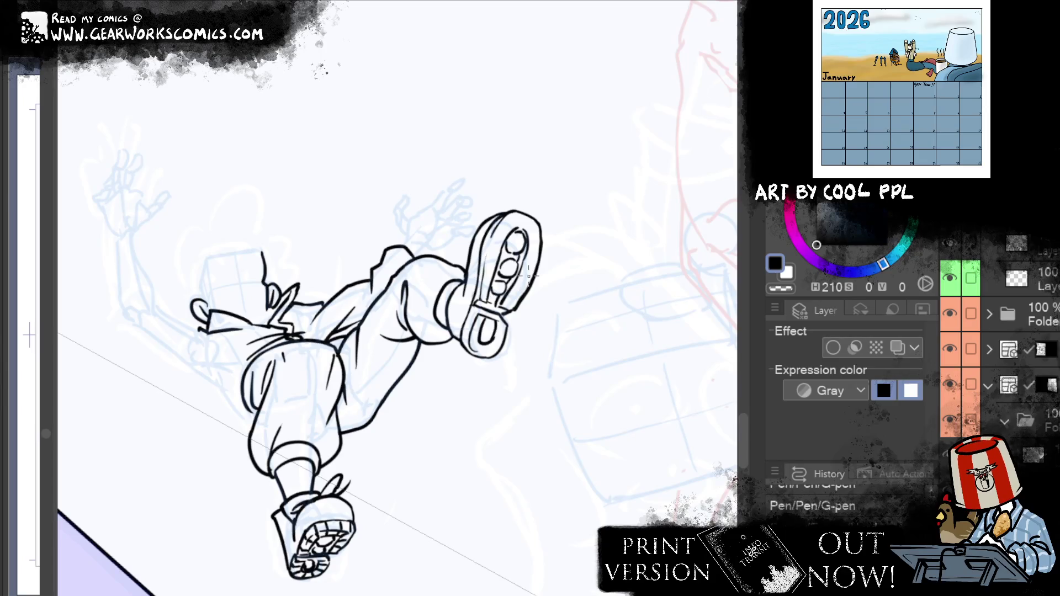
Erase part of the sole line near the heel and retry the heel stroke
key(e)
drag(483, 314, 492, 324)
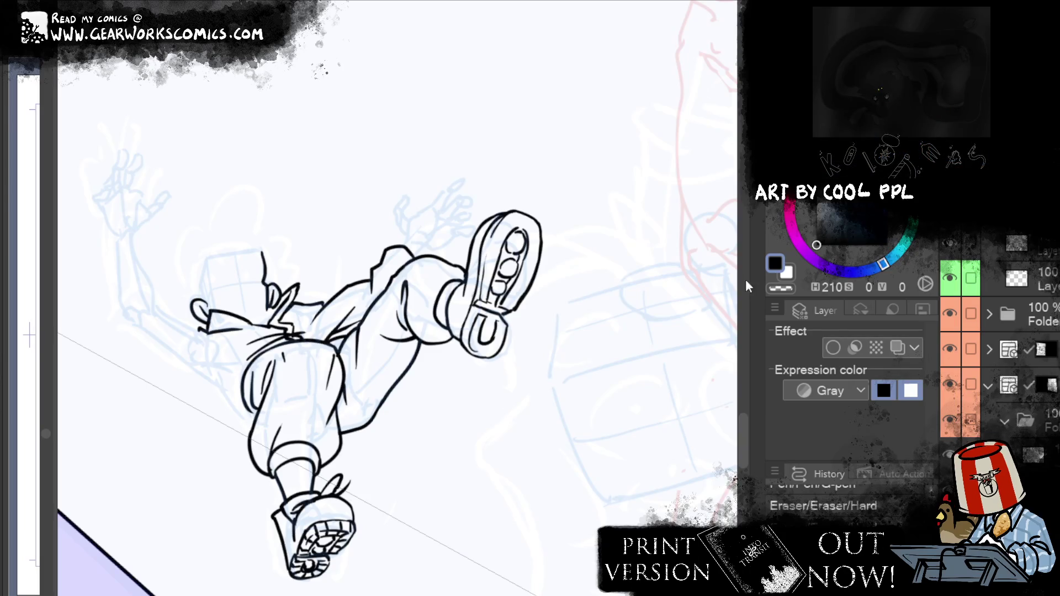
mouse_move(484, 319)
mouse_down()
mouse_move(495, 329)
mouse_move(480, 335)
mouse_up()
key(ctrl+z)
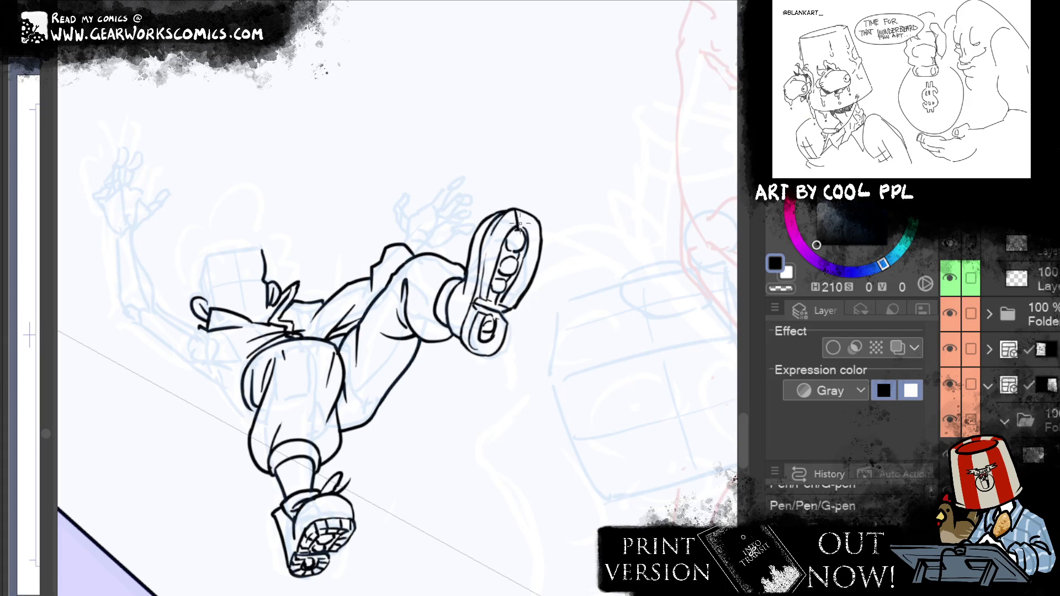
Add short strokes at the shoe top and ink the chunky tread lines across the sole
drag(522, 225, 527, 223)
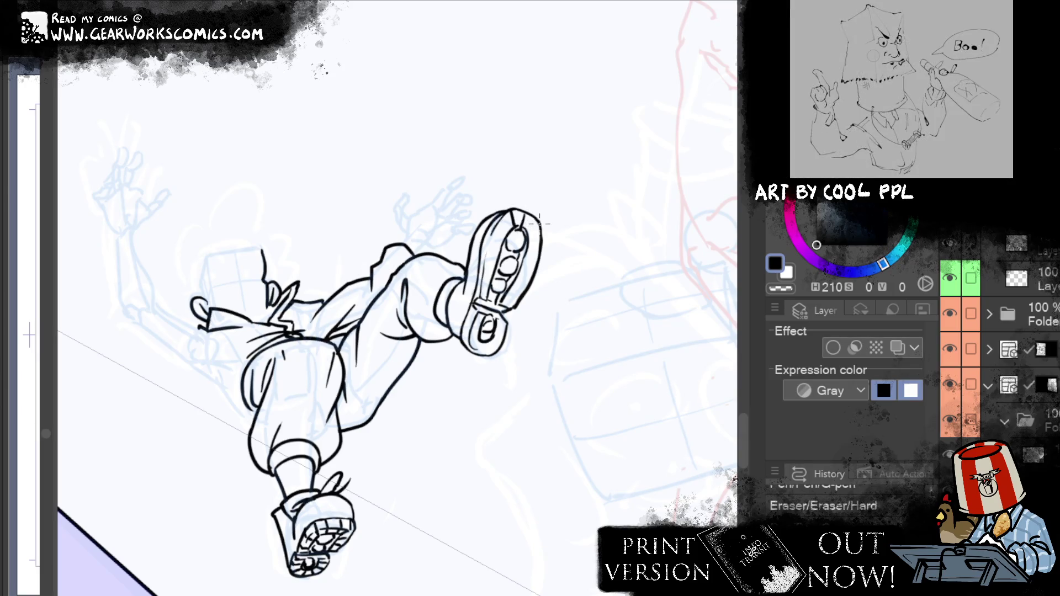
drag(519, 229, 539, 221)
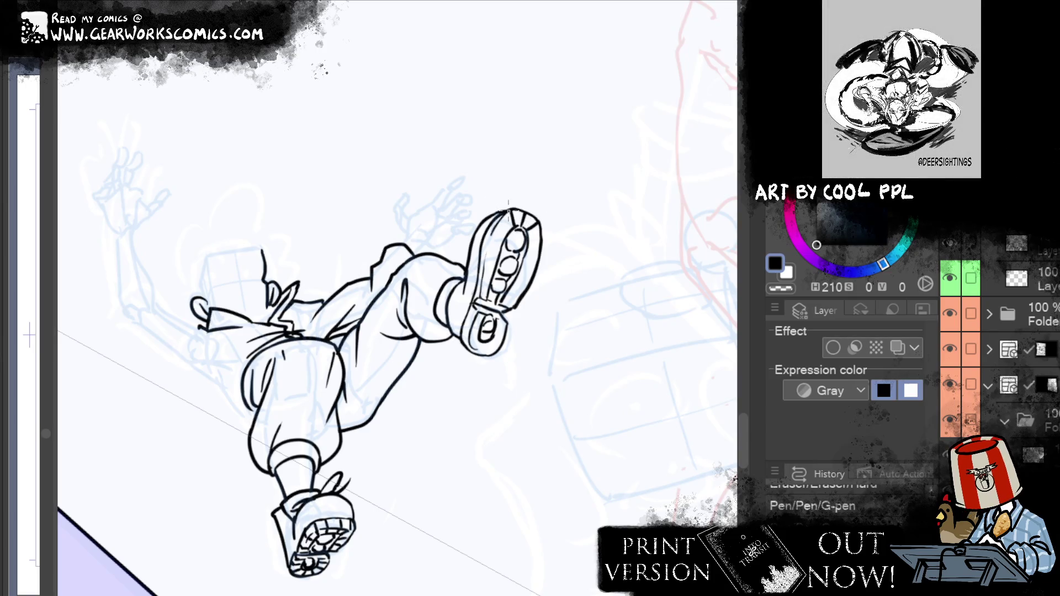
drag(544, 238, 530, 243)
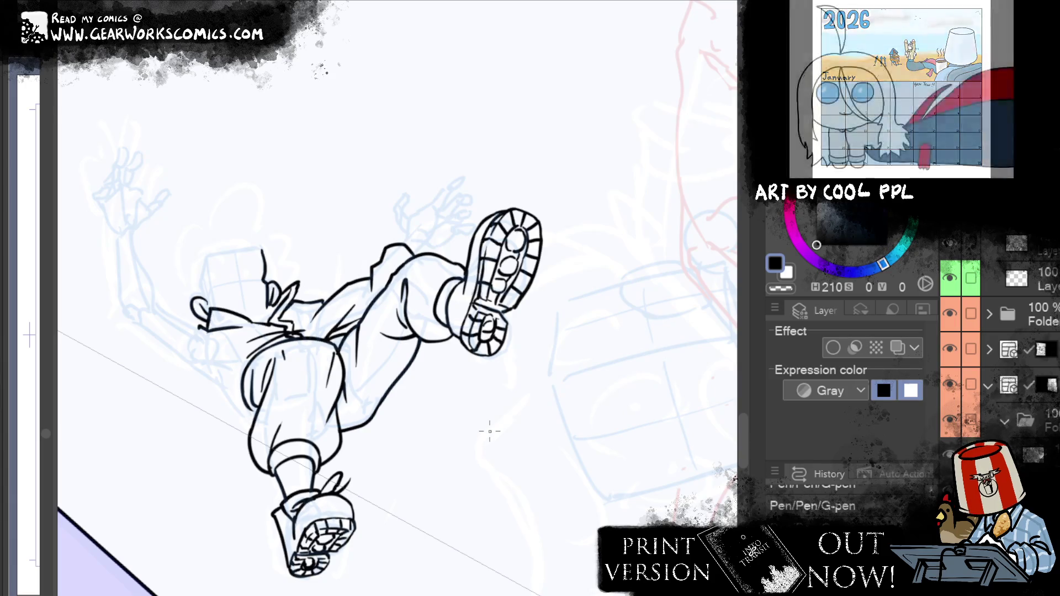
mouse_move(469, 314)
mouse_down()
mouse_move(481, 307)
mouse_move(478, 331)
mouse_up()
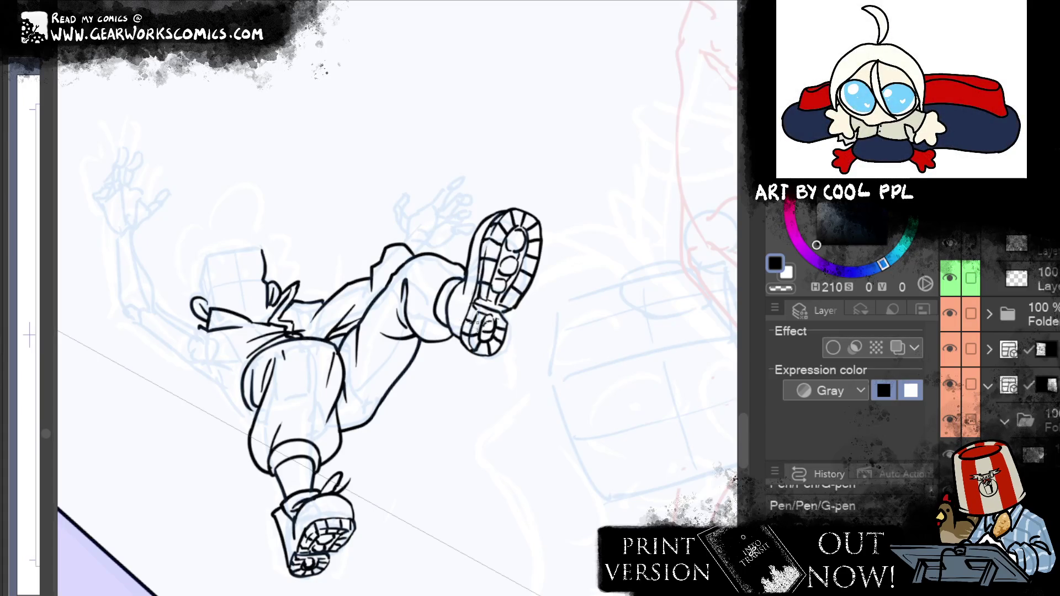
drag(465, 326, 491, 322)
Zoom out to show more of the page and erase stray lines near the leg
drag(599, 211, 633, 163)
scroll(633, 163, down, 3)
scroll(632, 163, up, 1)
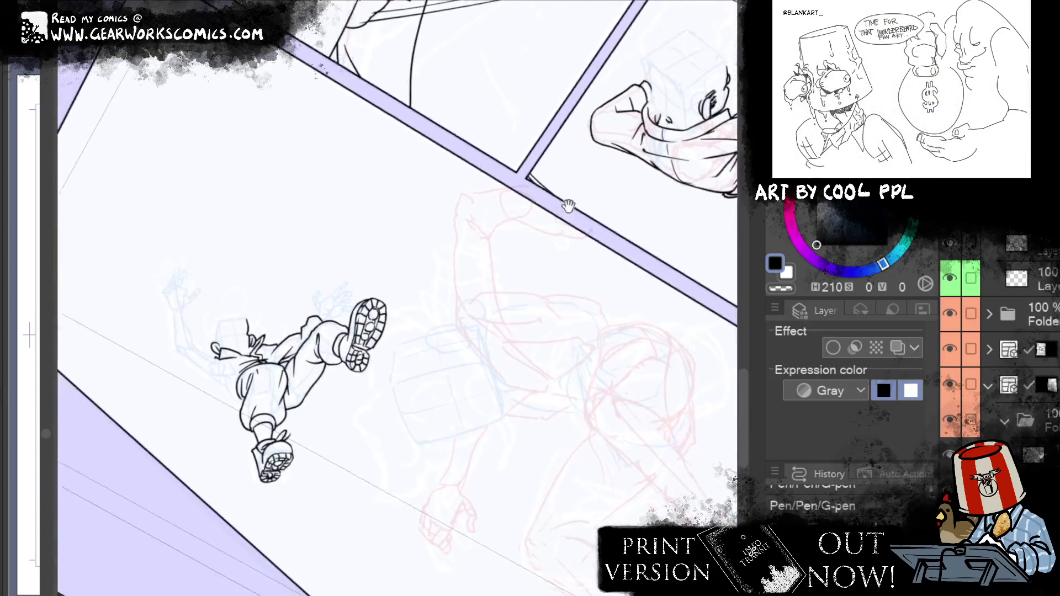
scroll(700, 213, up, 2)
scroll(700, 213, up, 1)
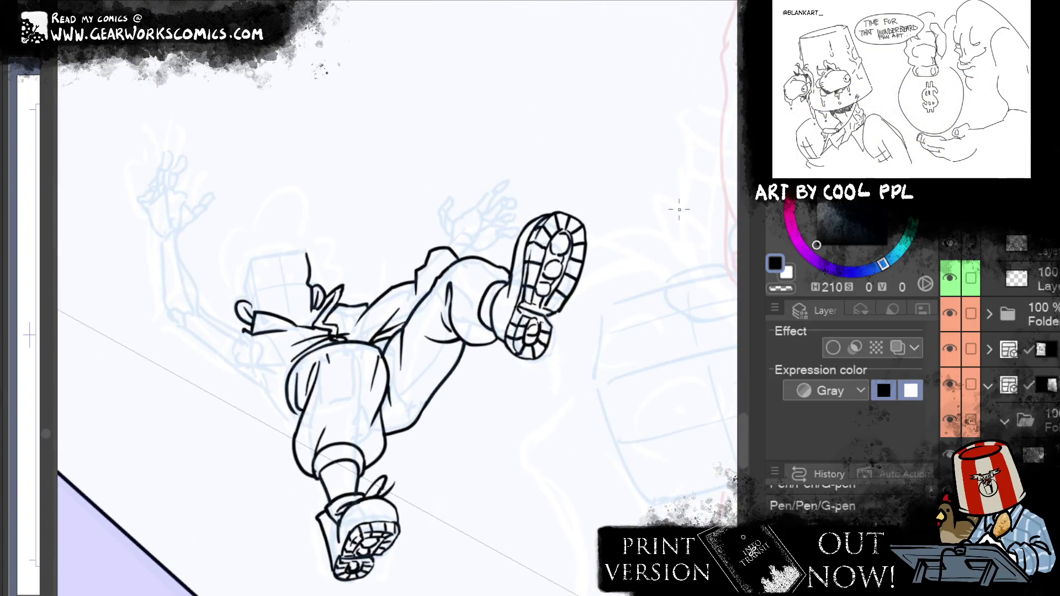
drag(254, 382, 312, 440)
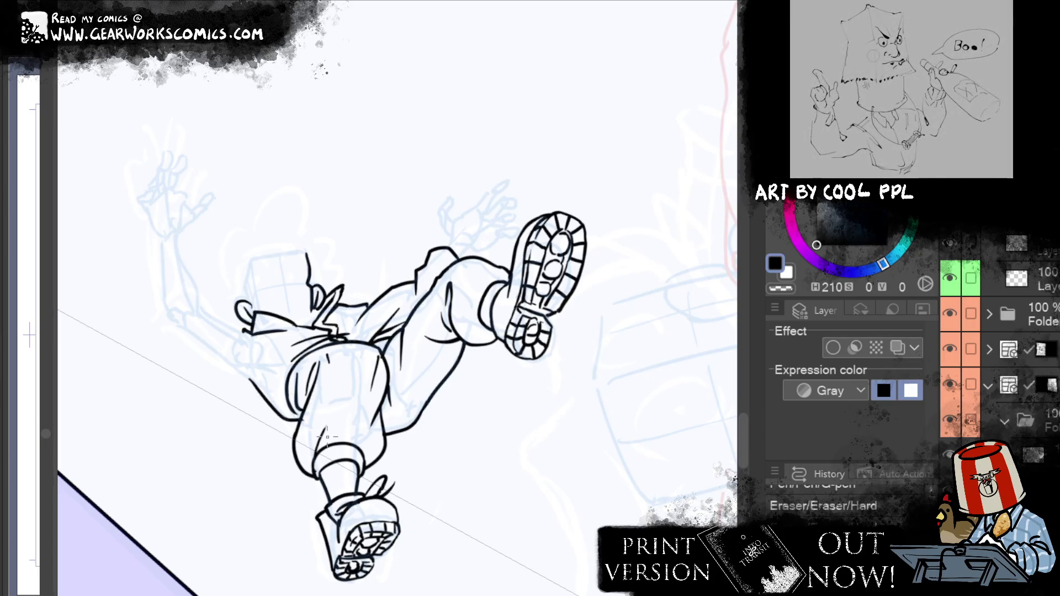
drag(315, 428, 304, 426)
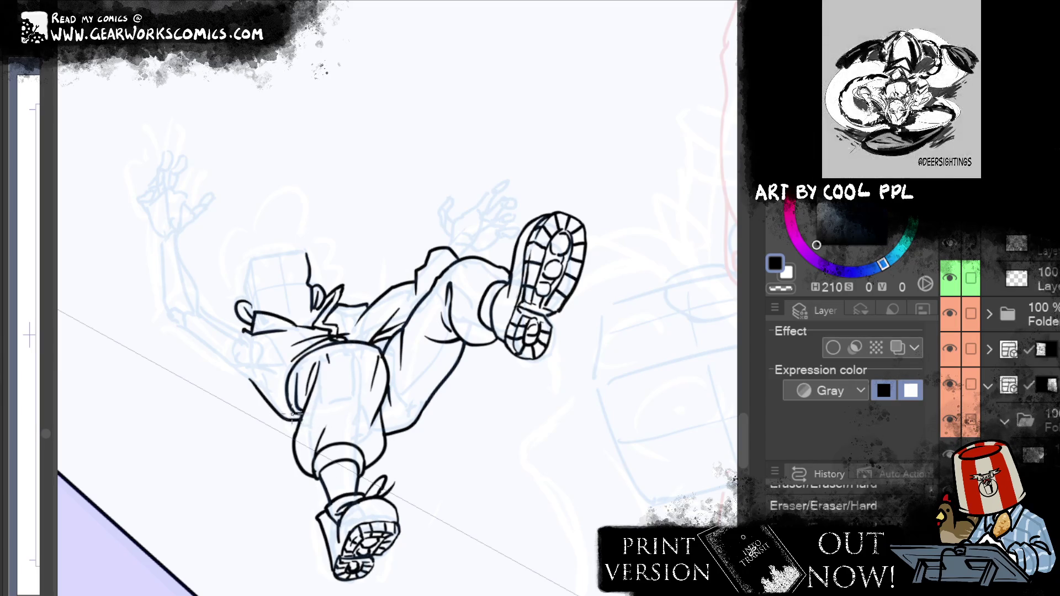
Ink small strokes at the hip and along the waistline, removing a stray line beside the hip
key(p)
drag(285, 393, 296, 365)
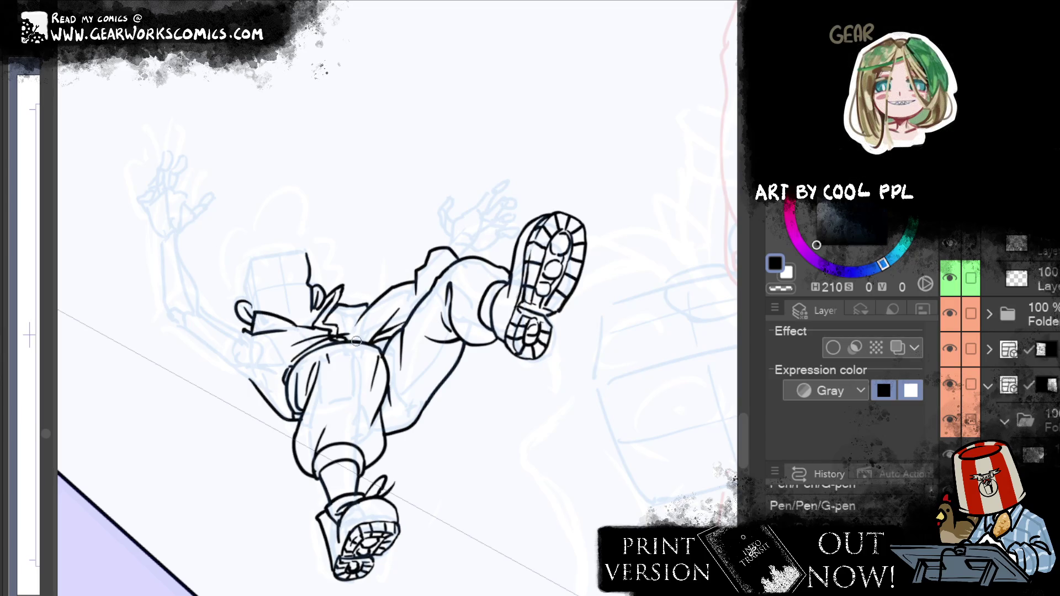
drag(344, 334, 365, 338)
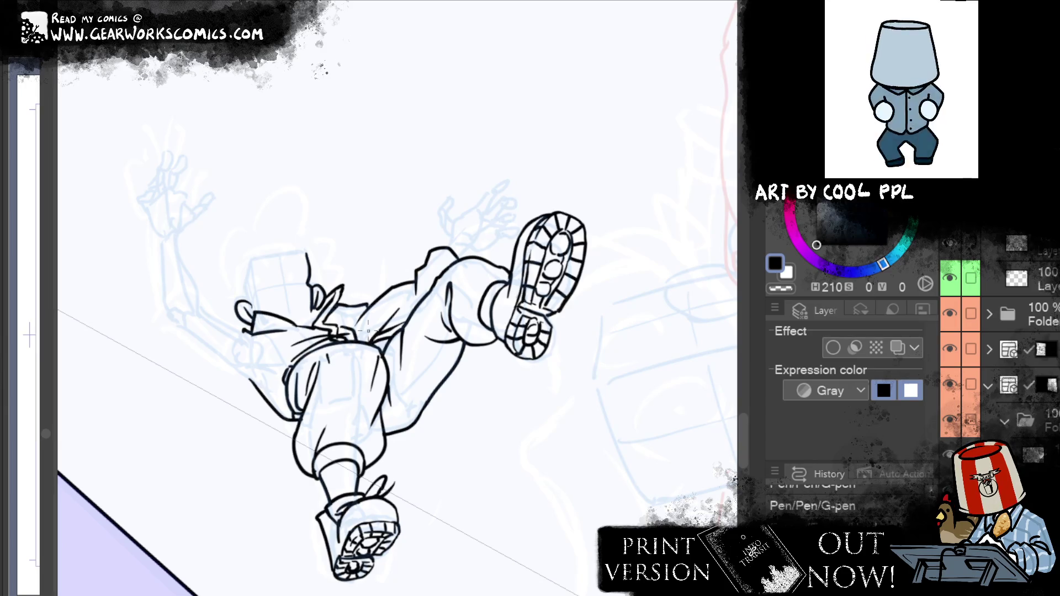
drag(368, 330, 451, 347)
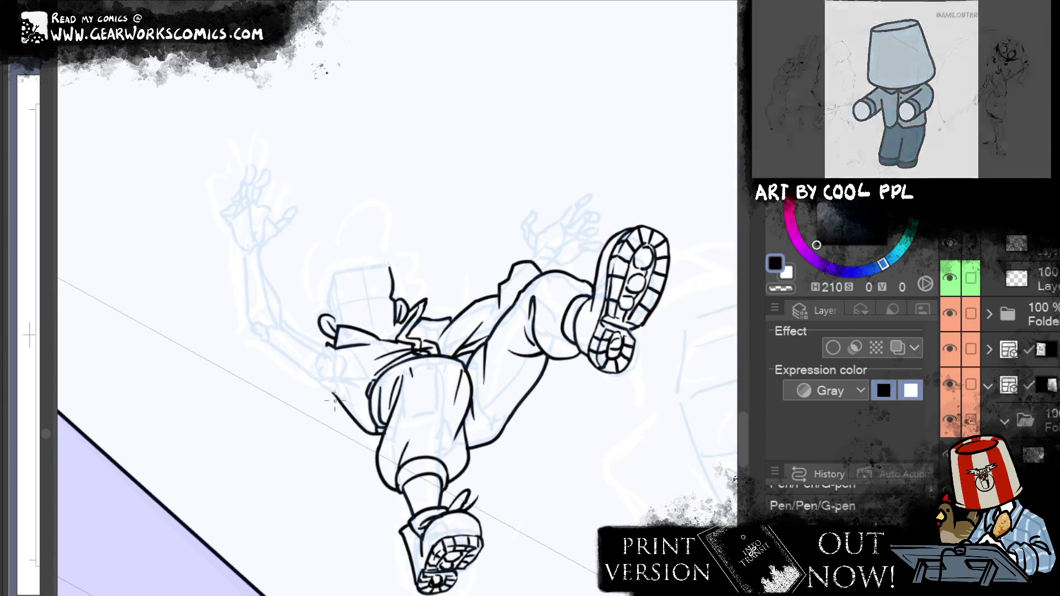
mouse_move(334, 400)
mouse_down()
mouse_move(282, 355)
mouse_move(339, 403)
mouse_up()
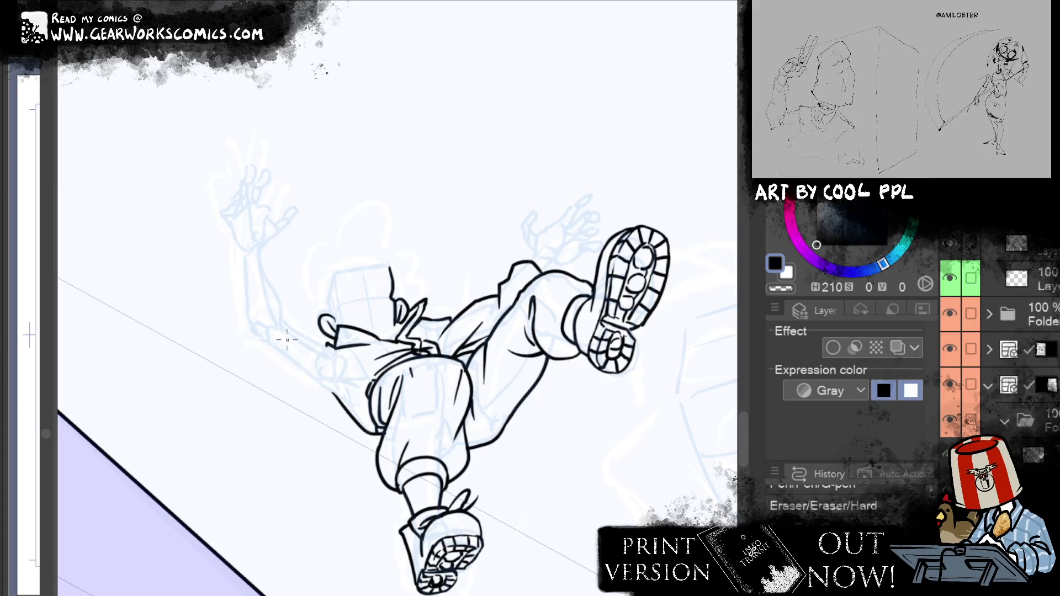
Ink the reaching arm's underside as one long line toward the hand
key(p)
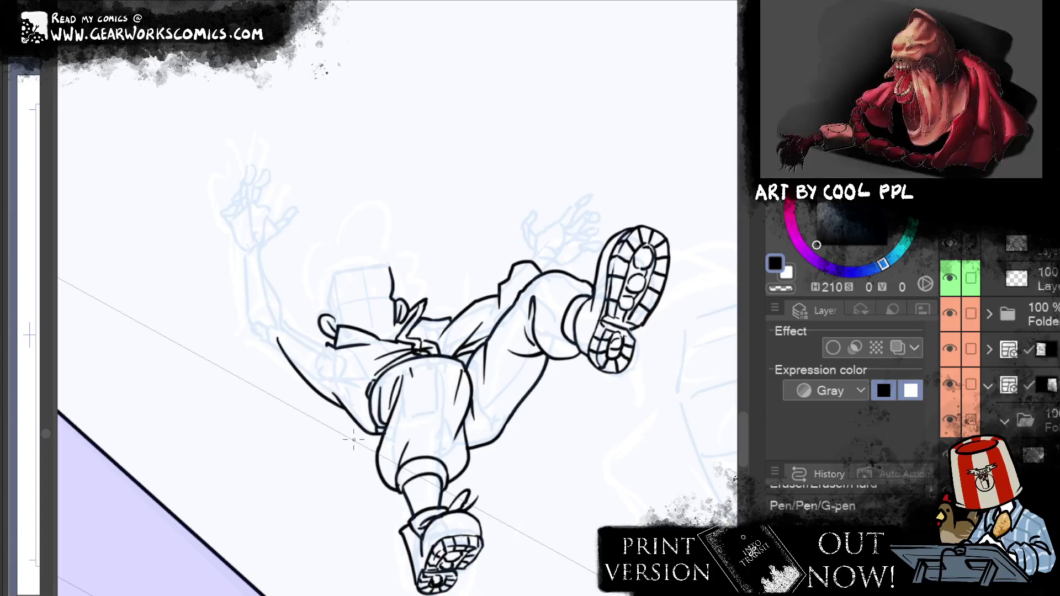
drag(326, 397, 252, 330)
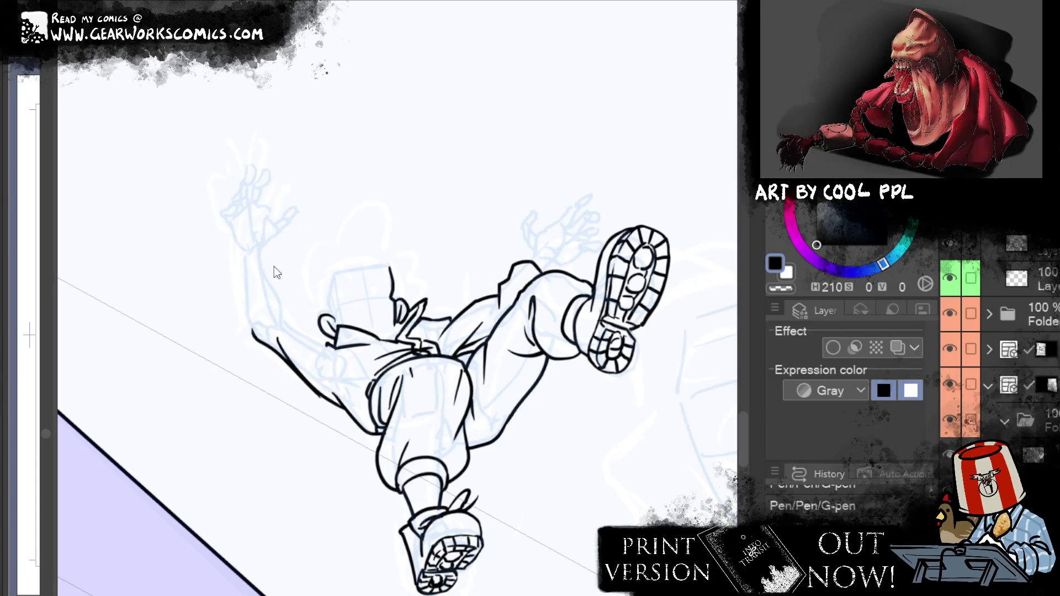
key(ctrl+z)
key(ctrl+z)
drag(343, 408, 256, 327)
key(ctrl+z)
drag(342, 408, 240, 301)
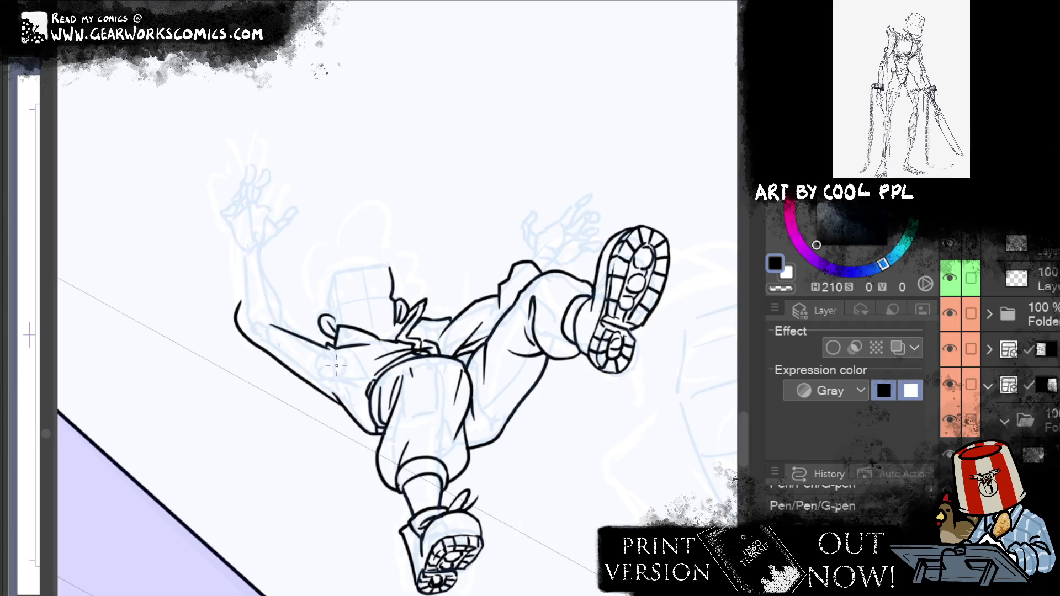
Ink the sleeve line along the arm and a short stroke near the wrist
drag(265, 327, 331, 348)
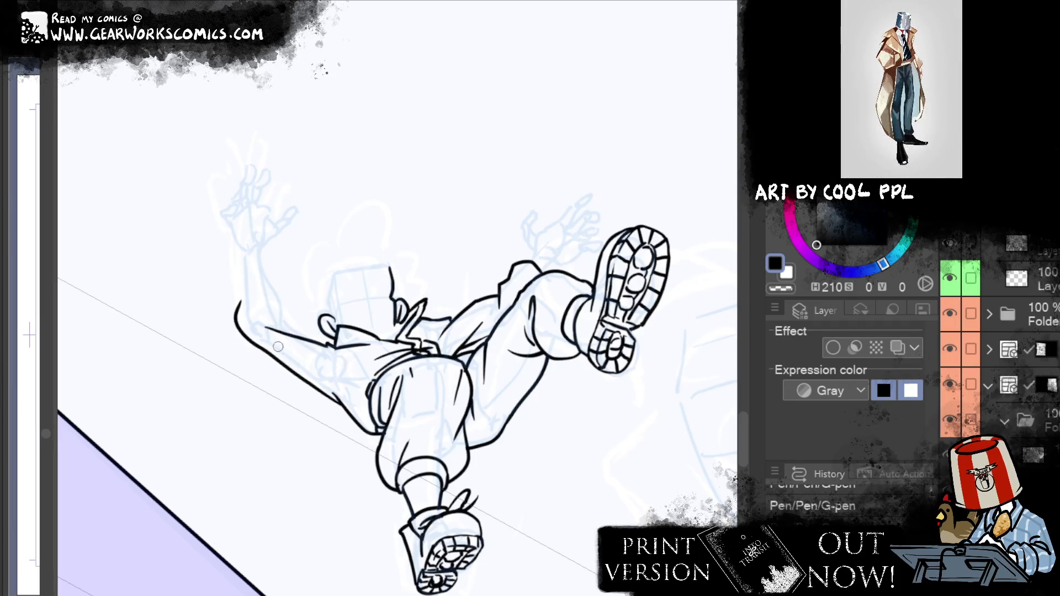
mouse_move(322, 356)
mouse_down()
mouse_move(315, 330)
mouse_move(286, 314)
mouse_move(313, 339)
mouse_up()
key(ctrl+z)
key(ctrl+z)
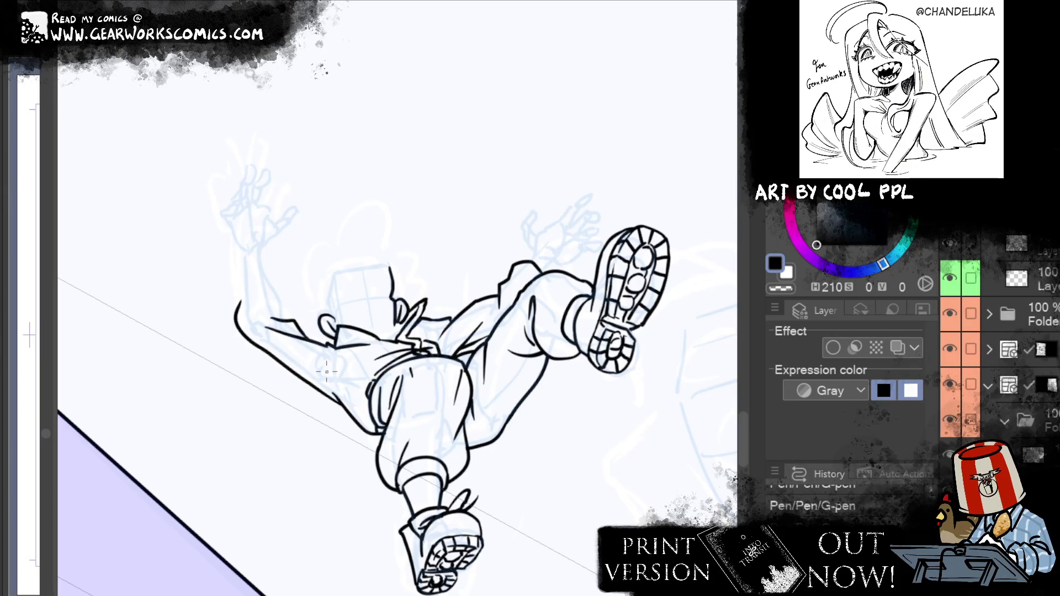
key(ctrl+z)
key(ctrl+z)
drag(272, 321, 311, 341)
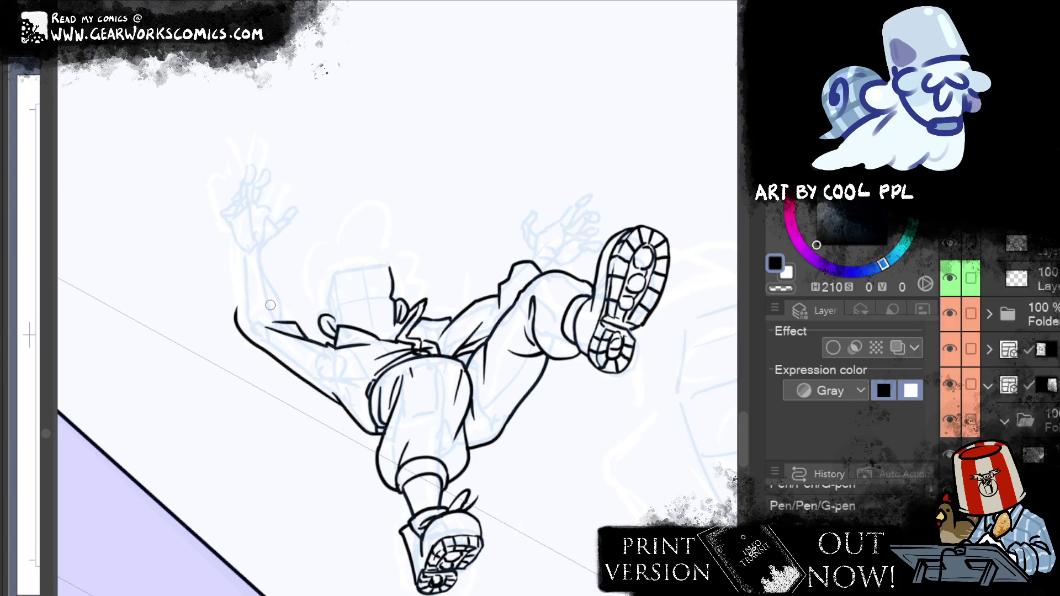
drag(236, 329, 225, 265)
key(ctrl+z)
key(ctrl+z)
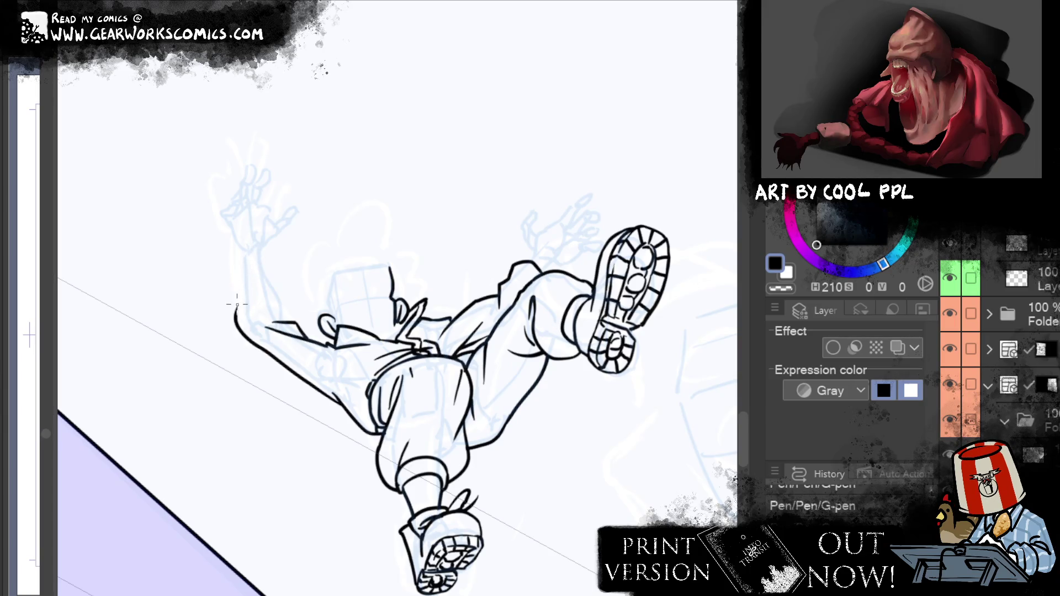
Ink the arm's upper outline curving back down and trim the overlapping arc
drag(235, 314, 284, 246)
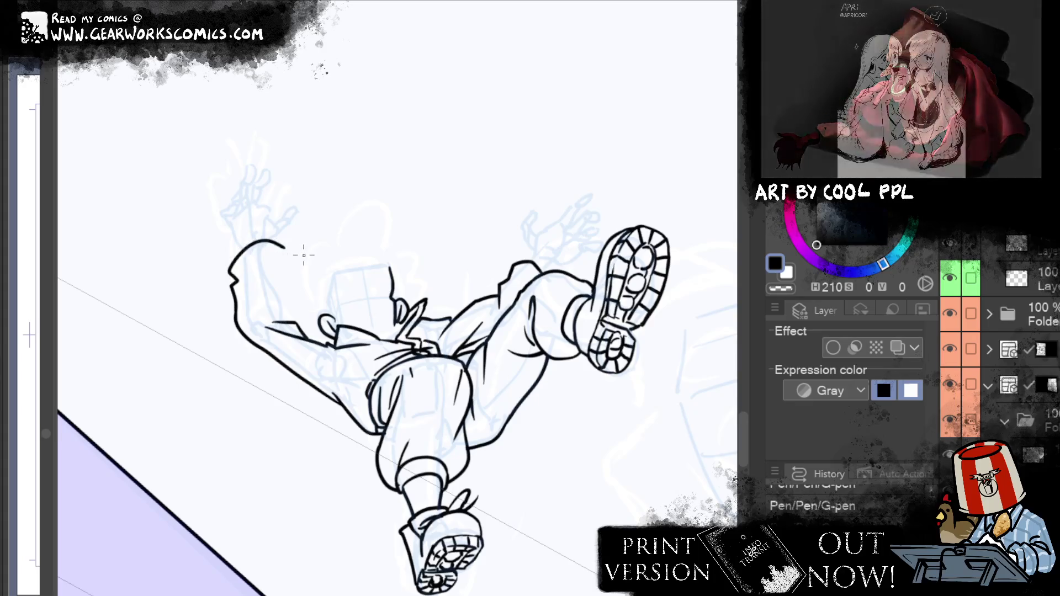
drag(282, 249, 283, 323)
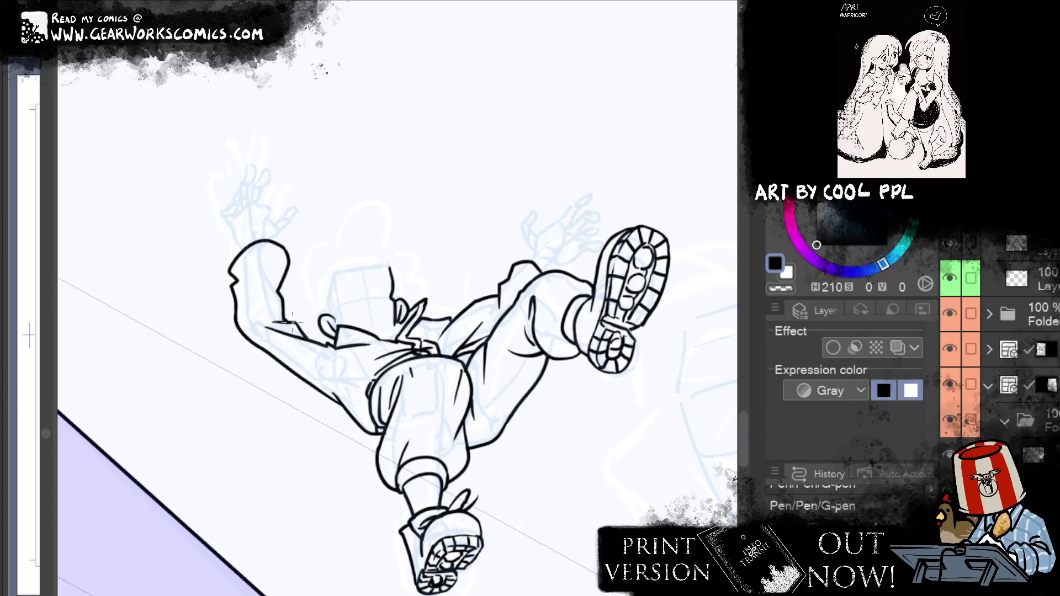
key(e)
drag(238, 262, 276, 248)
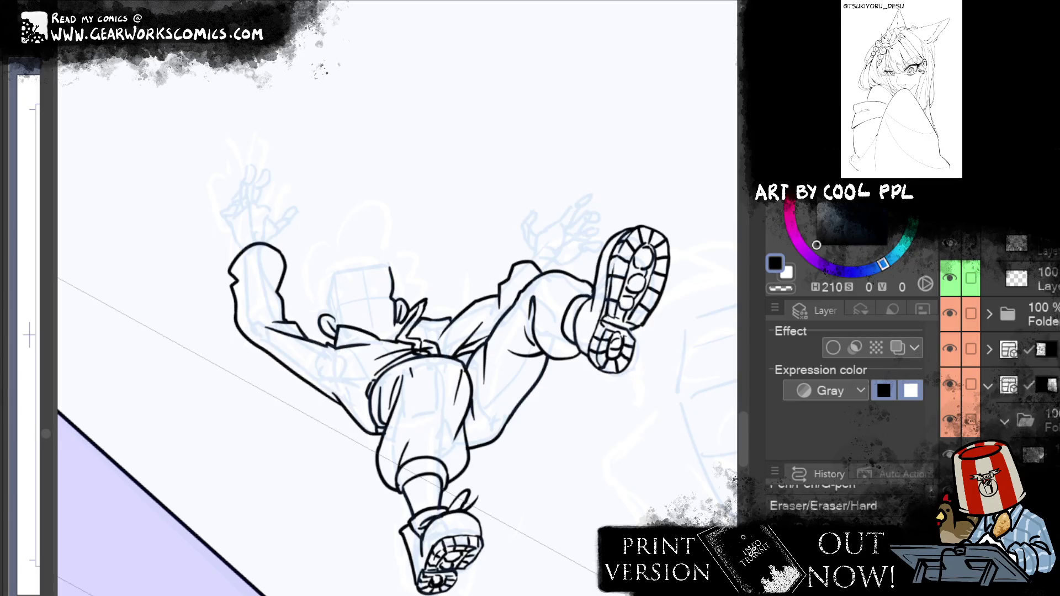
scroll(740, 429, up, 1)
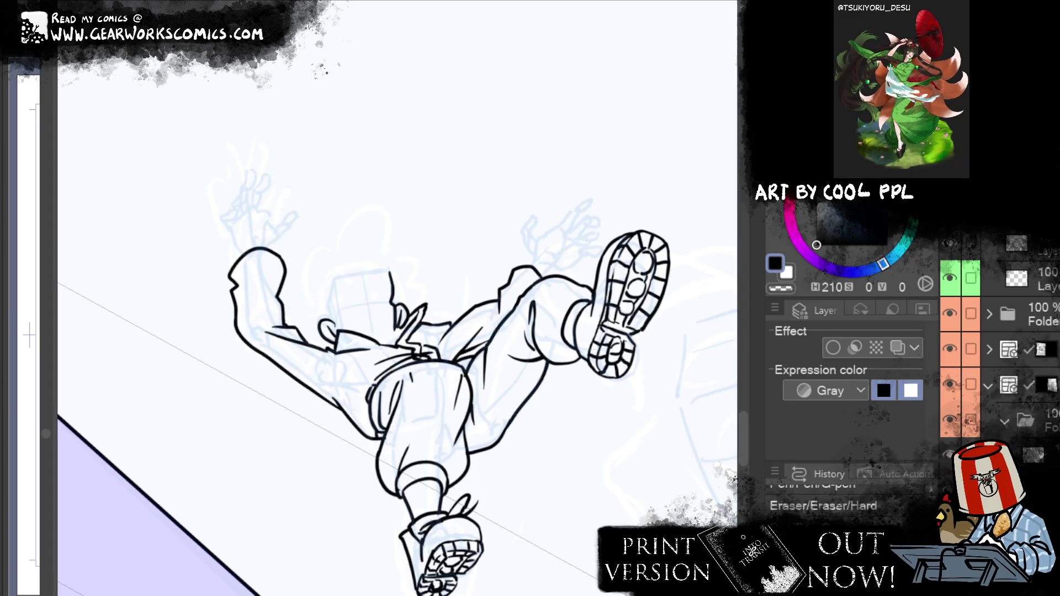
mouse_move(248, 281)
mouse_down()
mouse_move(274, 297)
mouse_move(287, 329)
mouse_up()
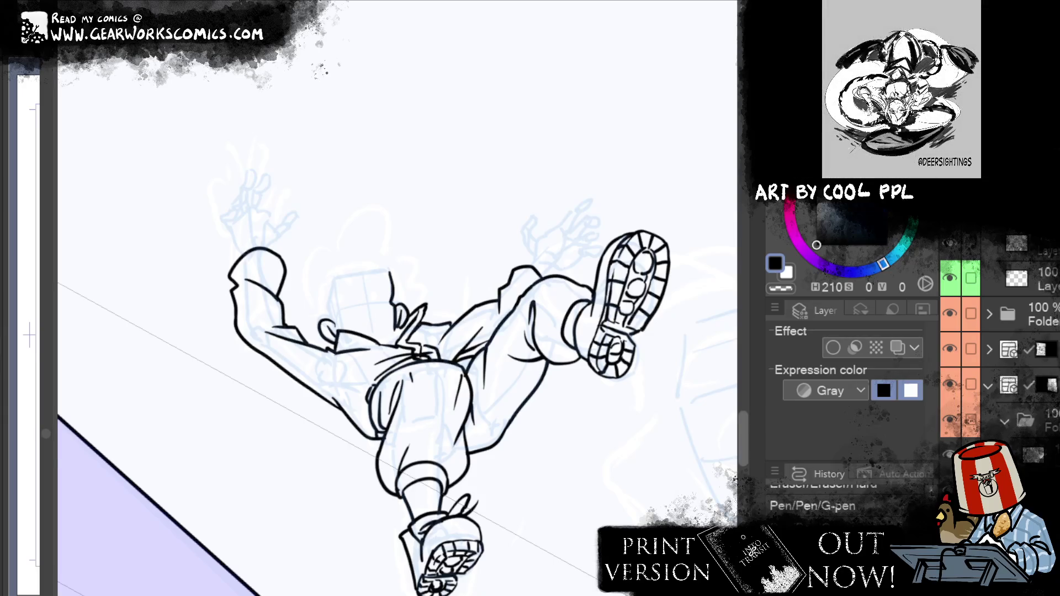
Erase the fist's upper outline, then revert to the lower, rounder fist shape
scroll(739, 430, up, 1)
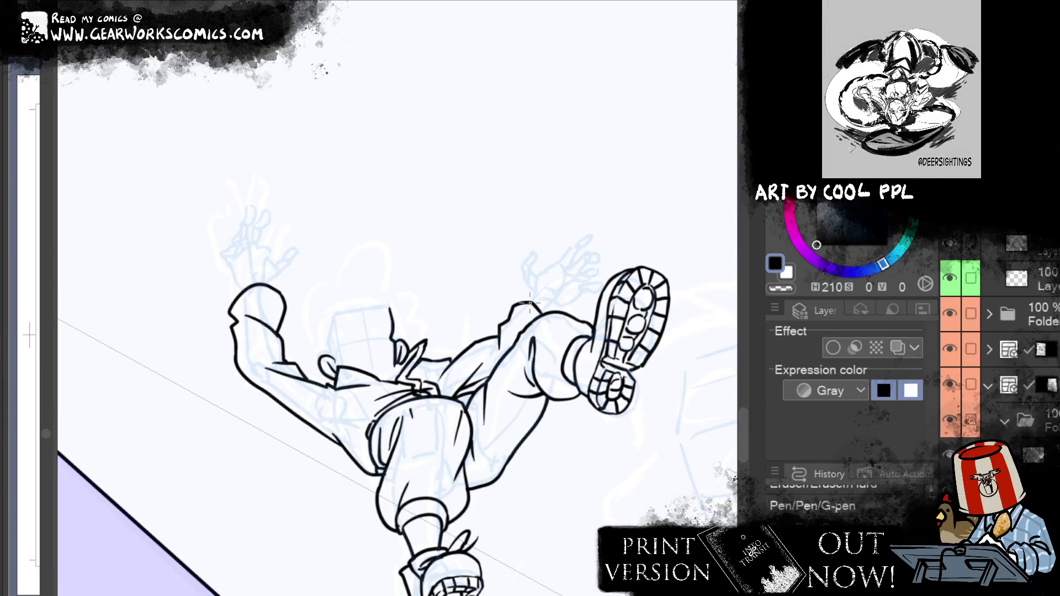
drag(540, 297, 550, 313)
key(e)
drag(265, 270, 259, 262)
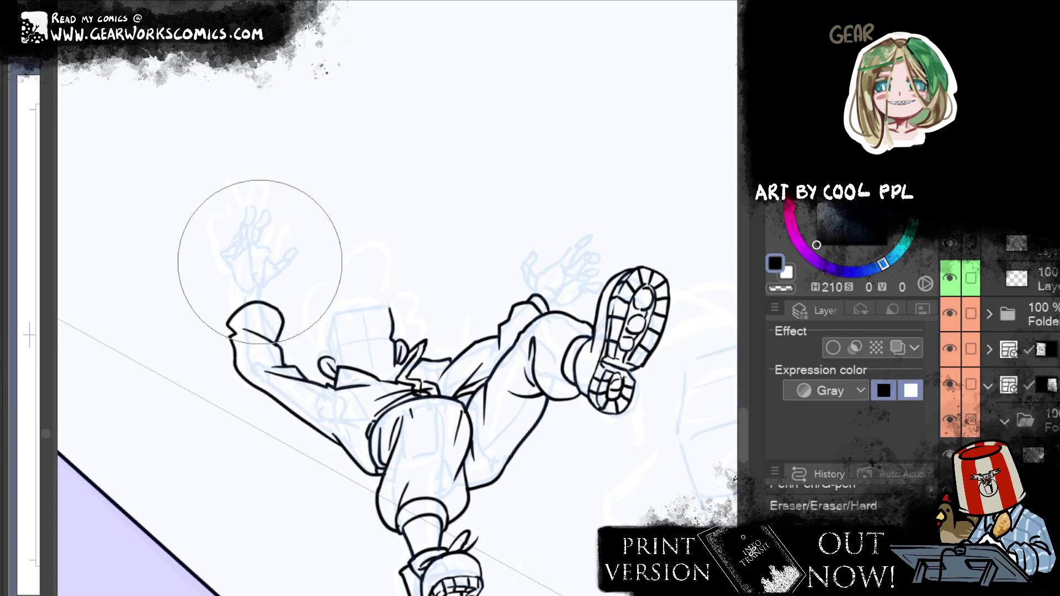
key(ctrl+z)
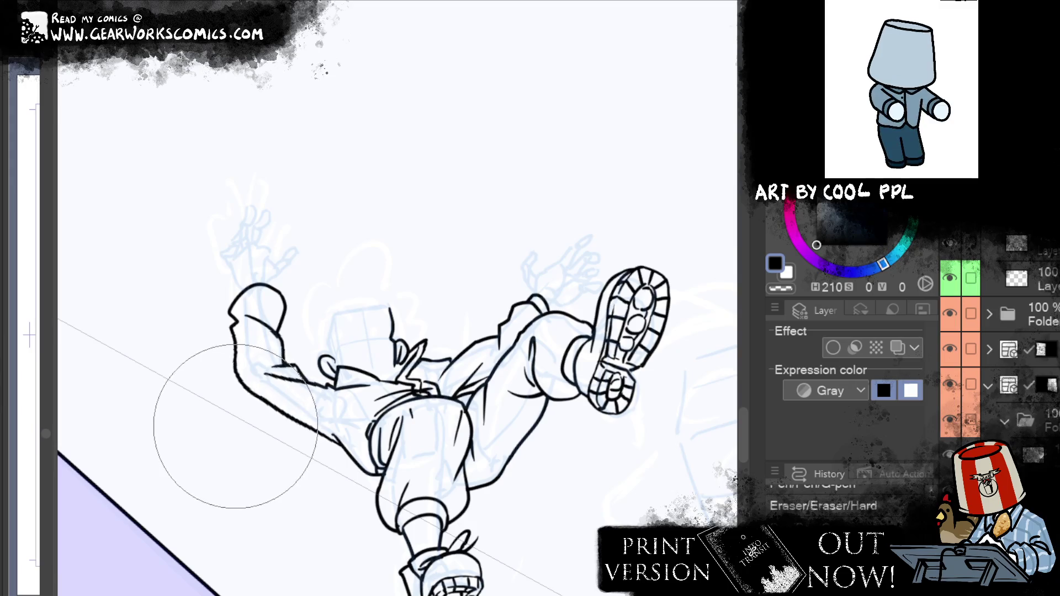
key(ctrl+z)
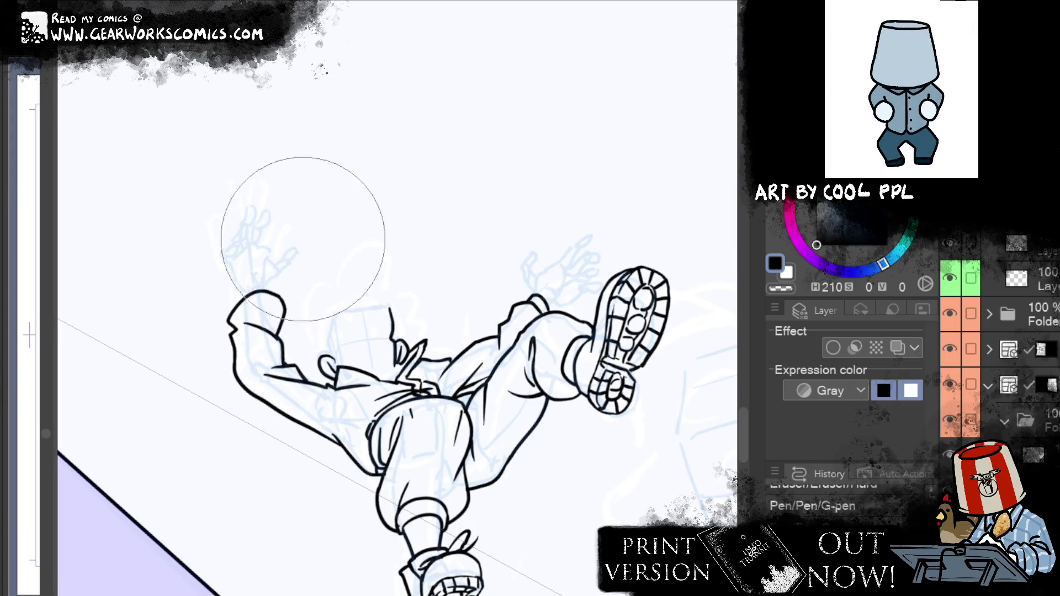
key(ctrl+z)
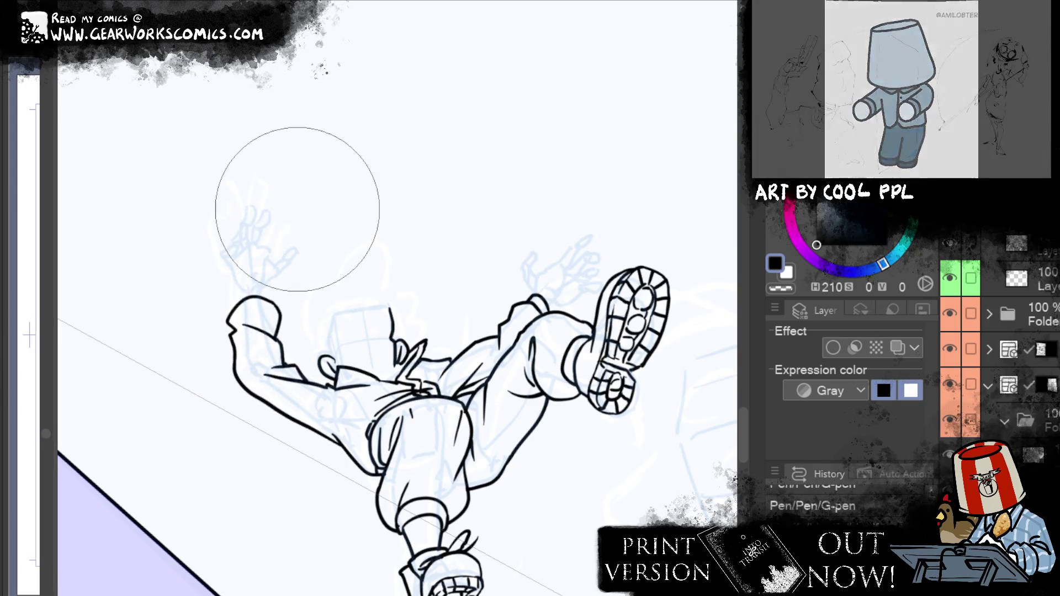
Warp the arm outline with Liquify and push the shoulder line slightly upward
drag(213, 485, 201, 497)
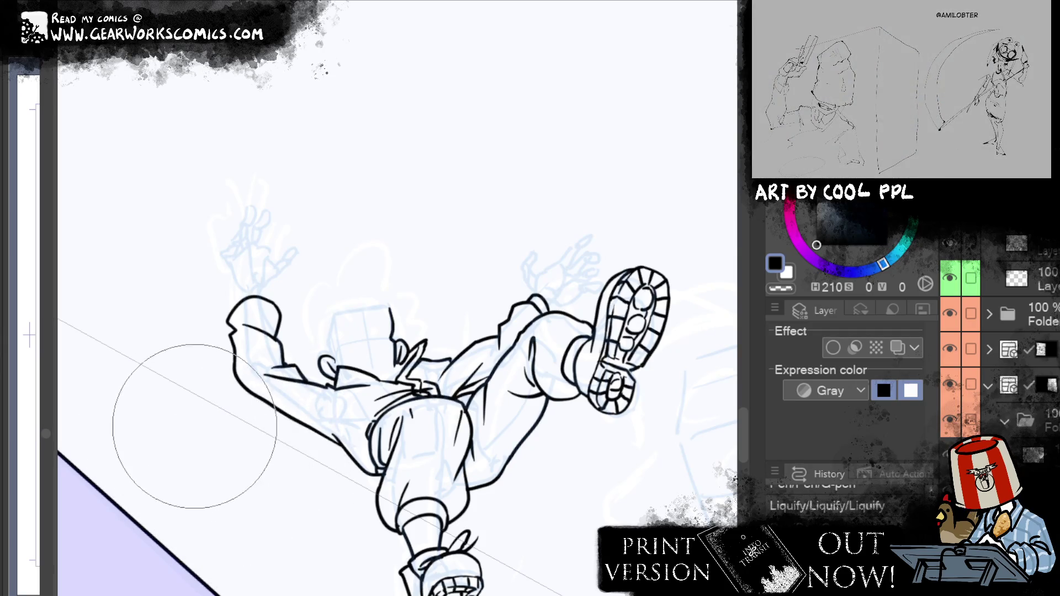
drag(266, 377, 313, 429)
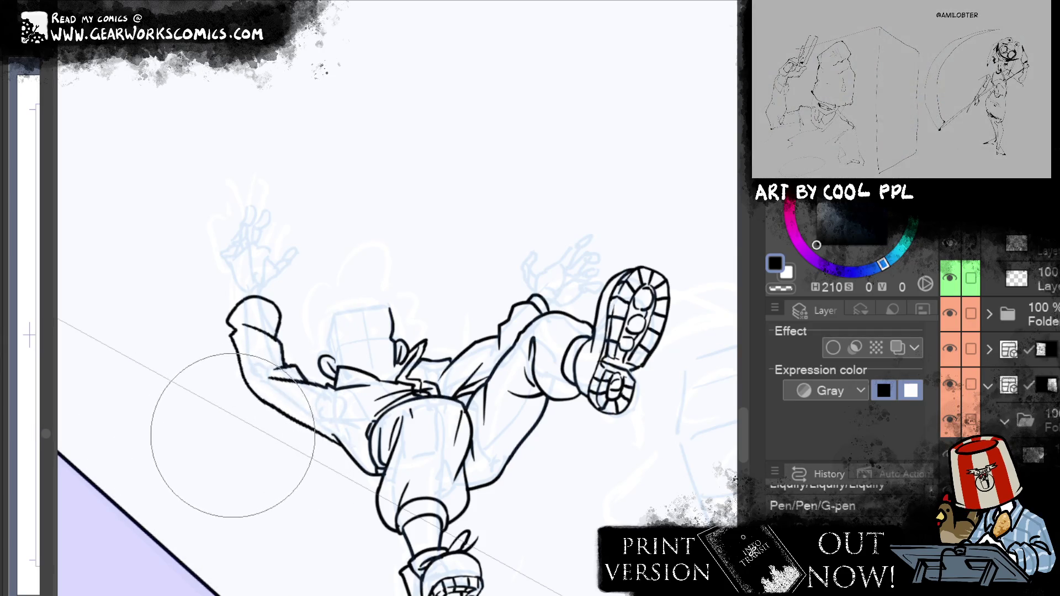
drag(233, 435, 237, 445)
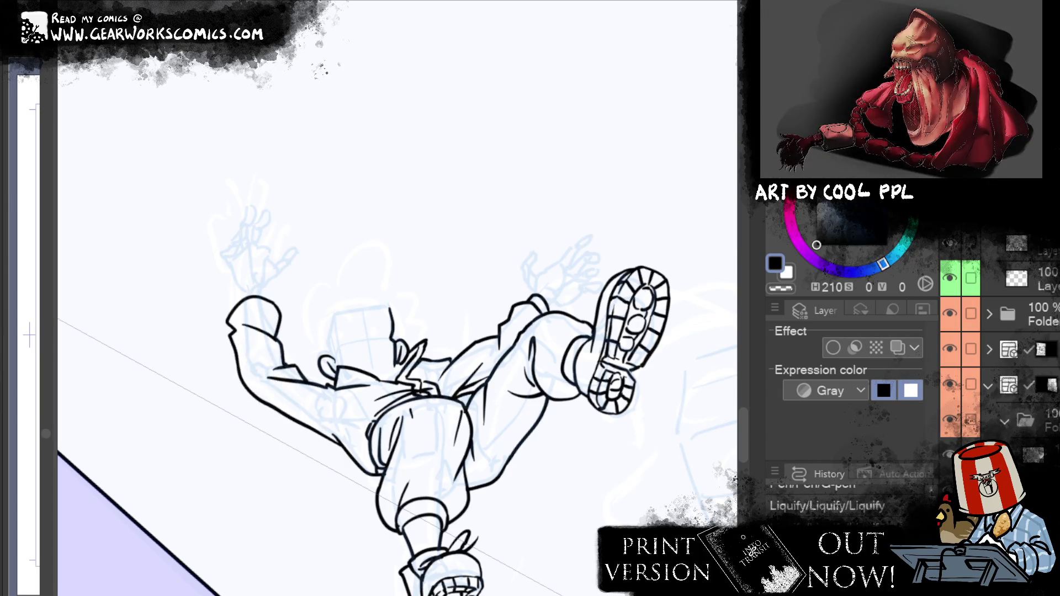
drag(245, 305, 271, 309)
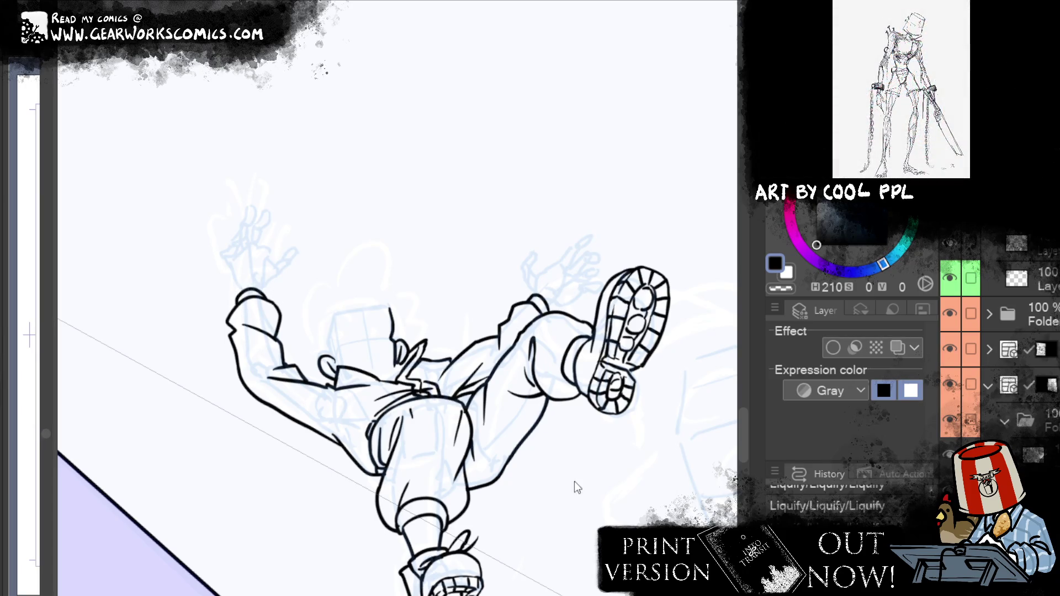
mouse_move(579, 490)
mouse_down()
mouse_move(464, 398)
mouse_move(485, 508)
mouse_up()
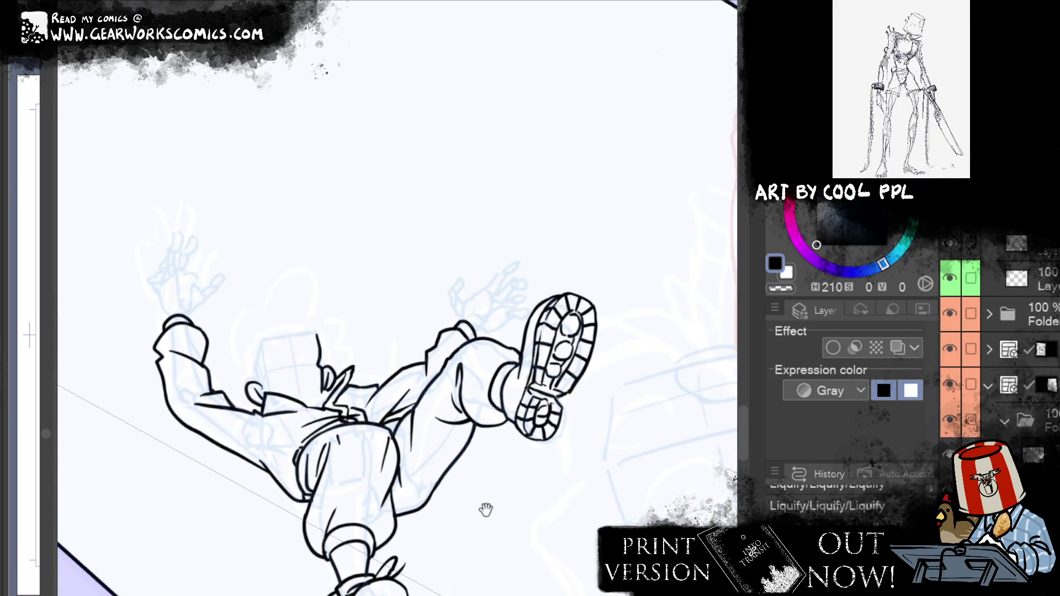
Ink the facial feature strokes on the head and begin the raised hand's first line
mouse_move(298, 360)
mouse_down()
mouse_move(313, 385)
mouse_move(291, 382)
mouse_move(321, 386)
mouse_move(301, 412)
mouse_move(321, 399)
mouse_up()
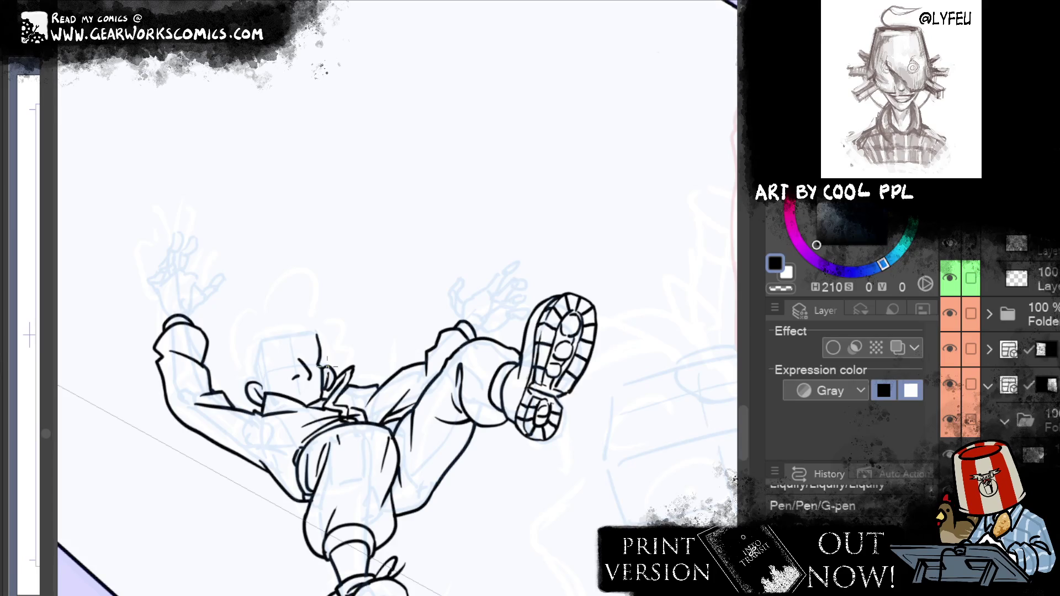
drag(421, 260, 625, 234)
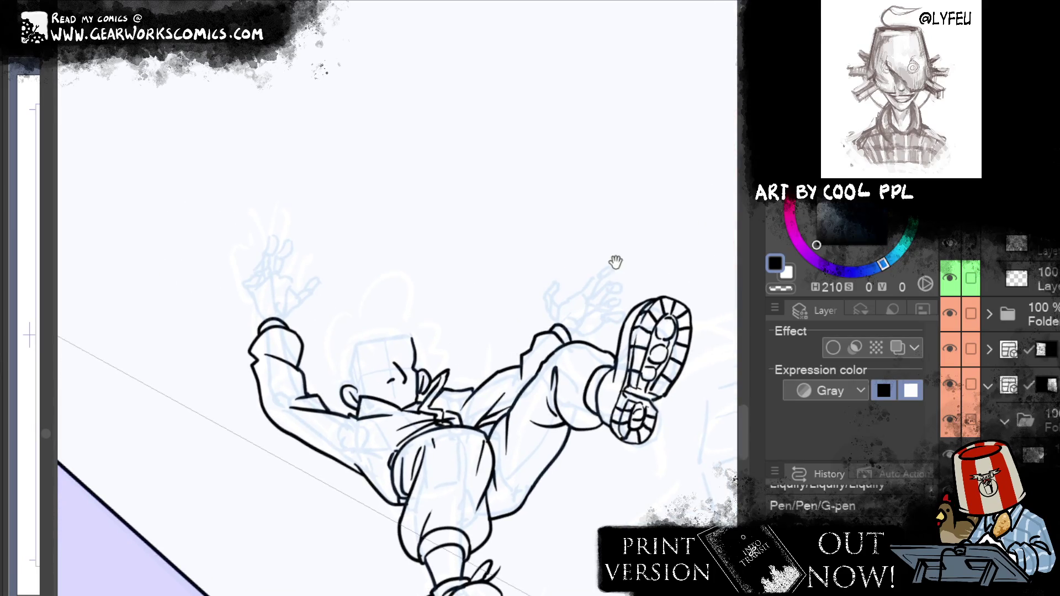
drag(288, 334, 309, 306)
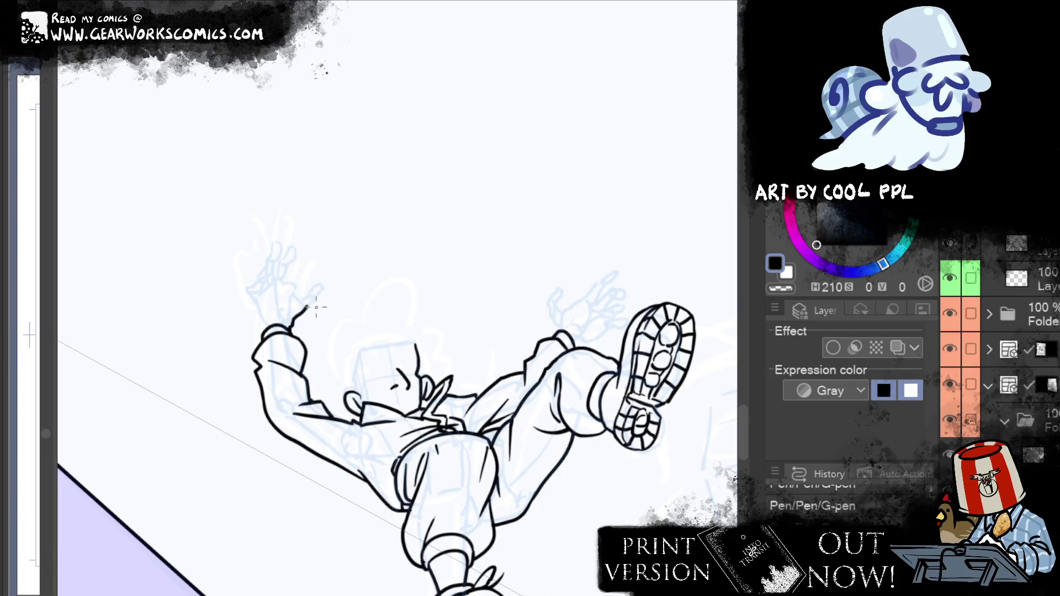
Ink the raised hand's curved edge and two pointed spread fingers, undoing overlong strokes
drag(305, 310, 322, 287)
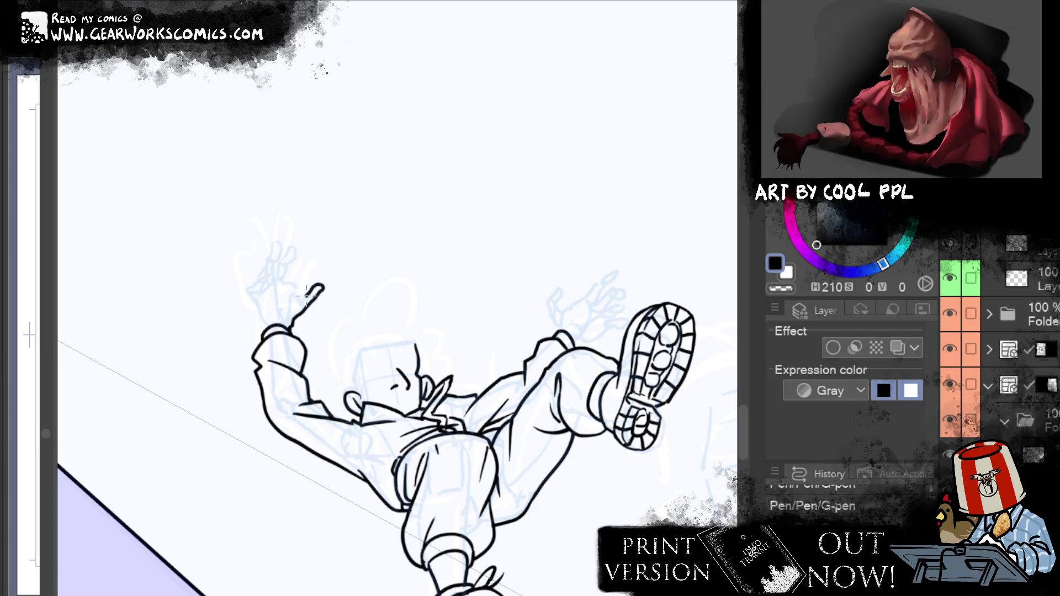
key(ctrl+z)
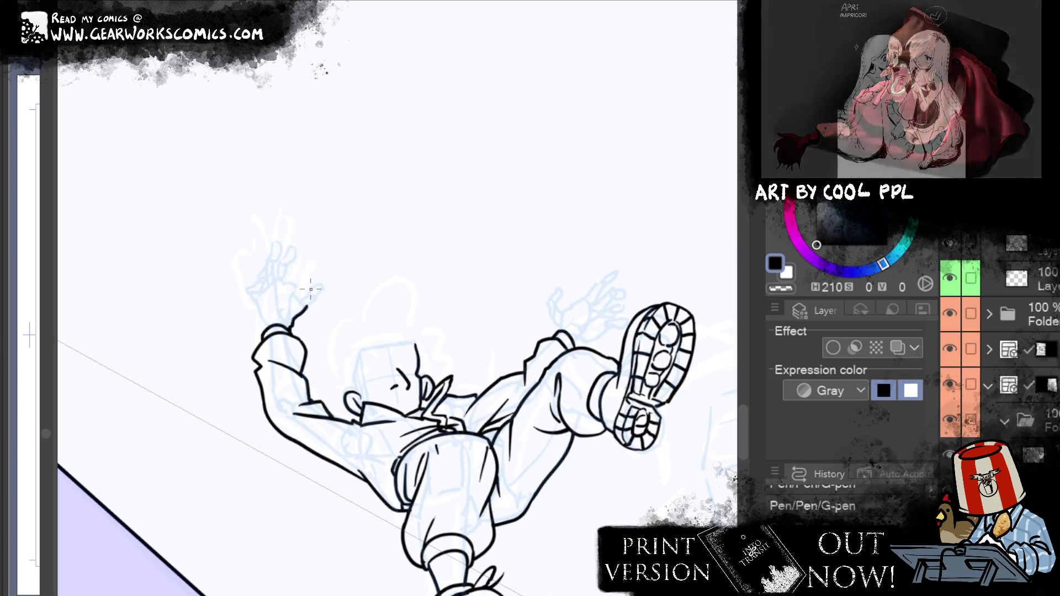
drag(289, 276, 301, 296)
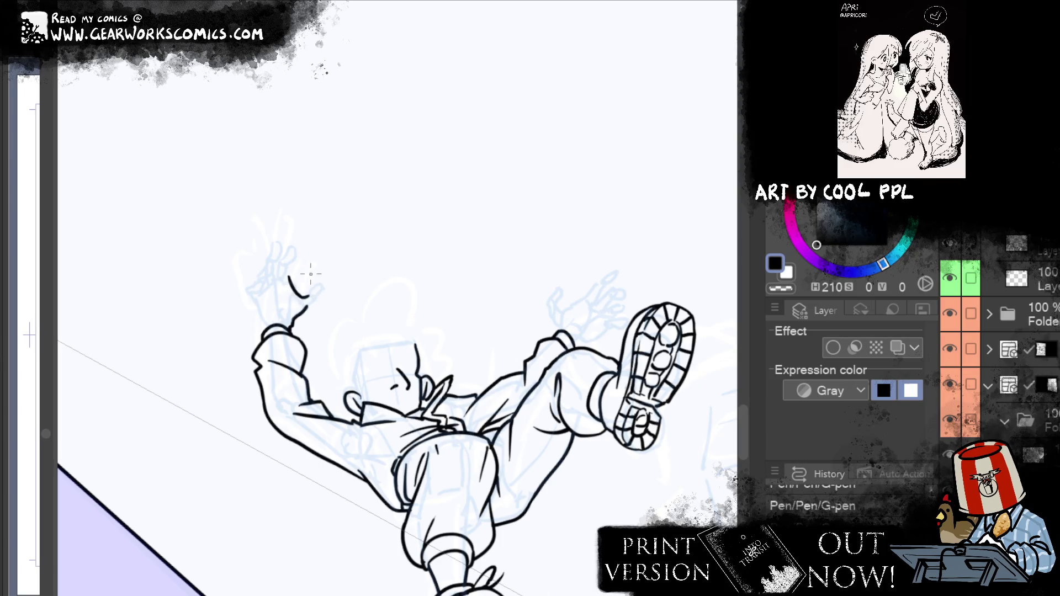
drag(307, 293, 310, 298)
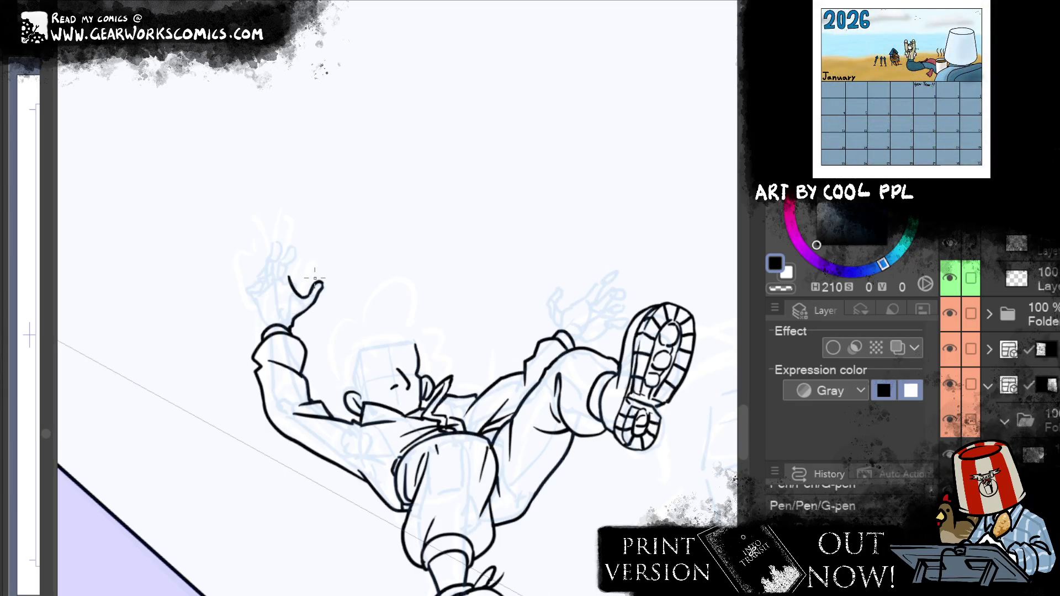
drag(289, 281, 293, 258)
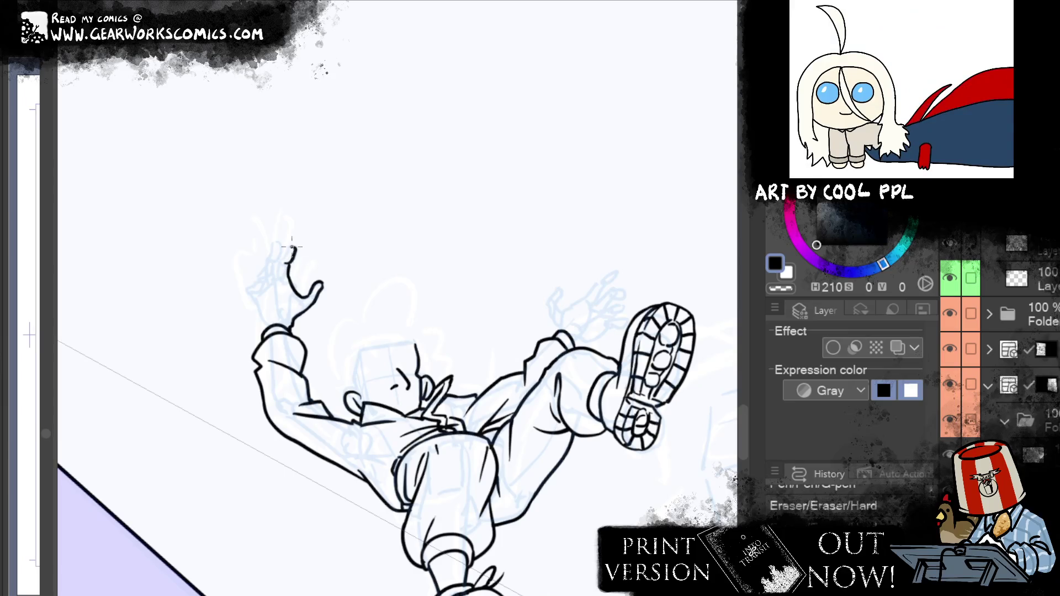
drag(291, 250, 278, 269)
mouse_move(275, 262)
mouse_down()
mouse_move(276, 242)
mouse_move(282, 287)
mouse_up()
key(ctrl+z)
key(ctrl+z)
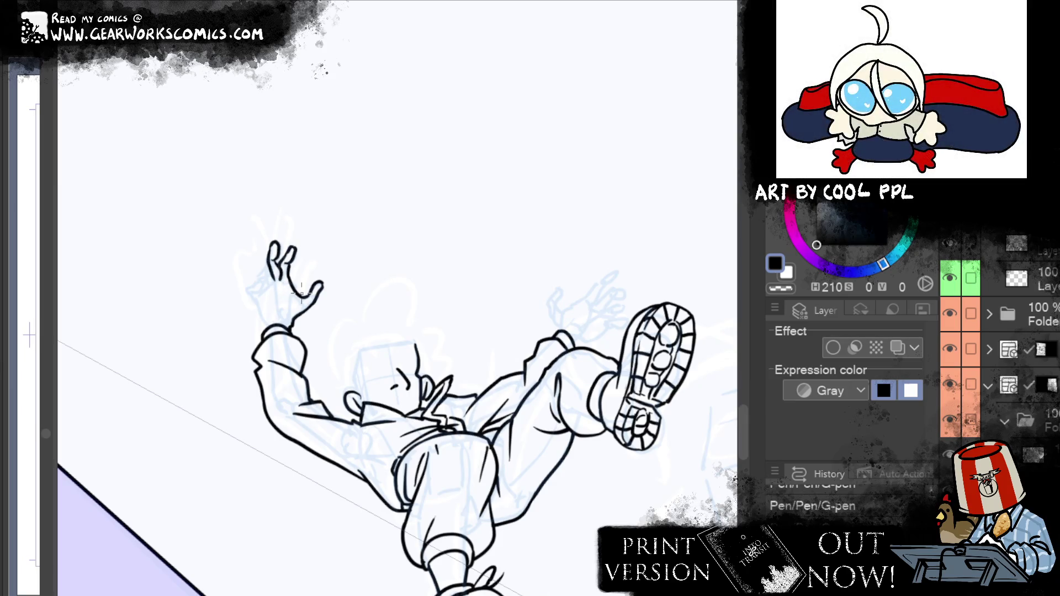
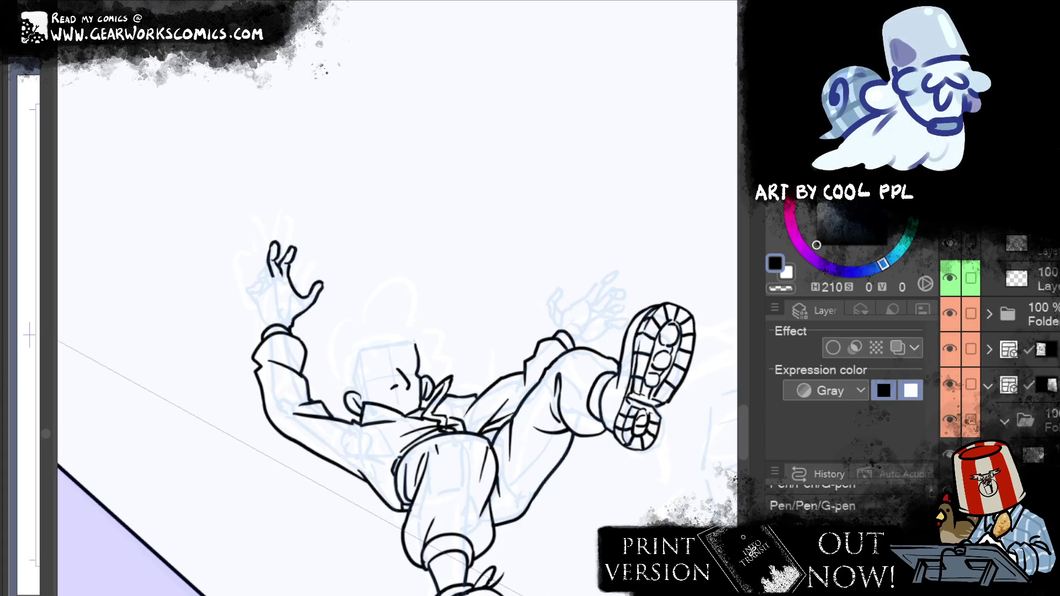
Add and clean up finger strokes on the raised hand with the G-pen and eraser
scroll(745, 451, up, 1)
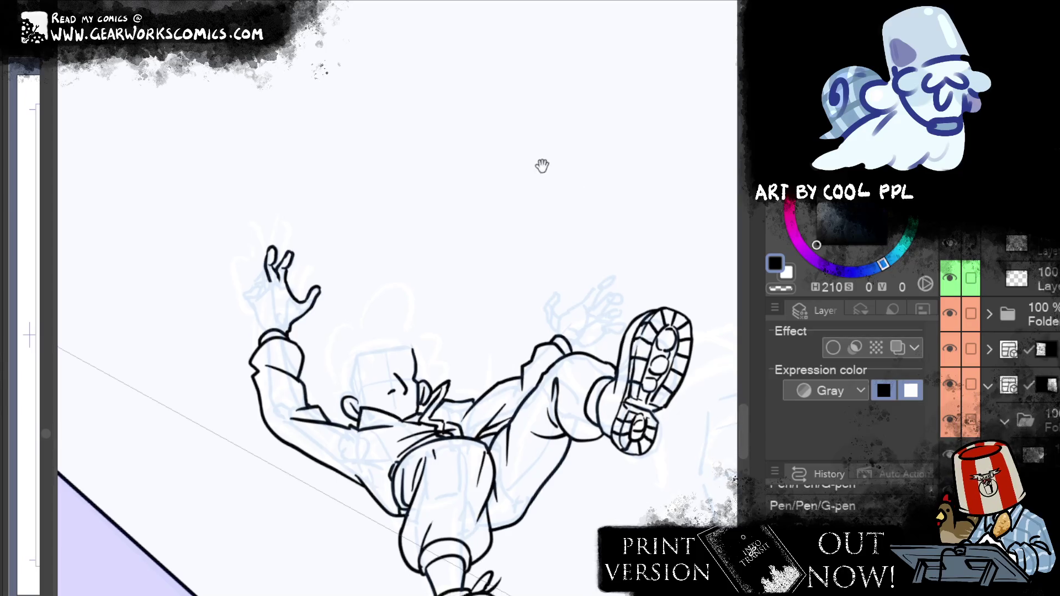
drag(541, 163, 569, 169)
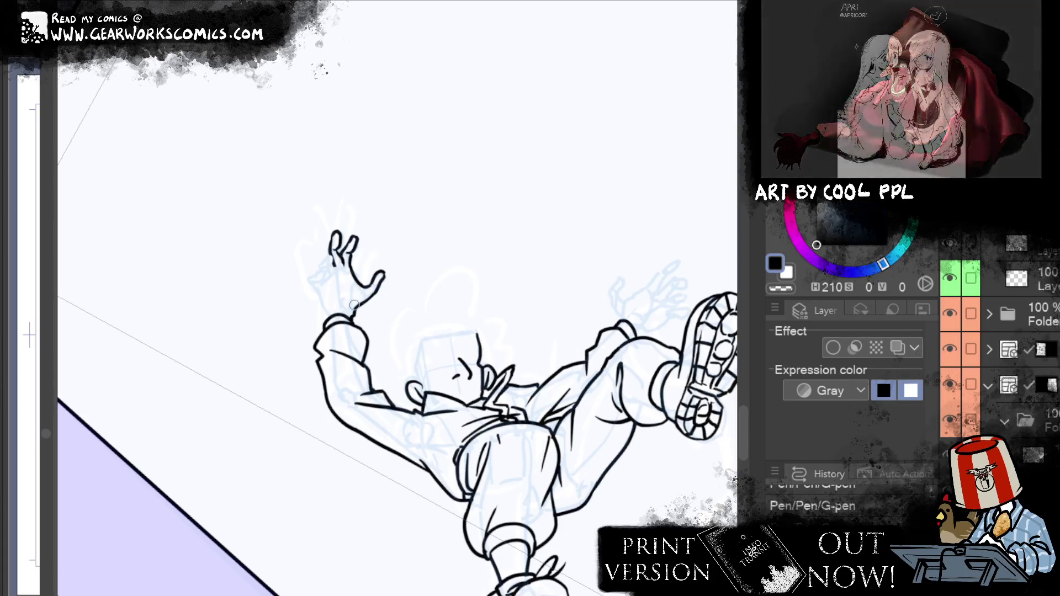
mouse_move(331, 251)
mouse_down()
mouse_move(318, 264)
mouse_move(357, 247)
mouse_up()
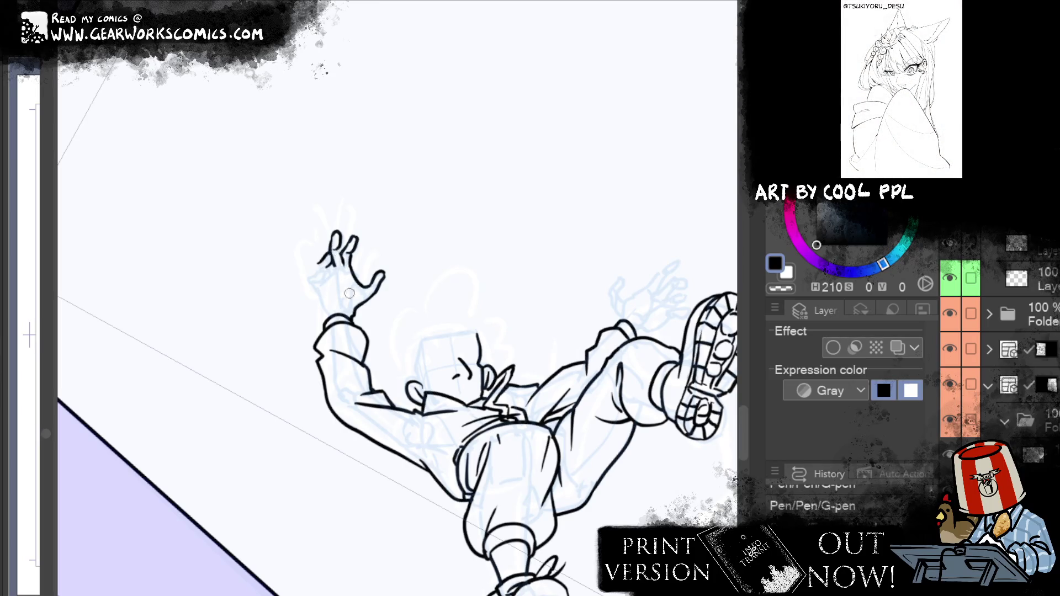
key(e)
drag(347, 255, 350, 267)
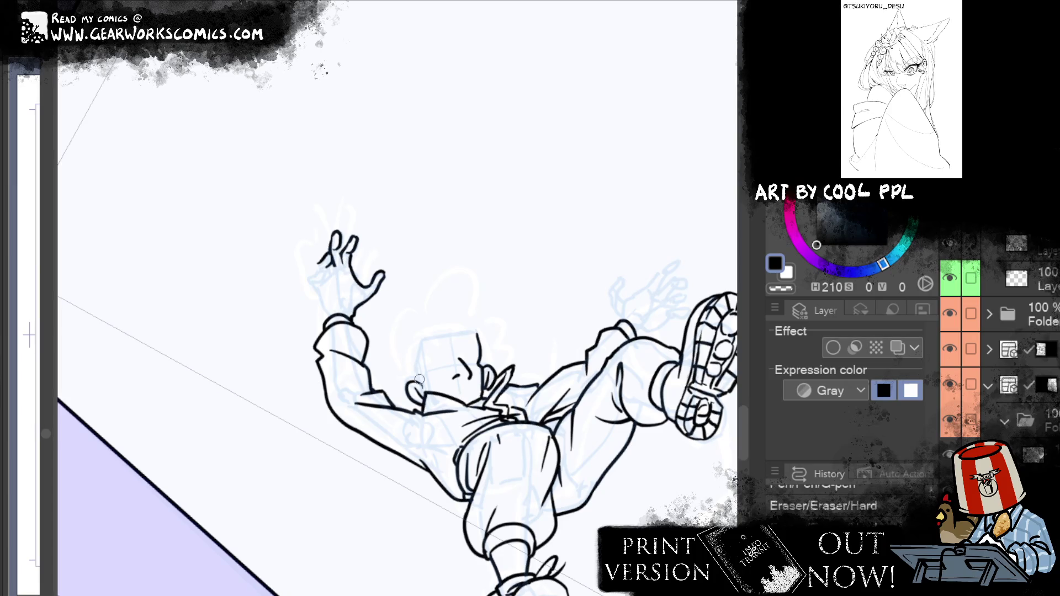
drag(331, 252, 338, 255)
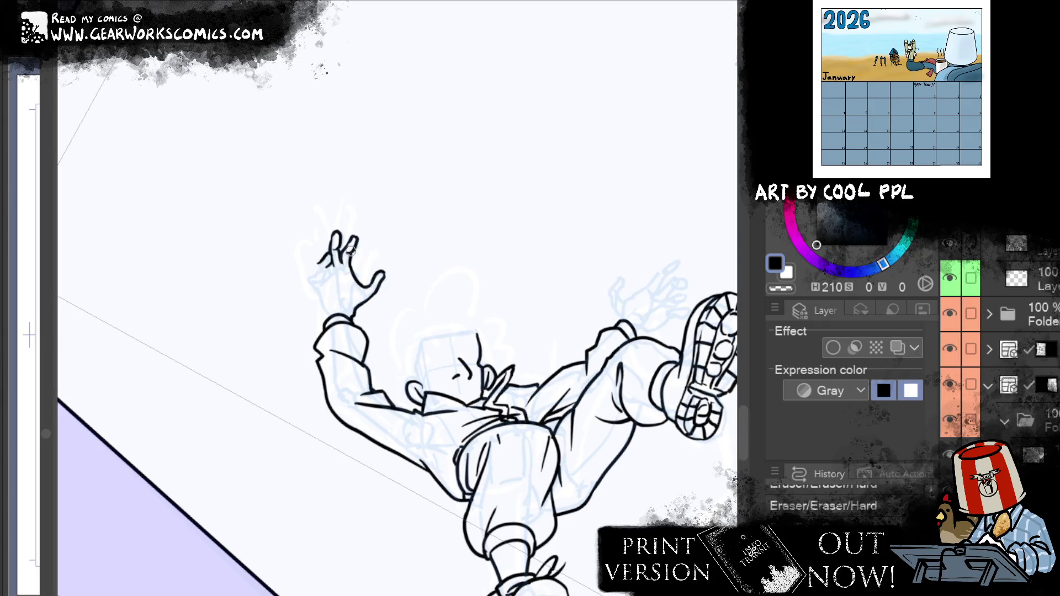
key(p)
drag(346, 258, 347, 286)
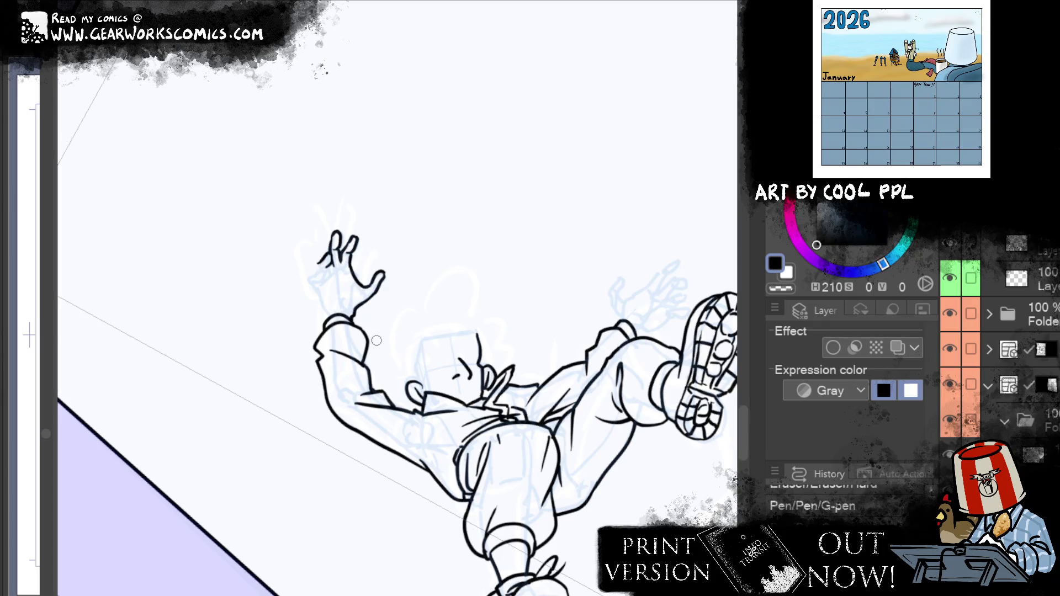
drag(322, 283, 343, 262)
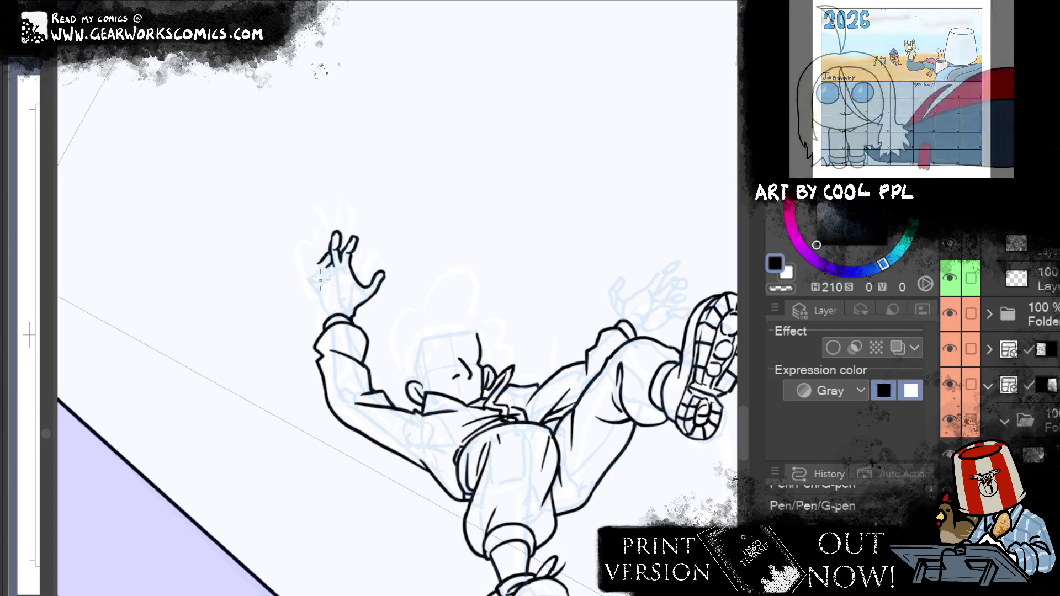
Erase stray ink, then ink the raised hand's thumb, wrist line and finger lines
key(e)
drag(341, 254, 341, 274)
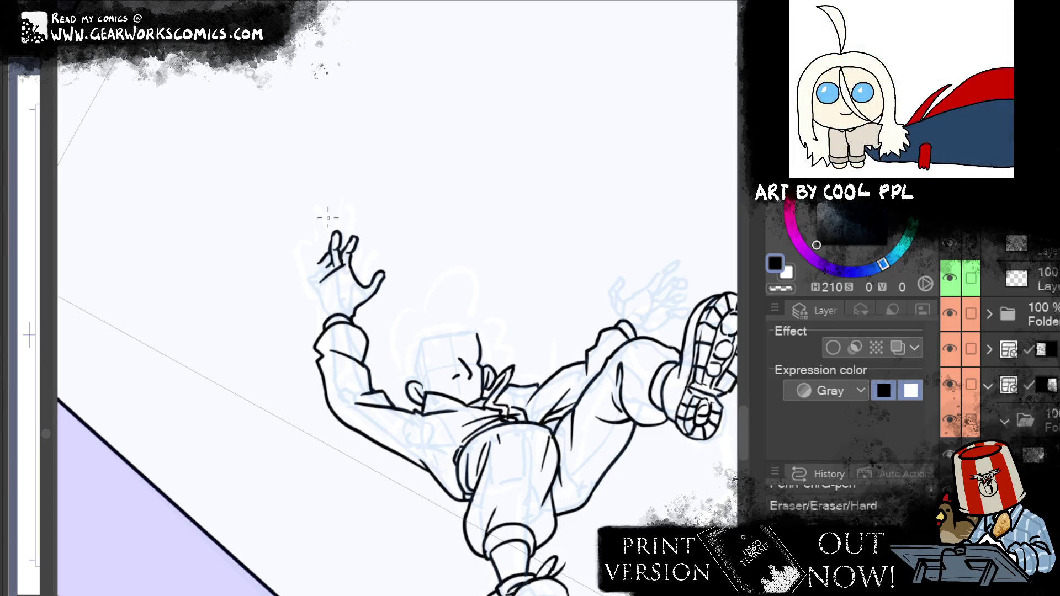
drag(342, 221, 344, 201)
mouse_move(320, 263)
mouse_down()
mouse_move(309, 274)
mouse_move(326, 278)
mouse_up()
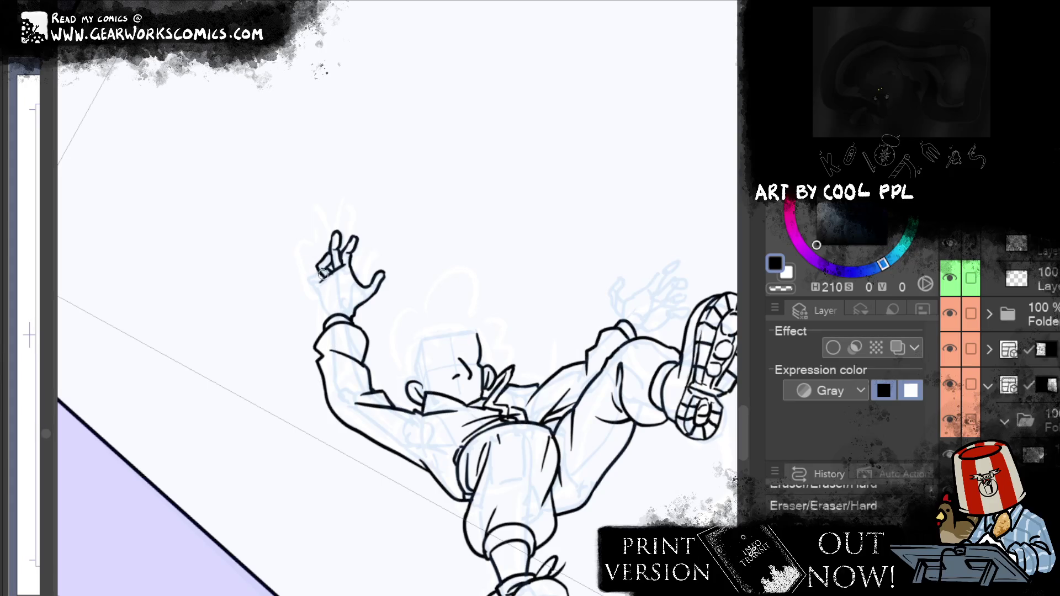
drag(320, 278, 332, 271)
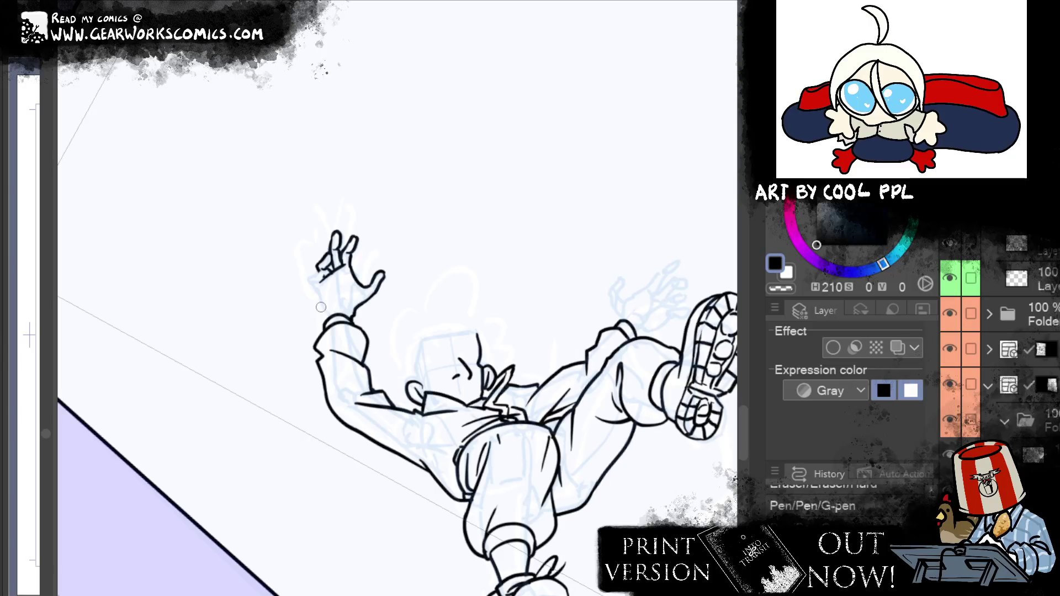
drag(326, 311, 309, 273)
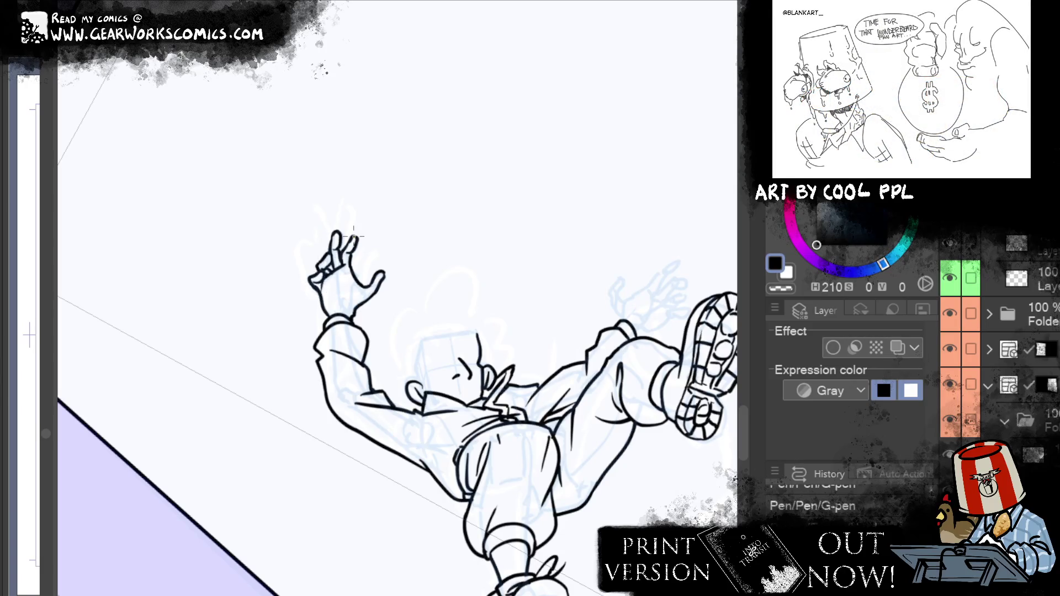
drag(342, 312, 332, 287)
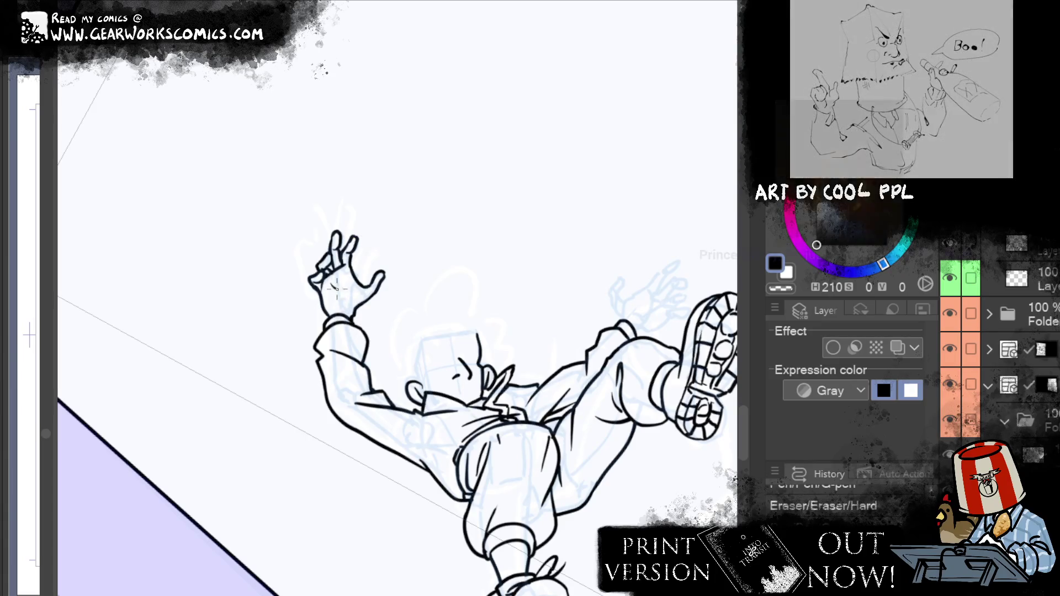
drag(342, 296, 362, 279)
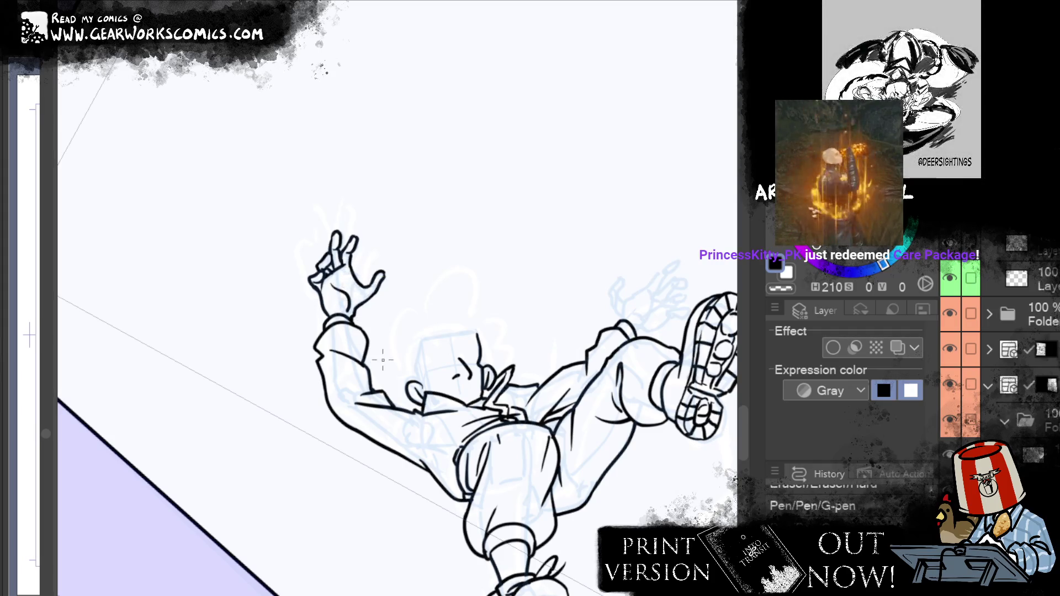
Add an inner line to the raised hand, then pan toward the hand beside the shoe
mouse_move(560, 317)
mouse_down()
mouse_move(513, 223)
mouse_move(508, 234)
mouse_up()
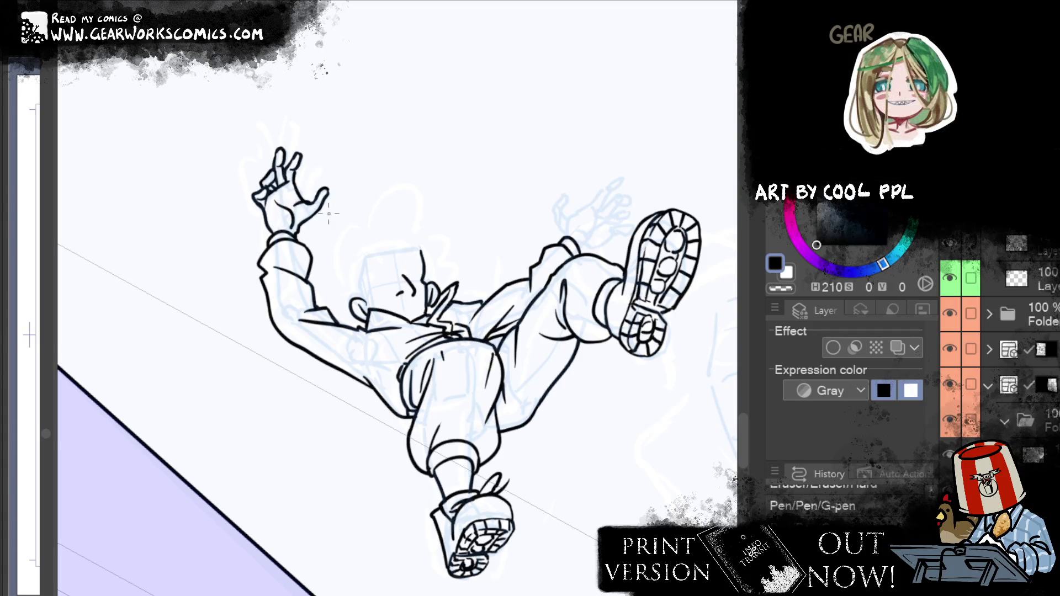
drag(308, 208, 314, 214)
mouse_move(592, 144)
mouse_down()
mouse_move(573, 268)
mouse_move(563, 90)
mouse_move(542, 265)
mouse_move(525, 158)
mouse_up()
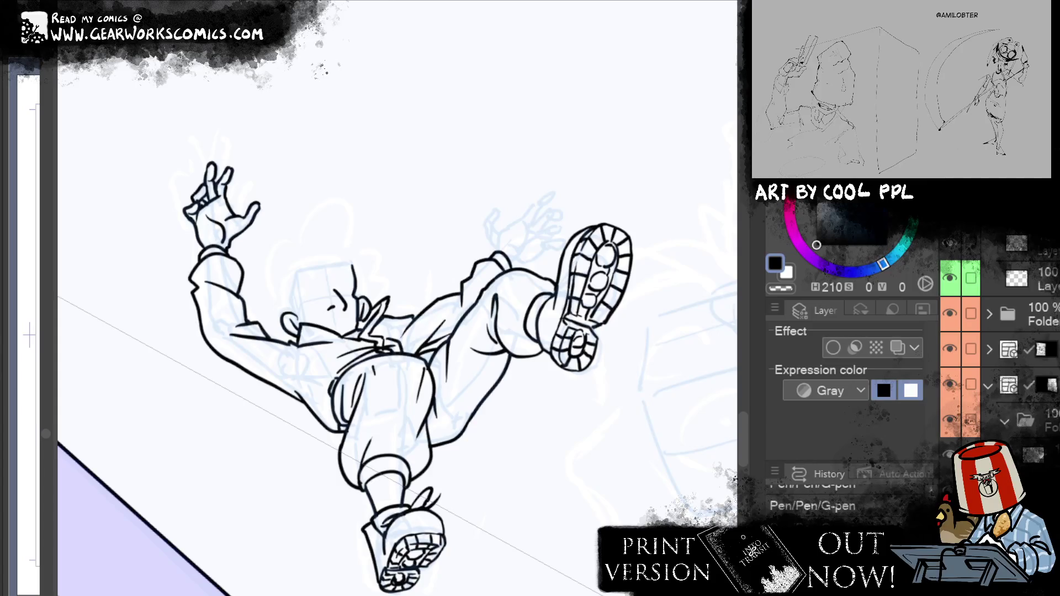
drag(670, 178, 482, 253)
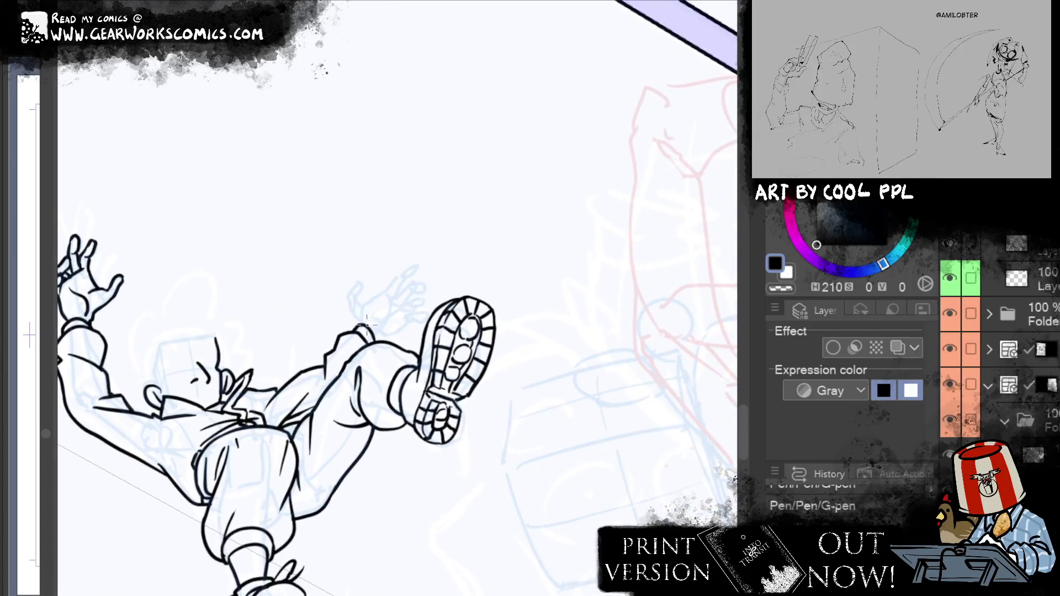
Ink the reaching hand's fingers with curled fingertips, undoing two rejected strokes
mouse_move(360, 323)
mouse_down()
mouse_move(364, 284)
mouse_move(369, 306)
mouse_up()
key(ctrl+z)
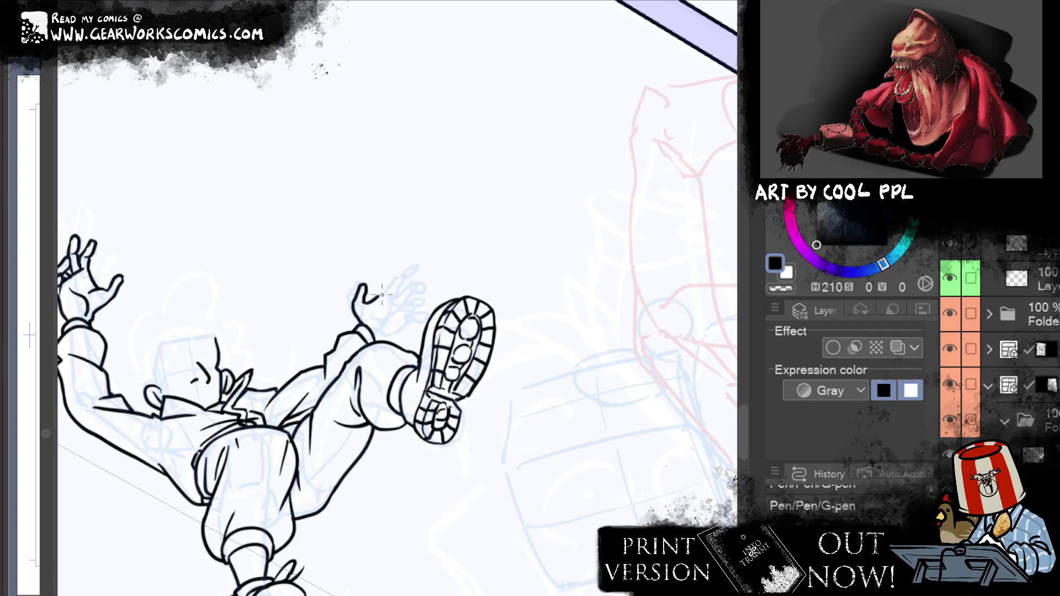
drag(386, 290, 416, 269)
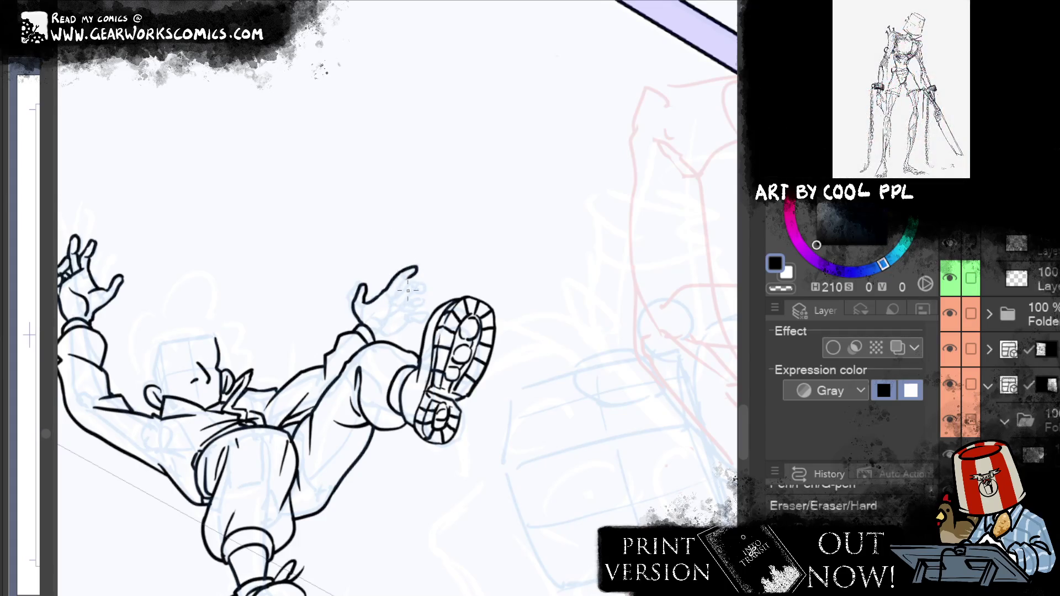
key(ctrl+z)
drag(395, 298, 410, 283)
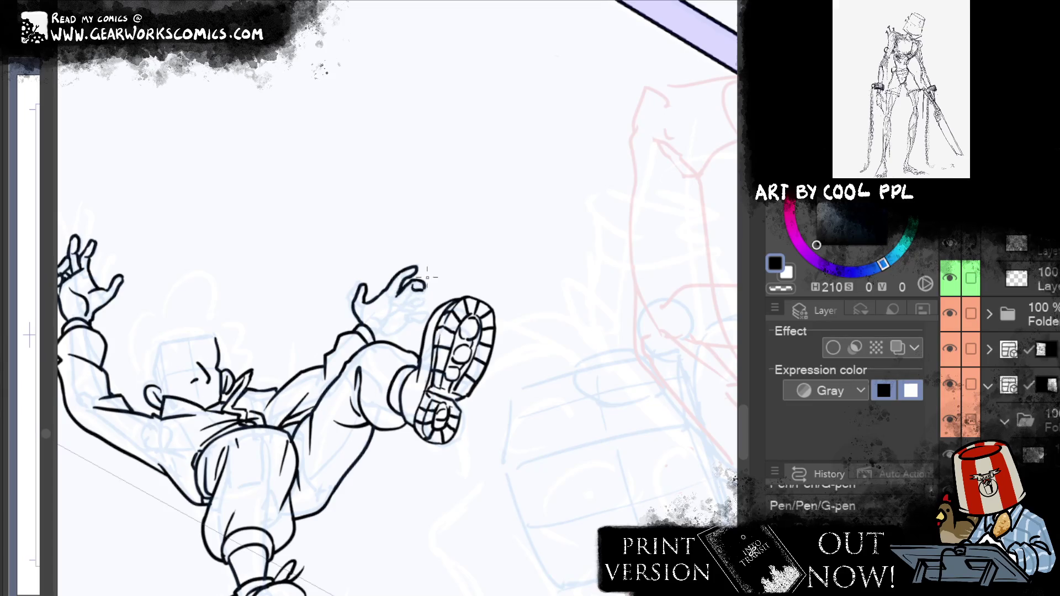
drag(412, 291, 427, 284)
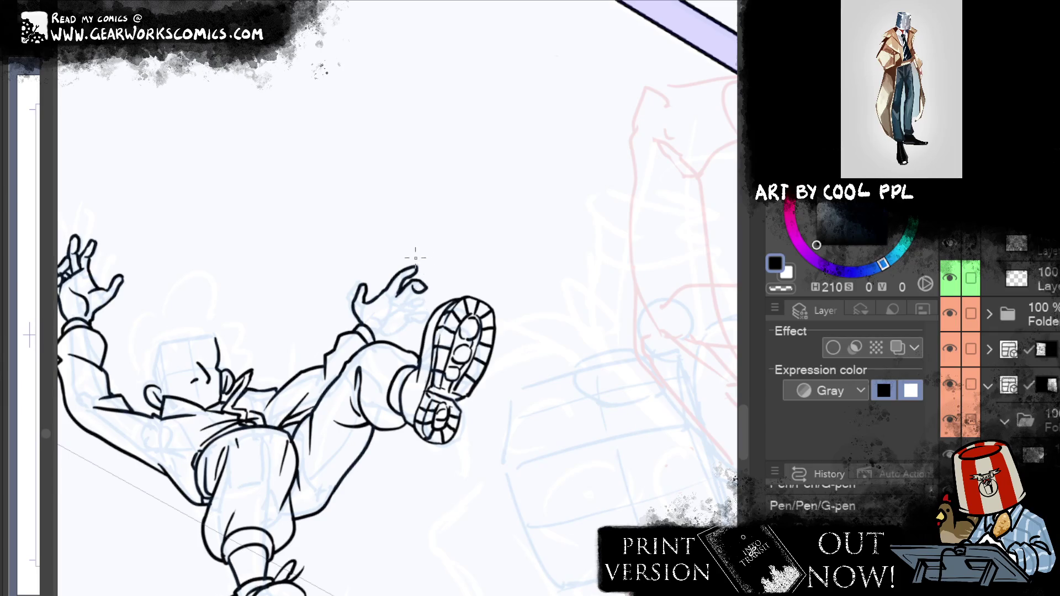
drag(413, 282, 430, 288)
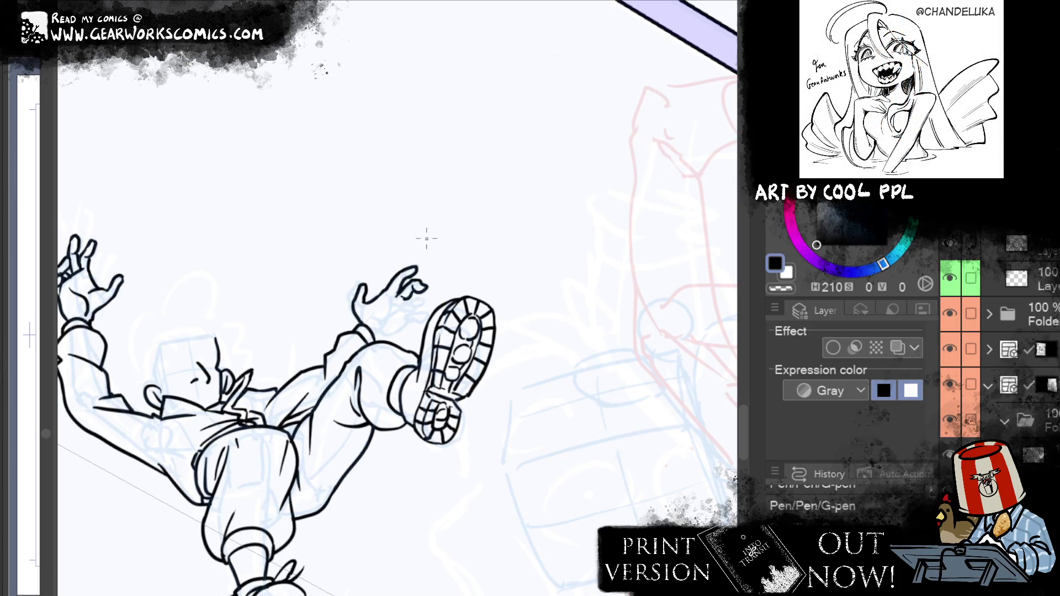
drag(407, 296, 411, 321)
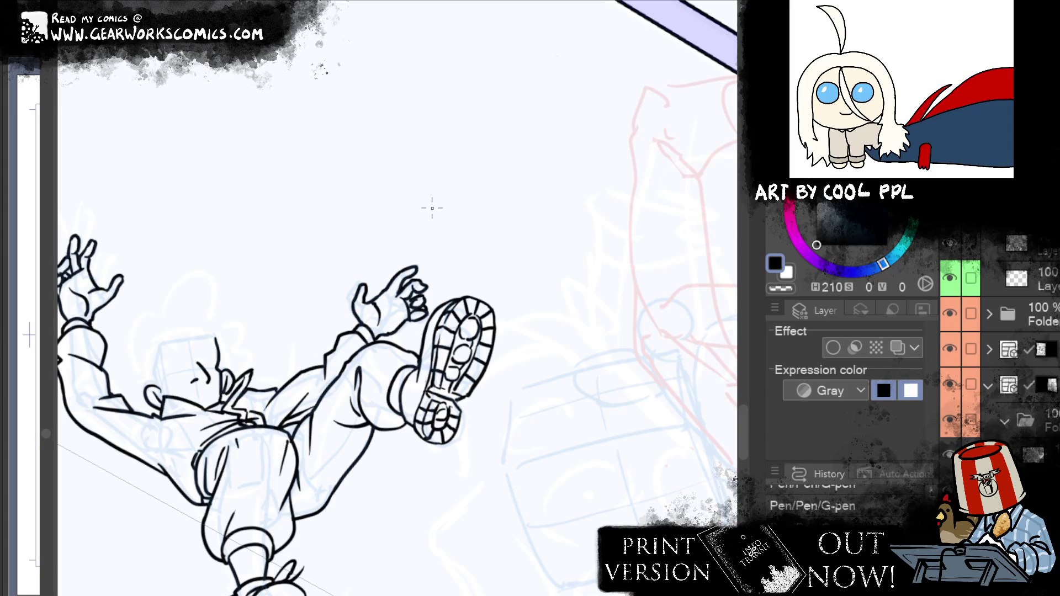
Center the whole falling figure in view and zoom out on the page
drag(610, 391, 653, 385)
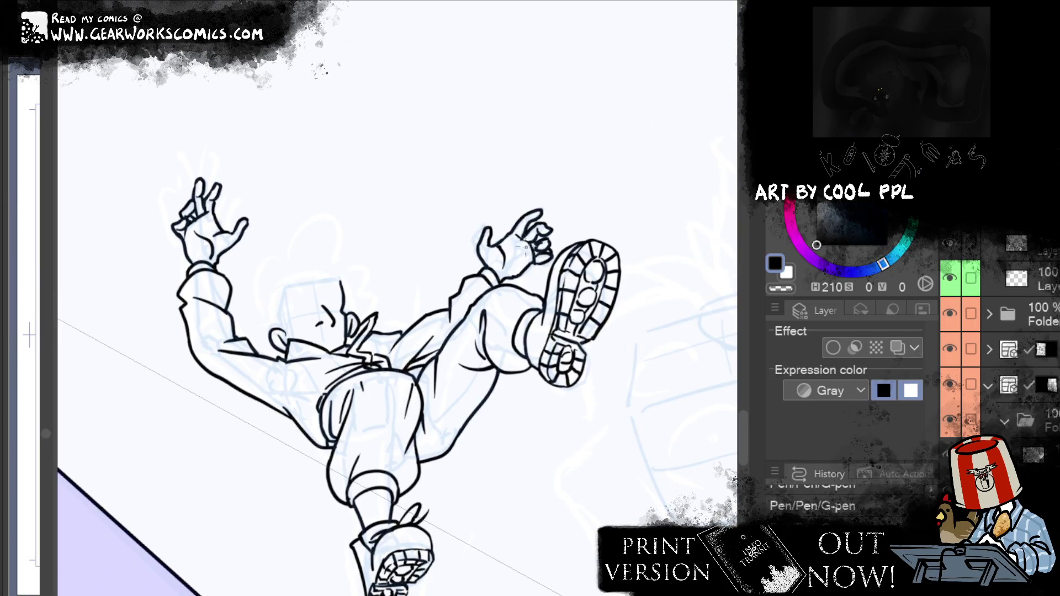
mouse_move(646, 135)
mouse_down()
mouse_move(556, 175)
mouse_move(597, 122)
mouse_move(583, 86)
mouse_move(612, 43)
mouse_up()
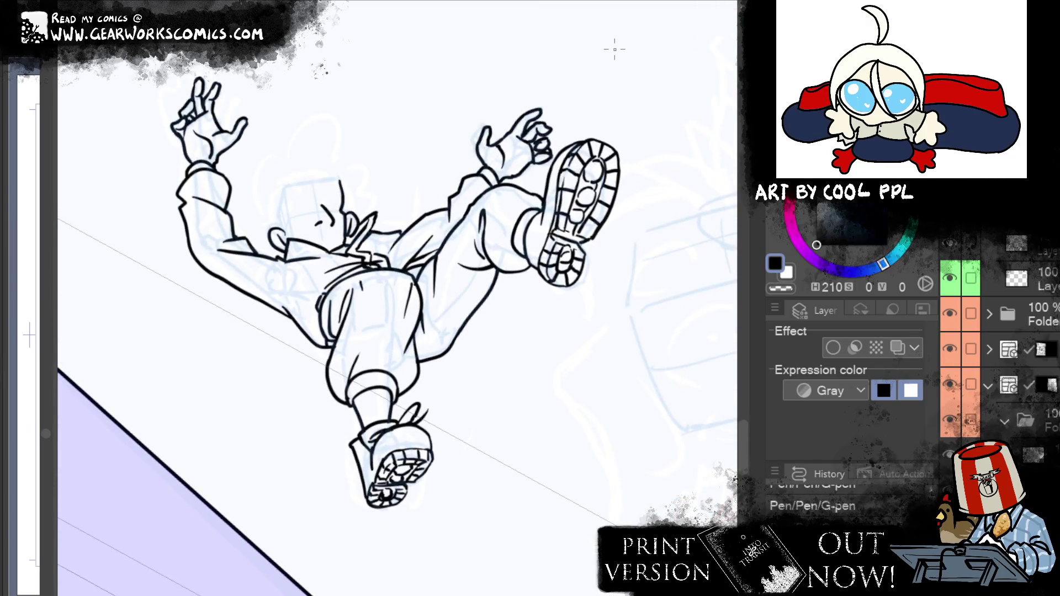
key(ctrl+minus)
key(ctrl+minus)
key(ctrl+minus)
key(ctrl+minus)
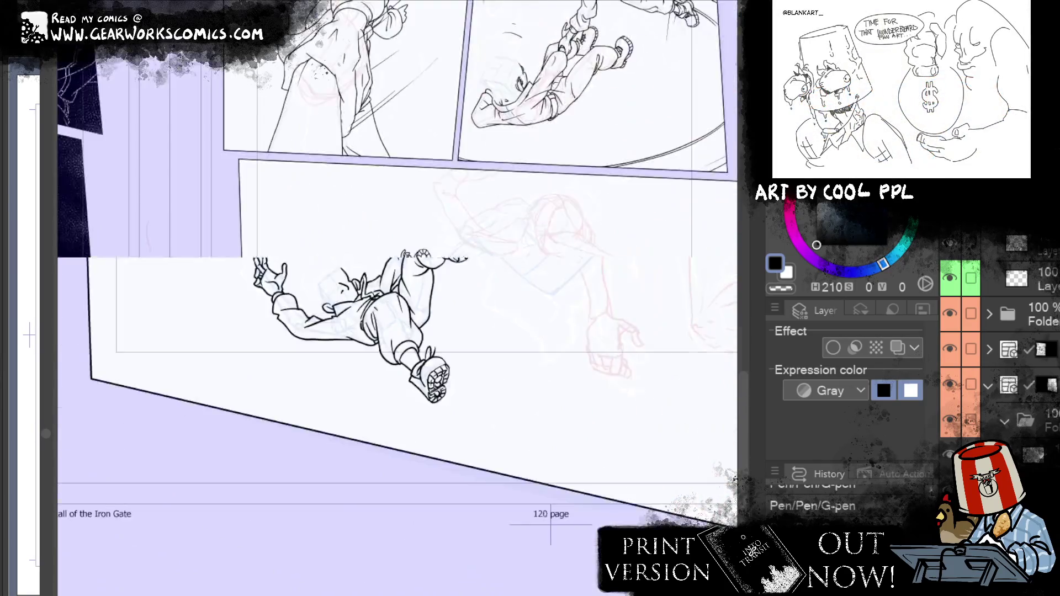
Pan, zoom and rotate the view to frame the lower figure's head in its panel
drag(565, 293, 571, 321)
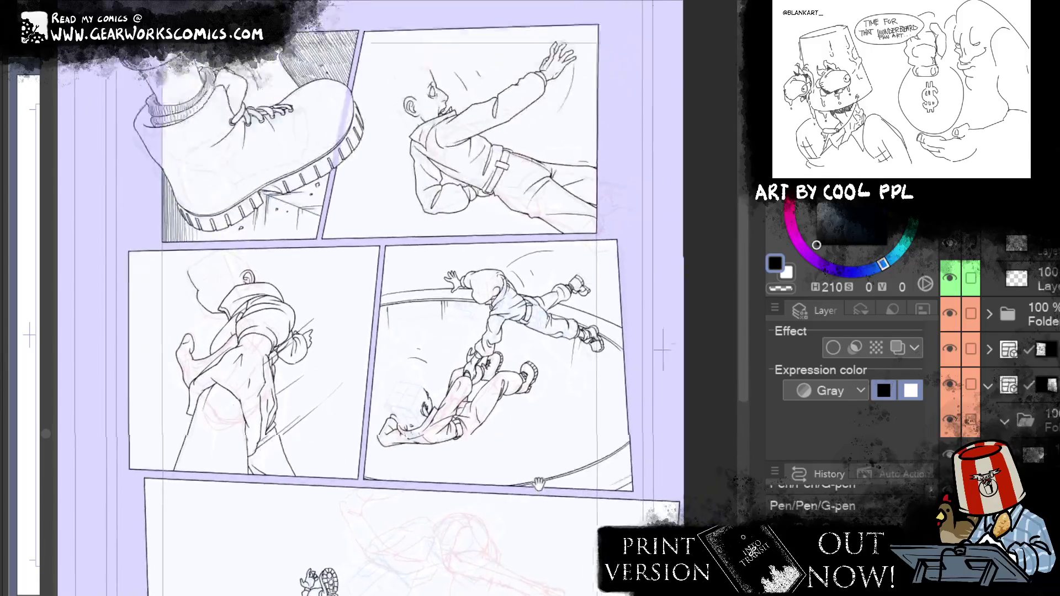
mouse_move(571, 322)
mouse_down()
mouse_move(547, 319)
mouse_move(573, 220)
mouse_up()
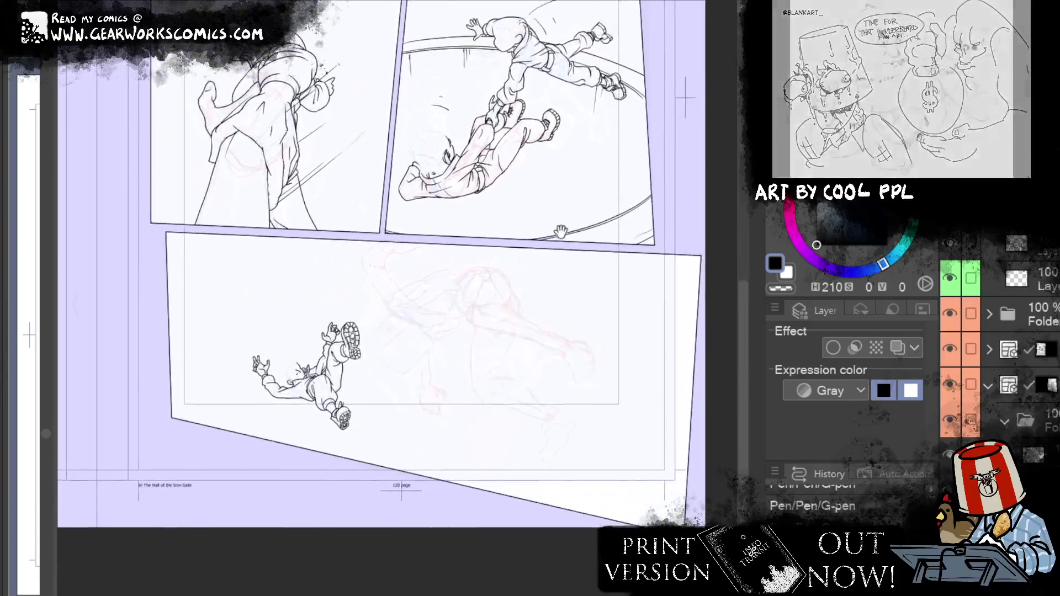
key(ctrl+plus)
key(ctrl+plus)
key(ctrl+plus)
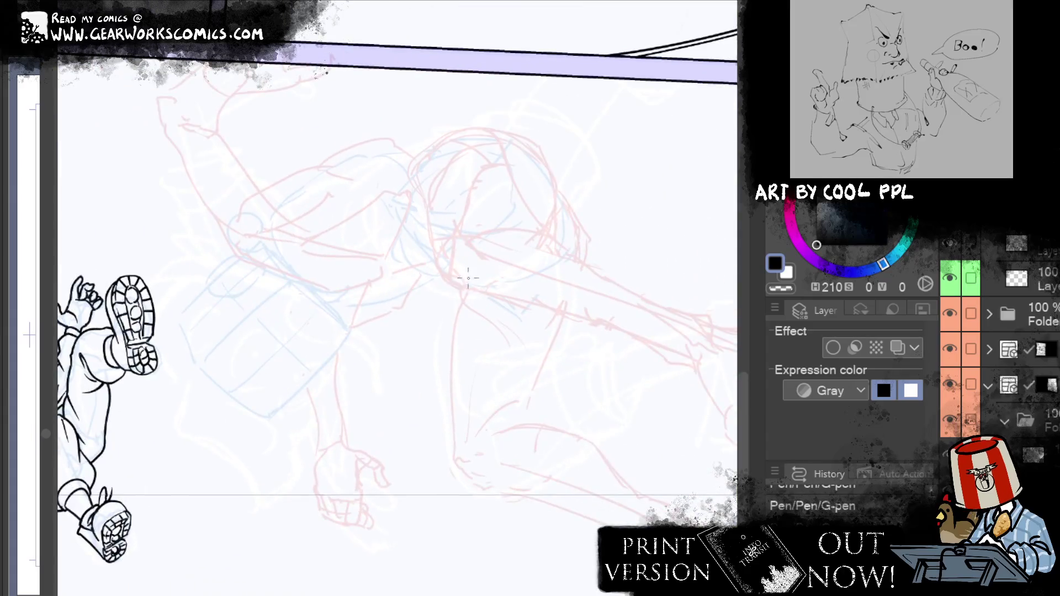
drag(497, 504, 174, 547)
drag(552, 301, 529, 433)
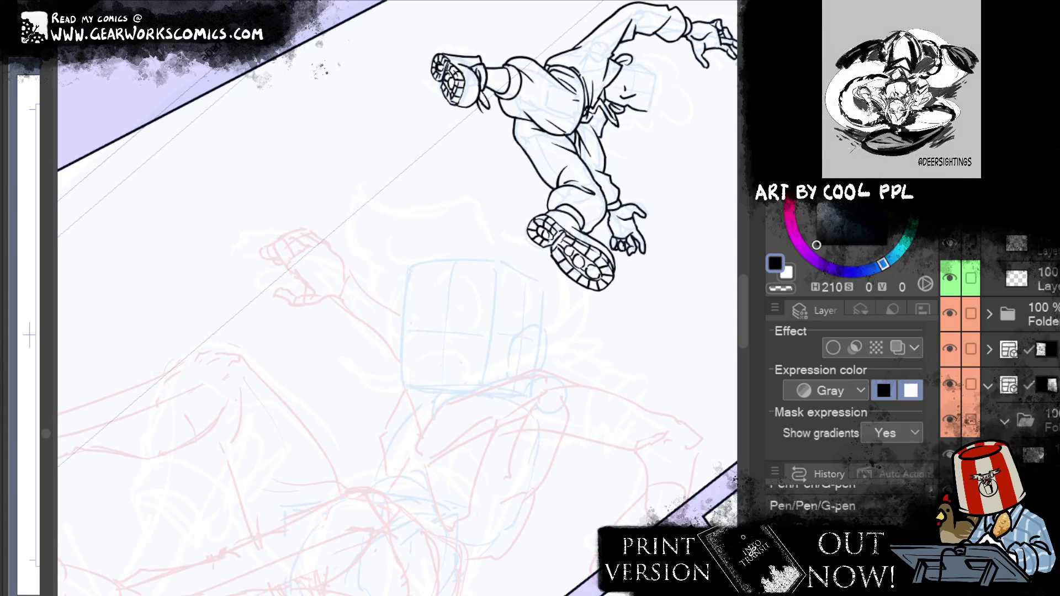
drag(611, 521, 527, 176)
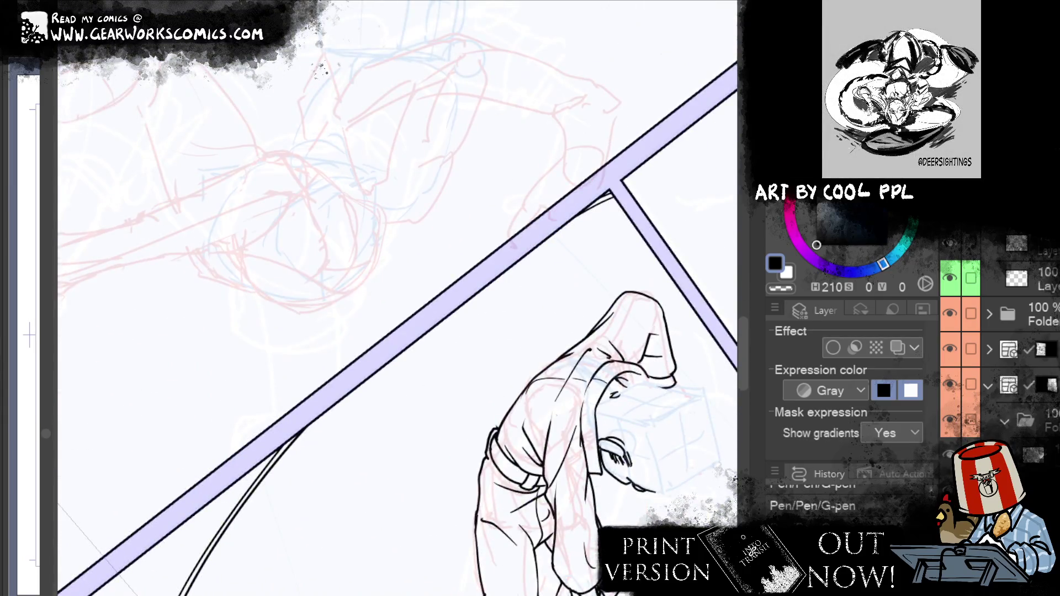
drag(387, 221, 469, 441)
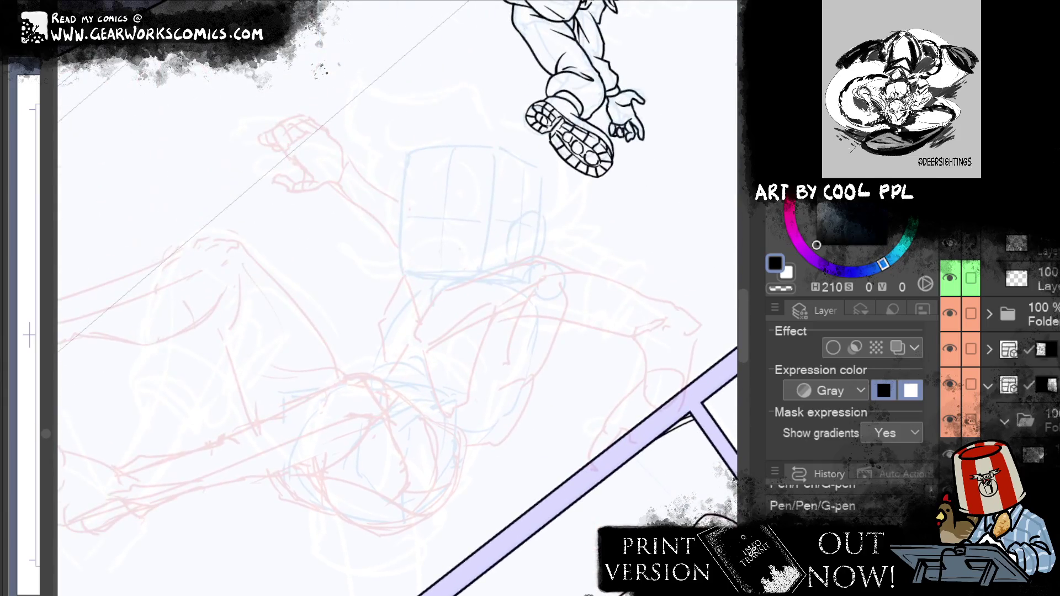
Ink the head's left outline, redrawing it twice into a smoother curve
drag(411, 154, 420, 284)
key(ctrl+z)
drag(409, 217, 425, 288)
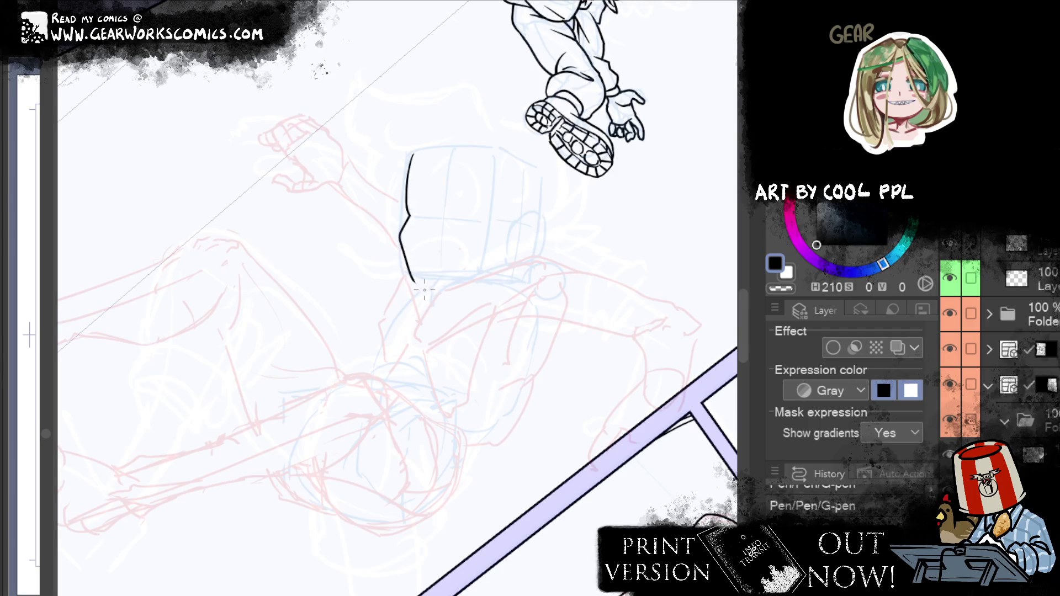
key(ctrl+z)
drag(408, 217, 417, 277)
Open the page overview and collapse it again to return to the canvas
key(alt+Tab)
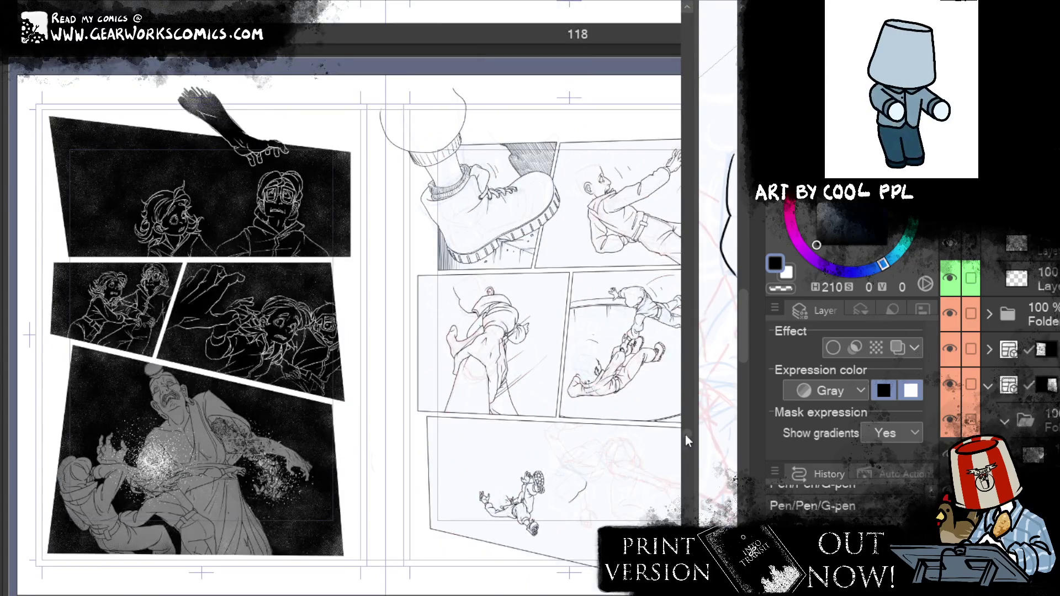
drag(685, 434, 685, 440)
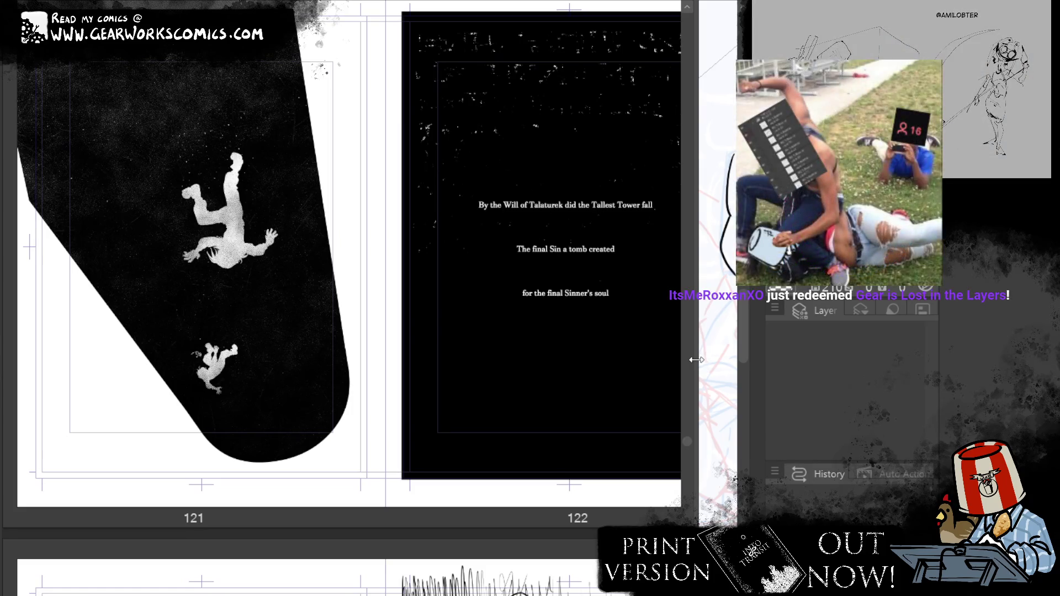
drag(696, 359, 49, 361)
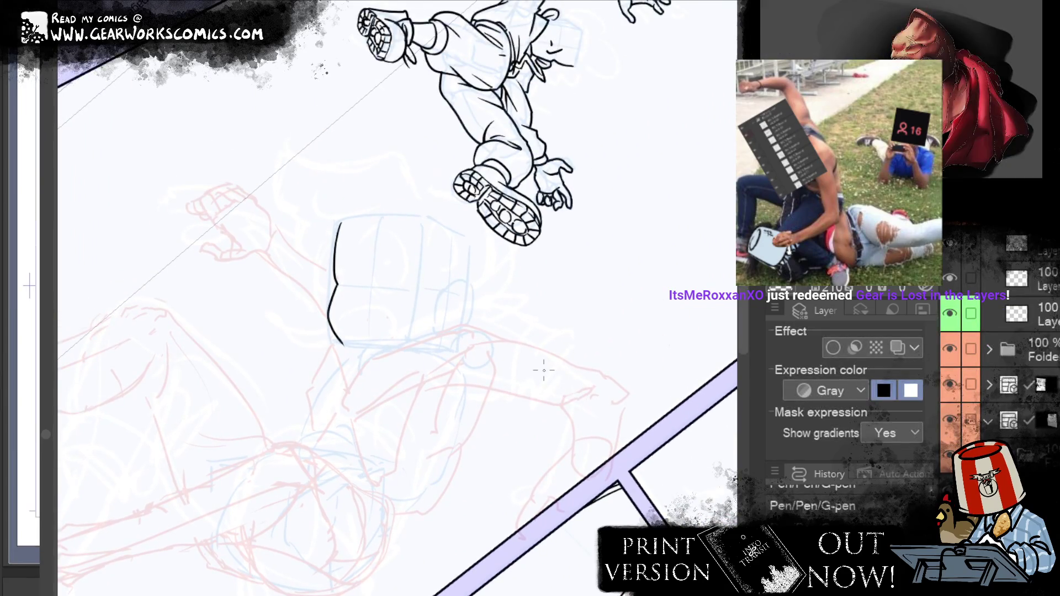
Ink the curve along the underside of the head, extending it up to the right
drag(356, 349, 433, 327)
key(ctrl+z)
drag(373, 351, 454, 342)
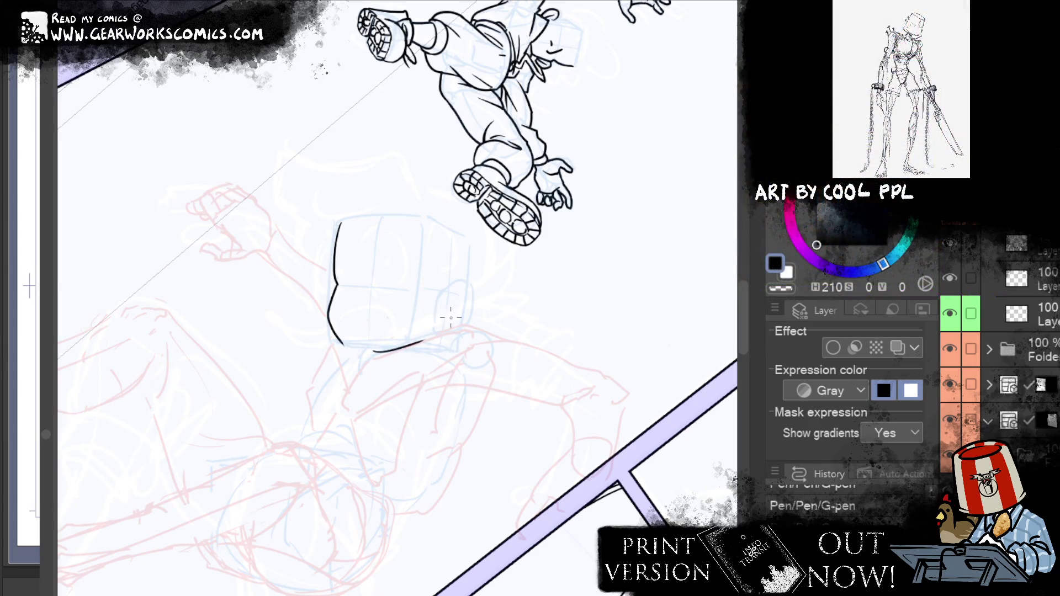
drag(423, 341, 433, 333)
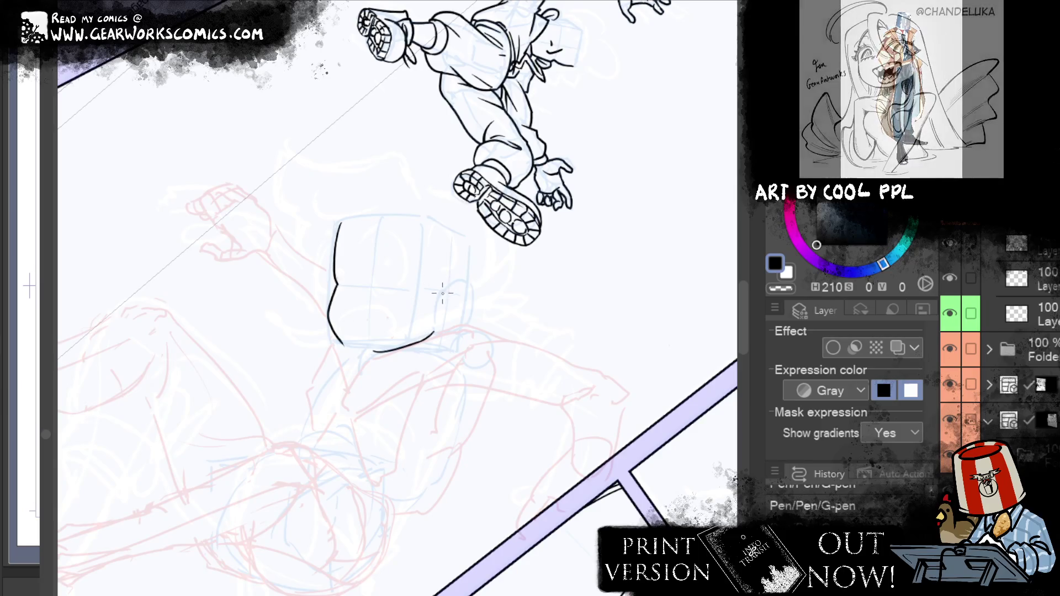
Ink the ear's outer curve and inner detail lines, undoing the rework
mouse_move(440, 301)
mouse_down()
mouse_move(455, 334)
mouse_move(446, 338)
mouse_up()
key(ctrl+z)
key(ctrl+z)
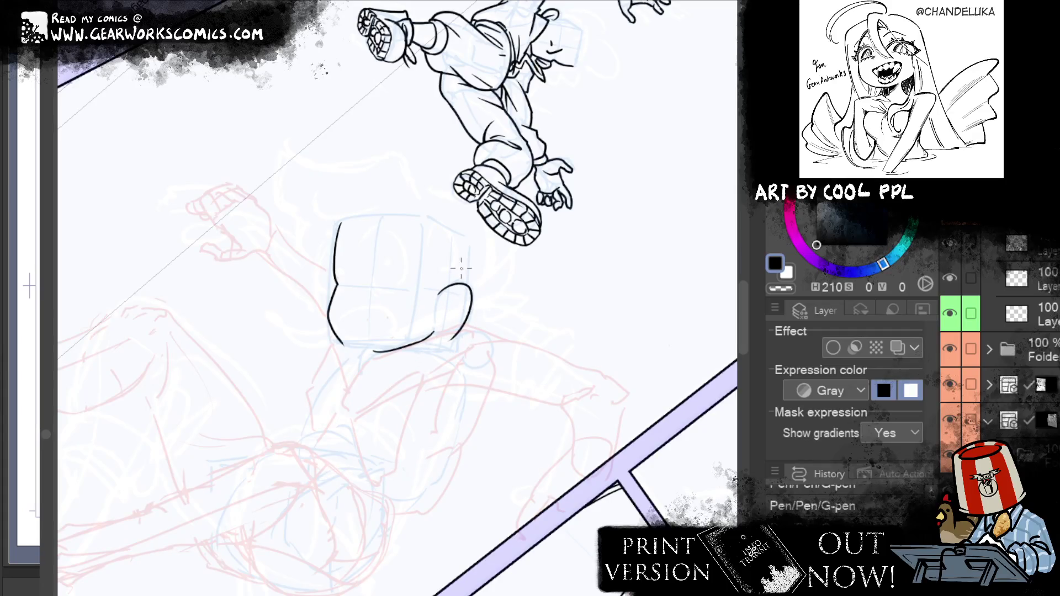
drag(447, 297, 443, 321)
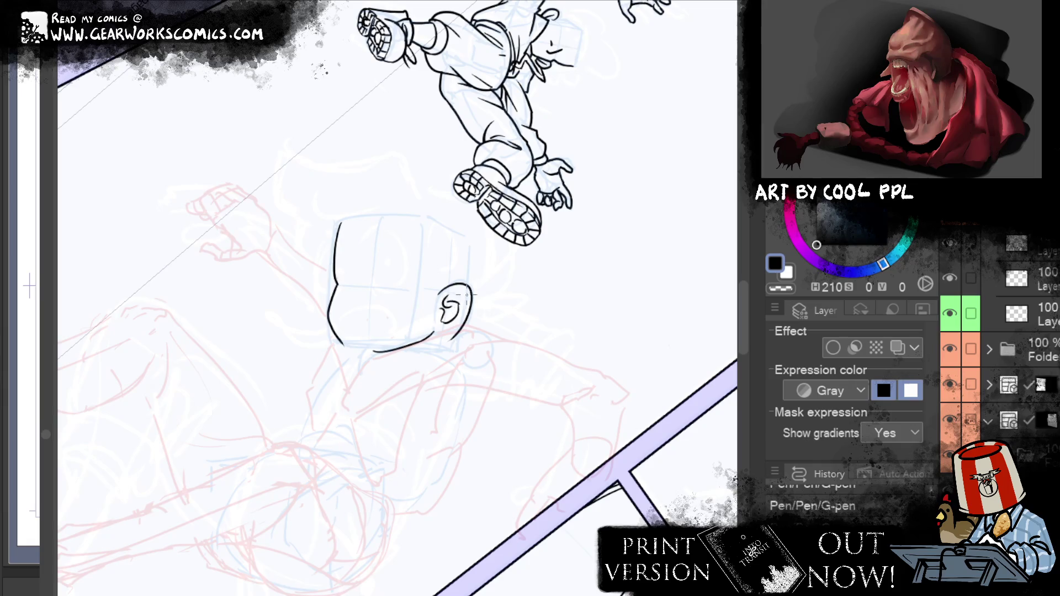
mouse_move(434, 303)
mouse_down()
mouse_move(467, 301)
mouse_move(453, 325)
mouse_up()
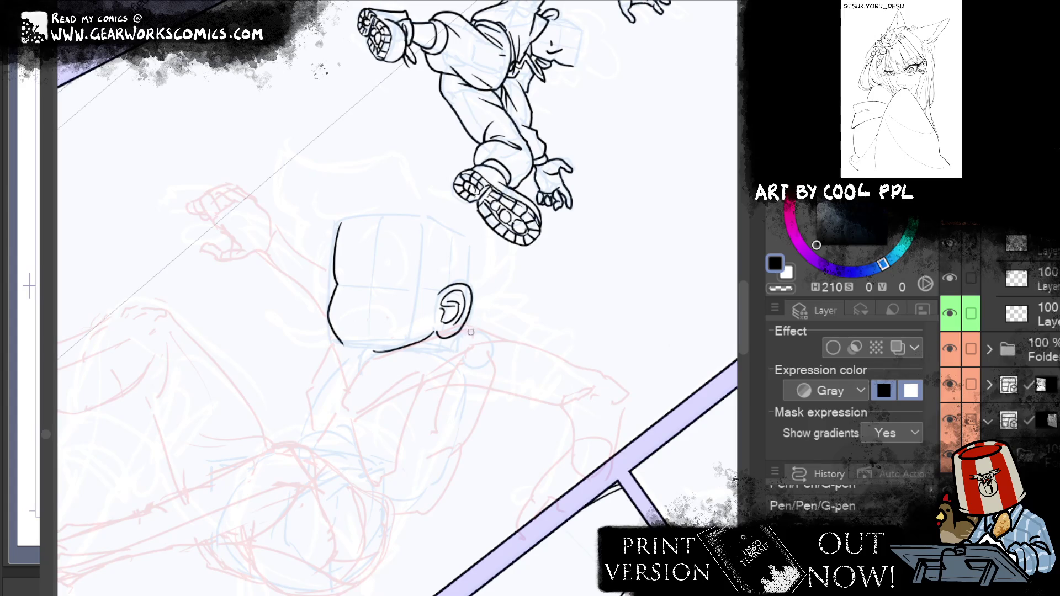
key(ctrl+z)
Erase the ear, redraw its outer curve and a new downward-curving inner-ear line
drag(442, 282, 469, 290)
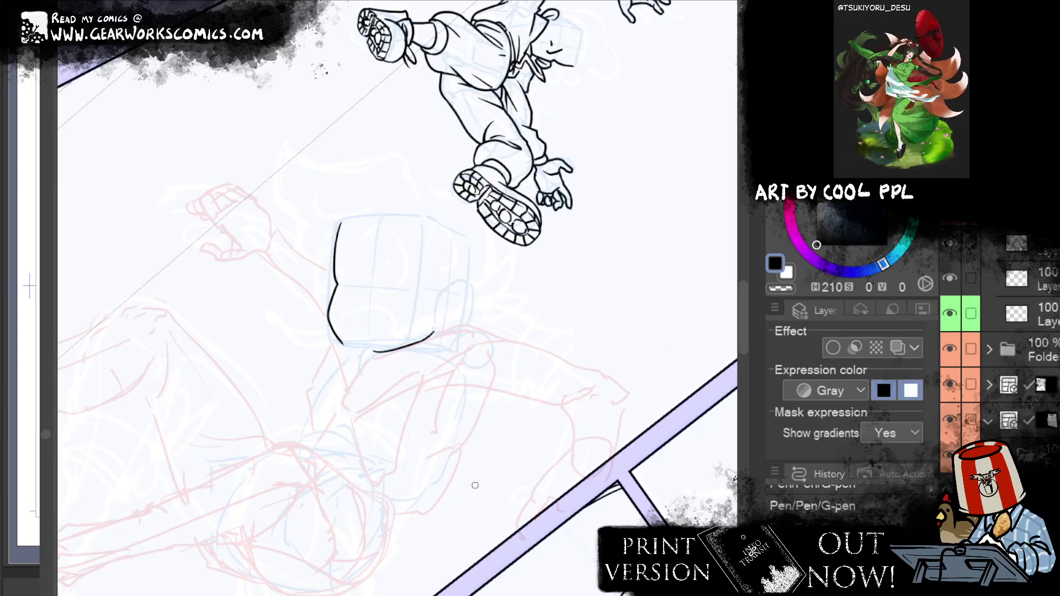
drag(443, 296, 443, 331)
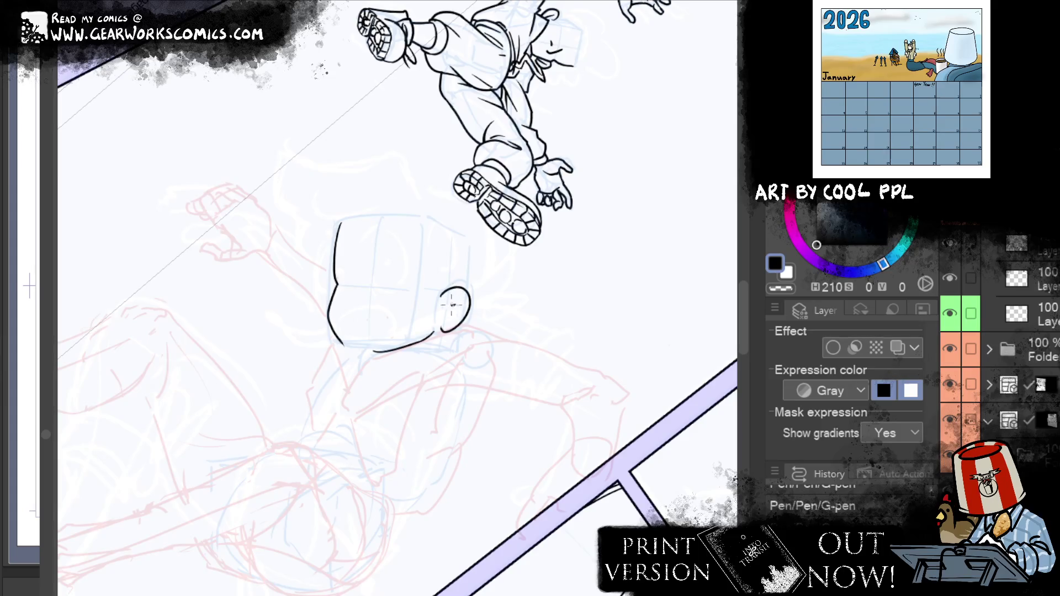
drag(456, 301, 452, 319)
key(ctrl+z)
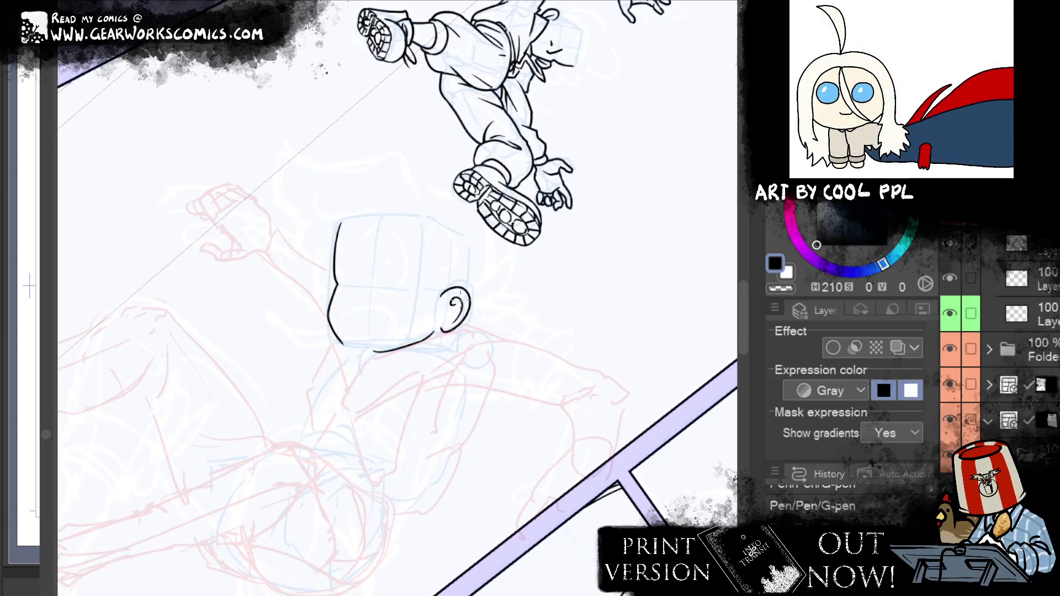
key(ctrl+z)
key(ctrl+z)
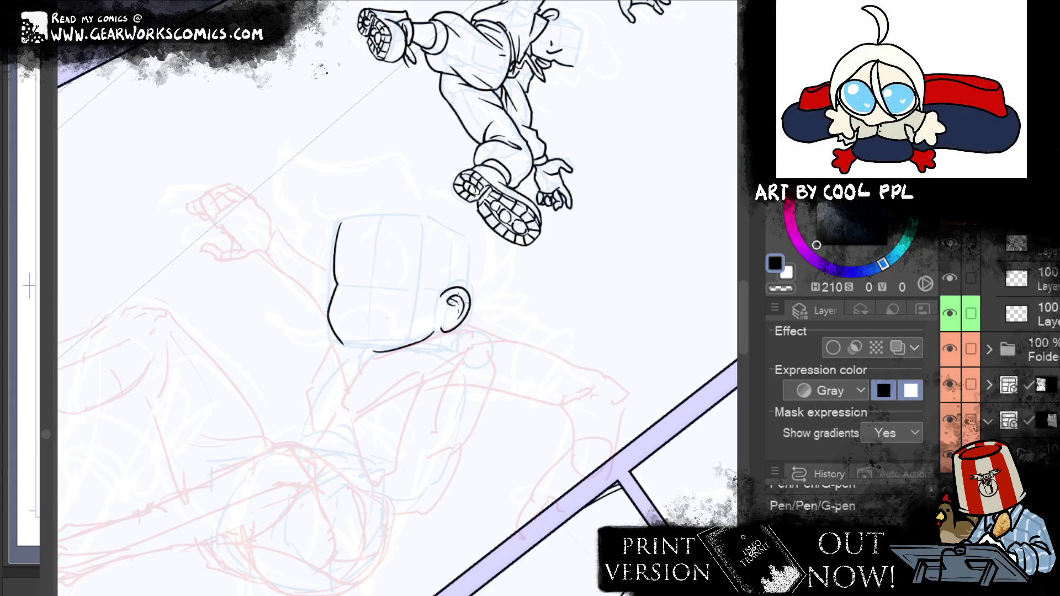
drag(456, 301, 450, 316)
Erase part of the ear's inner curl and lasso-select the area around the ear
key(e)
drag(457, 301, 453, 309)
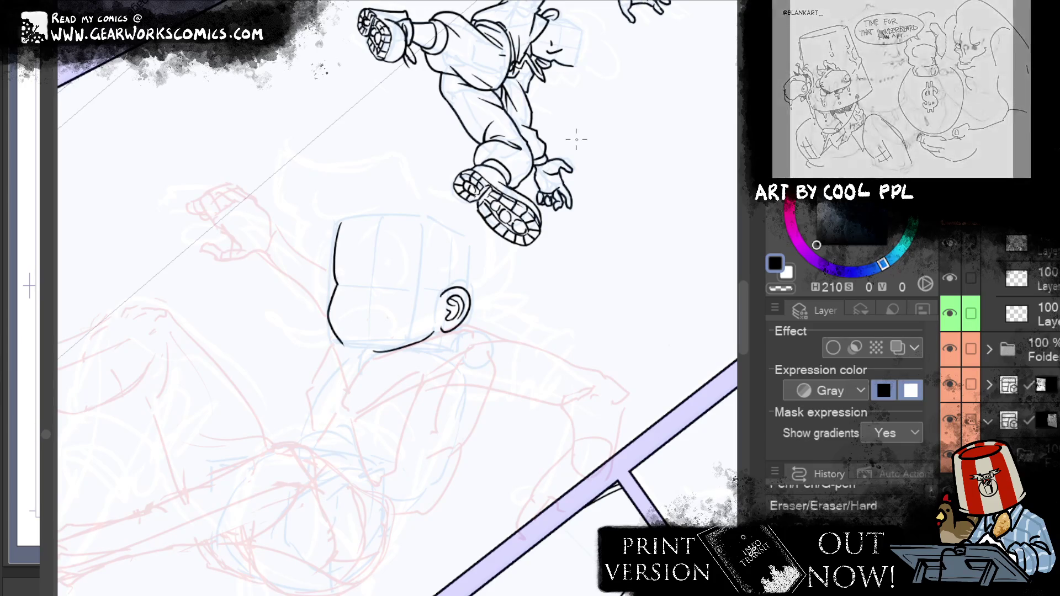
drag(489, 274, 446, 327)
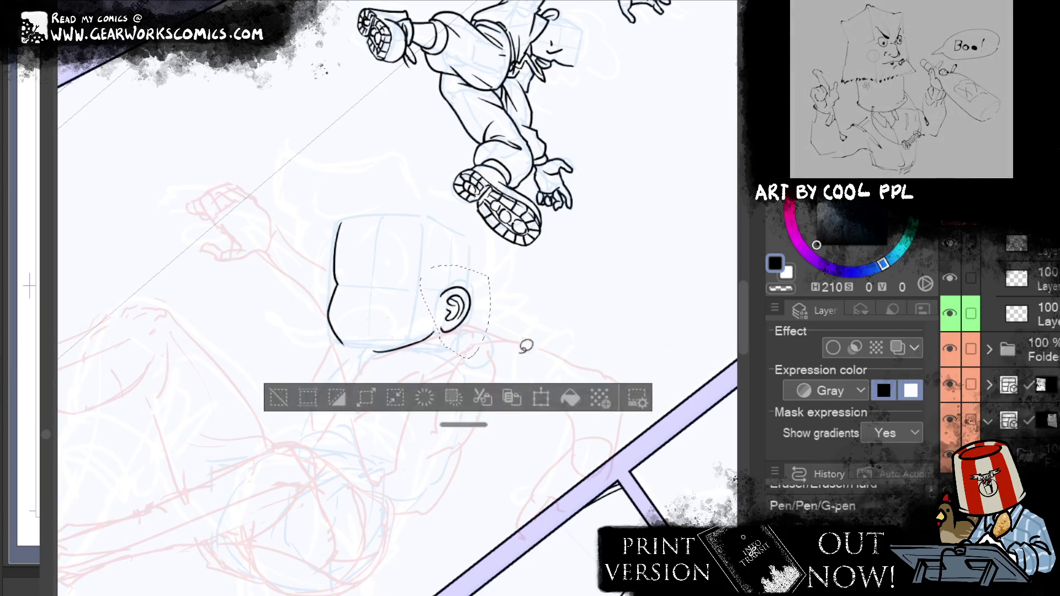
Rotate the selected ear to a better angle with Scale/Rotate and confirm it
key(ctrl+t)
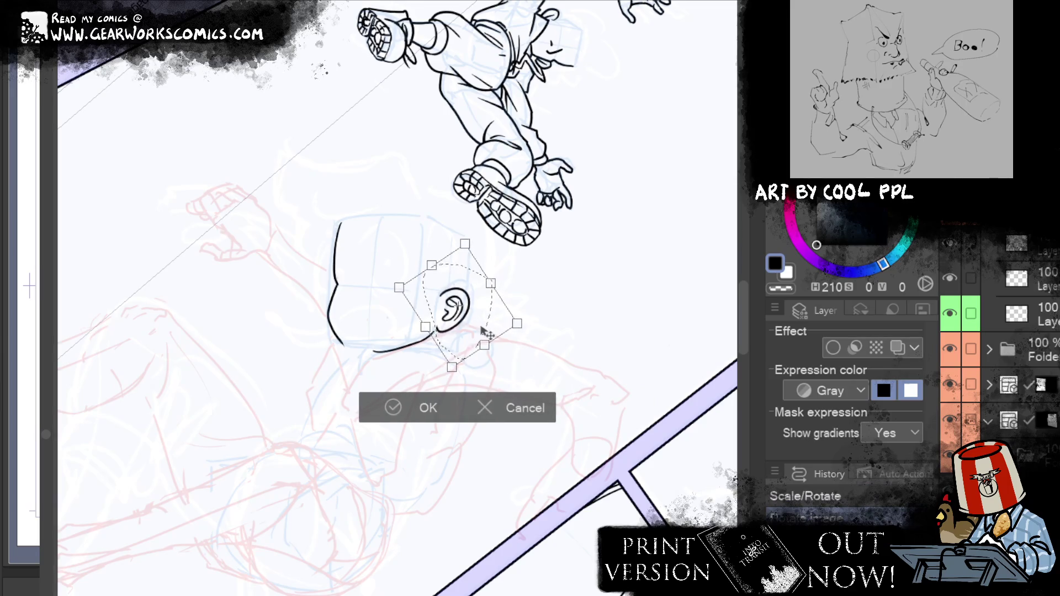
click(426, 406)
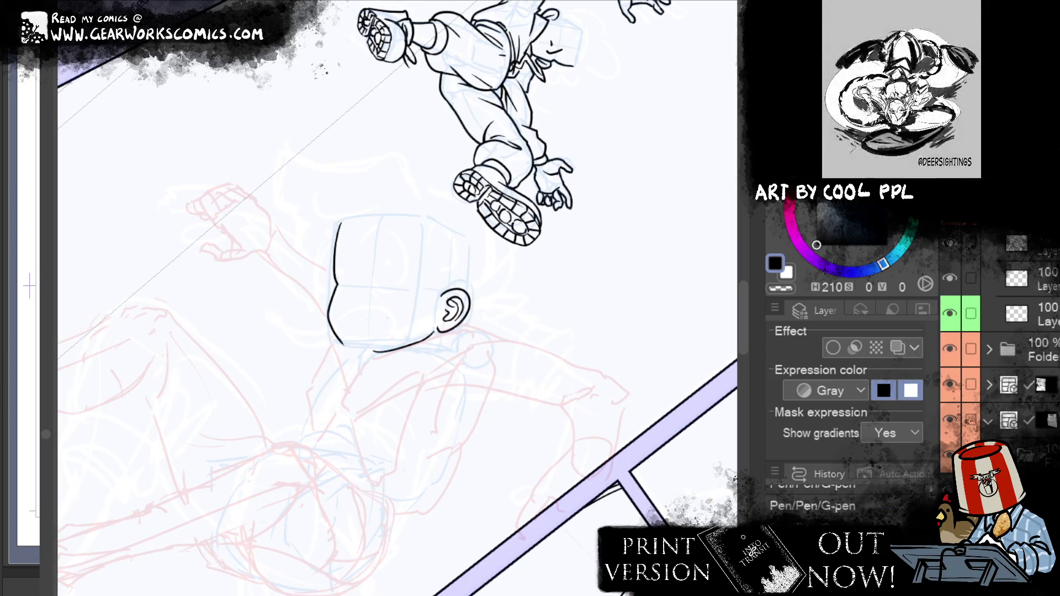
drag(578, 283, 615, 284)
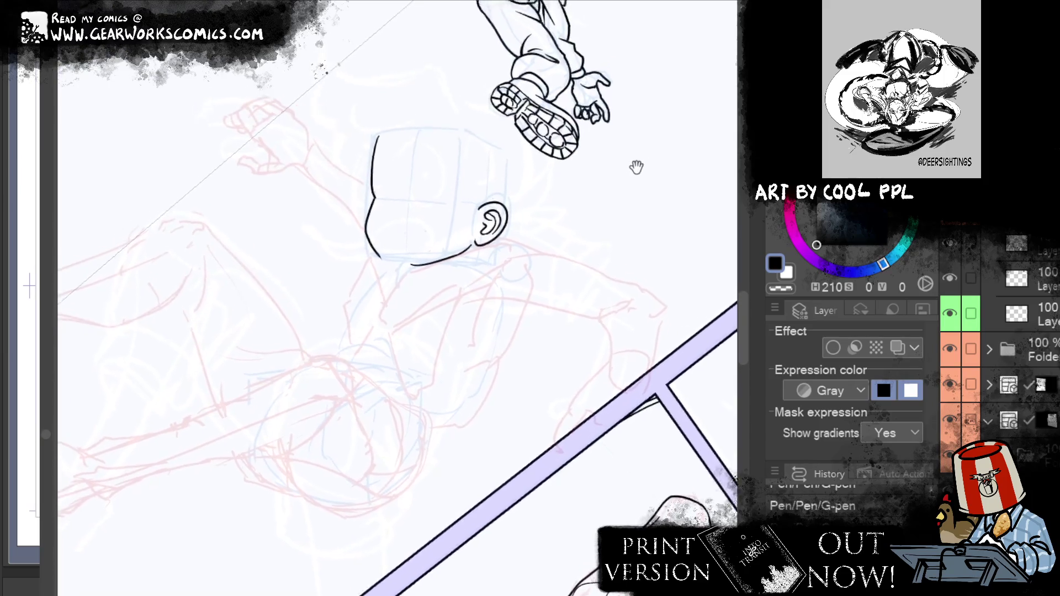
mouse_move(616, 284)
mouse_down()
mouse_move(590, 193)
mouse_move(564, 228)
mouse_up()
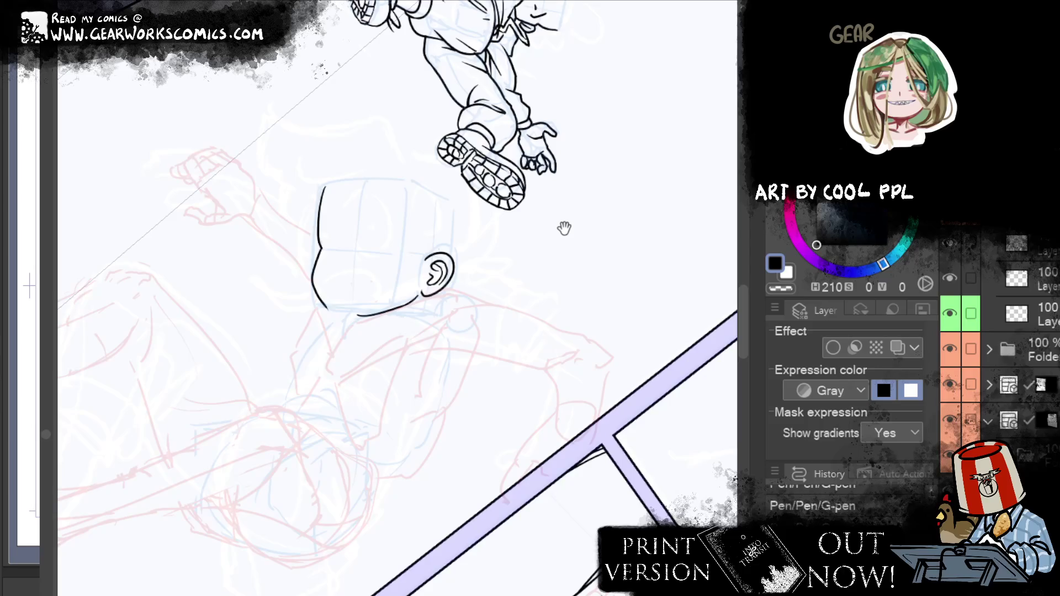
drag(626, 206, 659, 222)
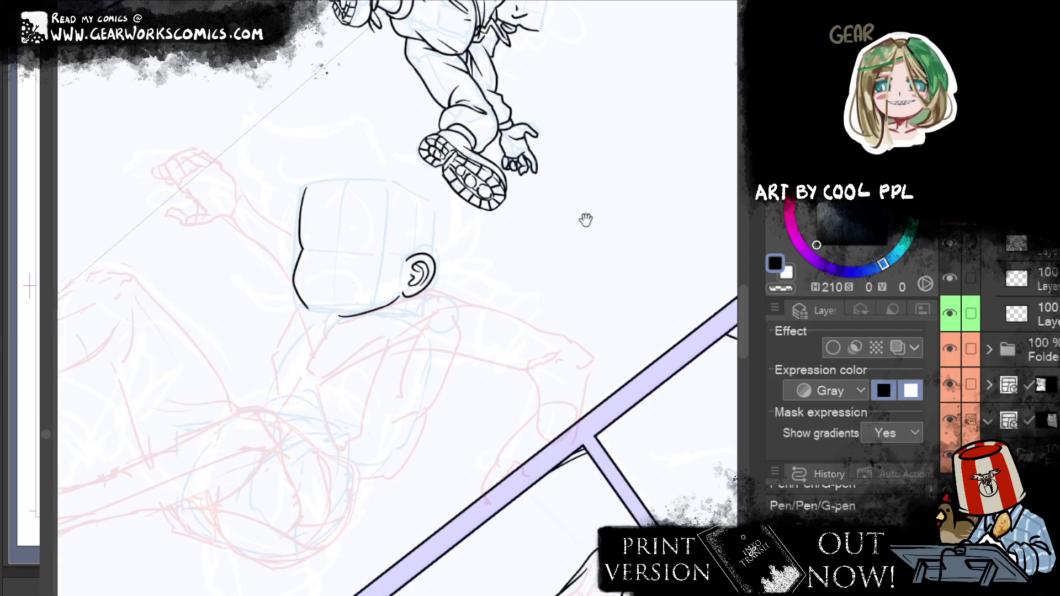
Ink the pointed left jaw line, retrying the stroke several times until it settles
drag(406, 349, 362, 289)
key(ctrl+z)
drag(415, 349, 354, 301)
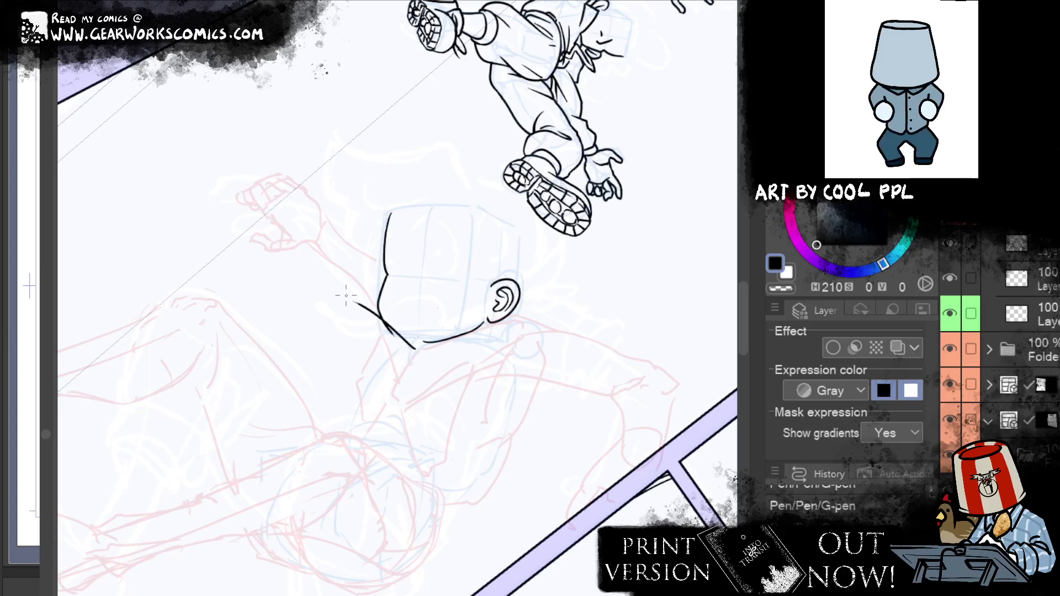
key(ctrl+z)
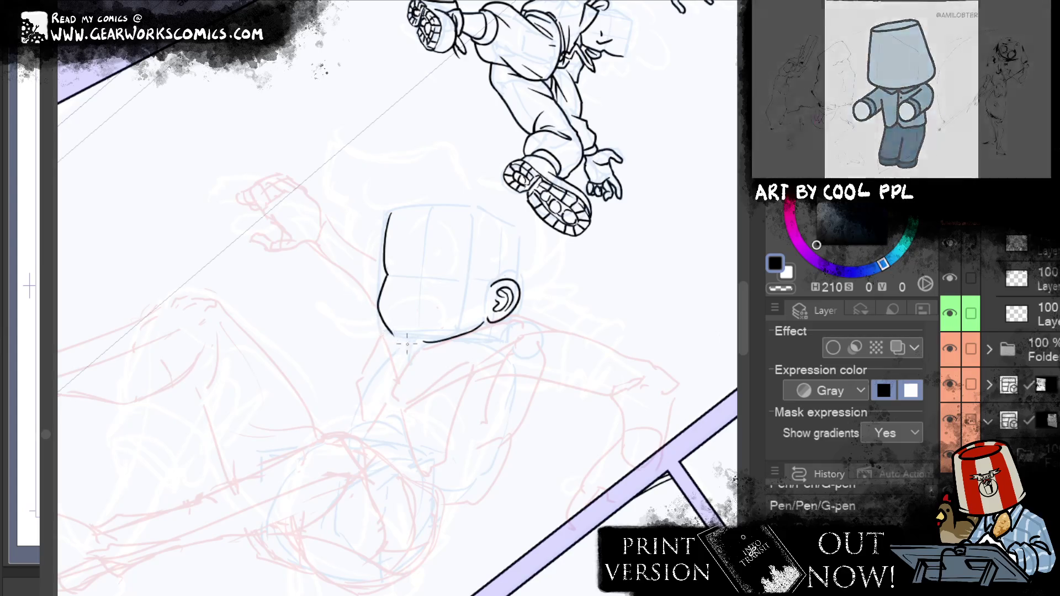
drag(413, 349, 361, 303)
key(ctrl+z)
mouse_move(391, 334)
mouse_down()
mouse_move(360, 298)
mouse_move(390, 333)
mouse_up()
key(ctrl+z)
key(ctrl+z)
drag(359, 300, 393, 336)
key(ctrl+z)
key(ctrl+z)
key(ctrl+z)
drag(356, 298, 394, 336)
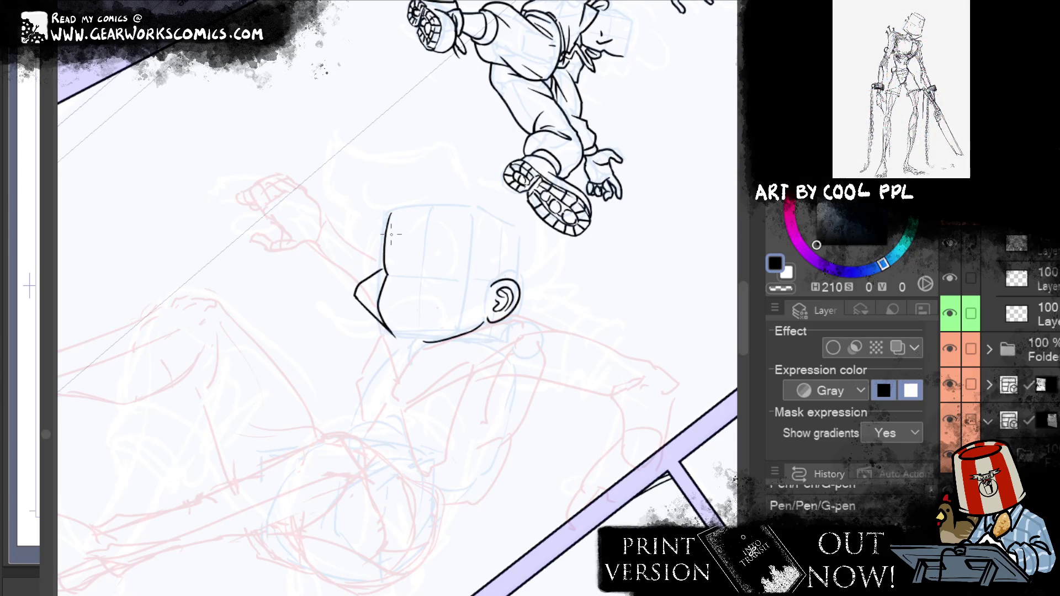
Switch to the Lasso tool and reposition the view around the head
key(m)
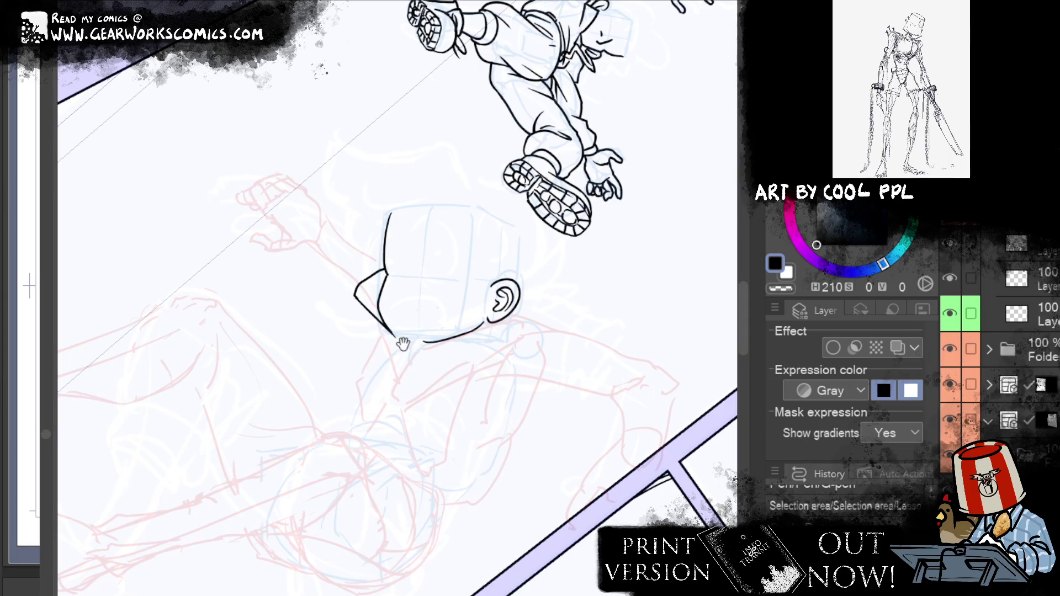
drag(630, 445, 541, 454)
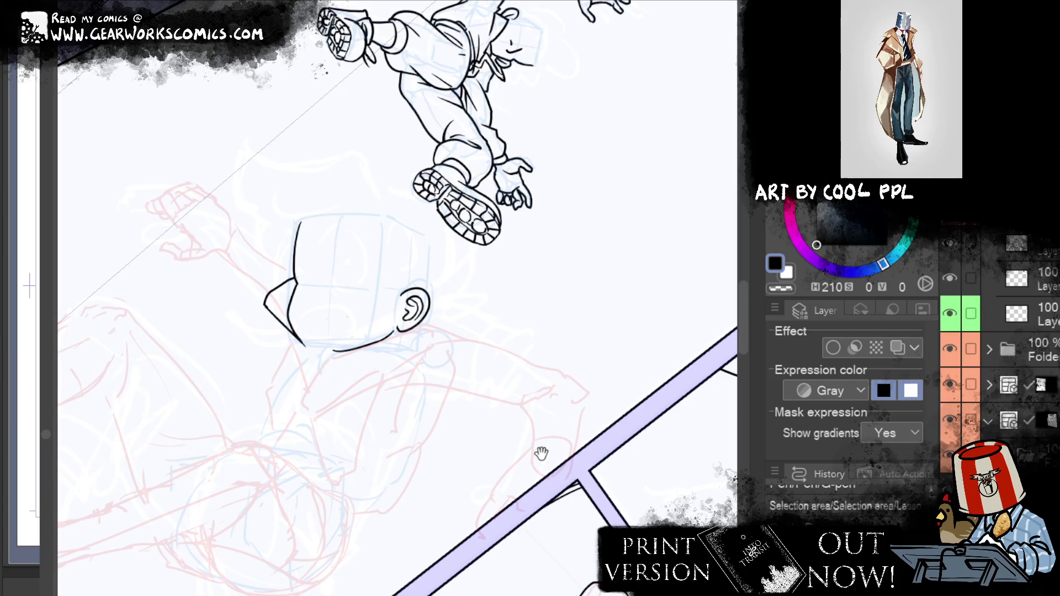
drag(541, 454, 620, 228)
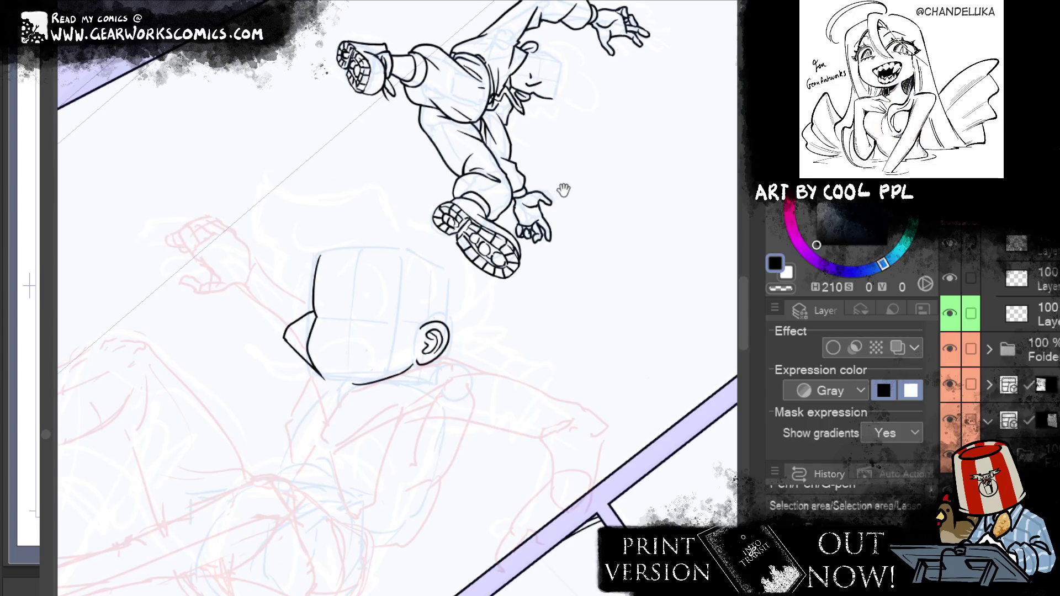
Transform the selection and try several longer chin lines toward the ear, then deselect
drag(563, 191, 544, 180)
key(ctrl+t)
drag(331, 394, 390, 365)
key(ctrl+z)
drag(338, 392, 380, 366)
key(ctrl+z)
mouse_move(330, 396)
mouse_down()
mouse_move(393, 355)
mouse_move(480, 353)
mouse_up()
key(ctrl+d)
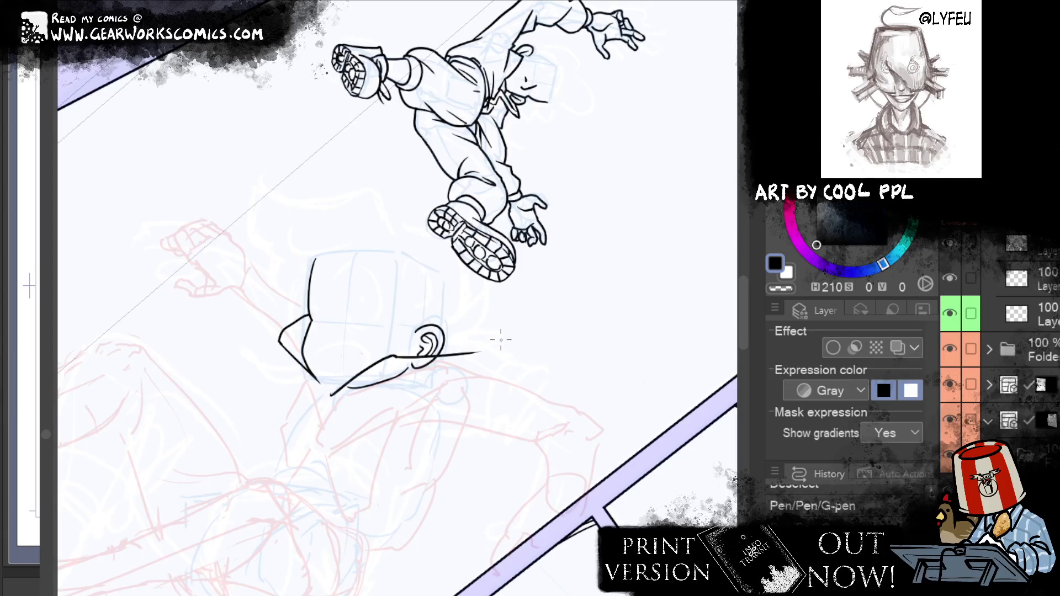
mouse_move(543, 480)
mouse_down()
mouse_move(701, 307)
mouse_move(560, 473)
mouse_up()
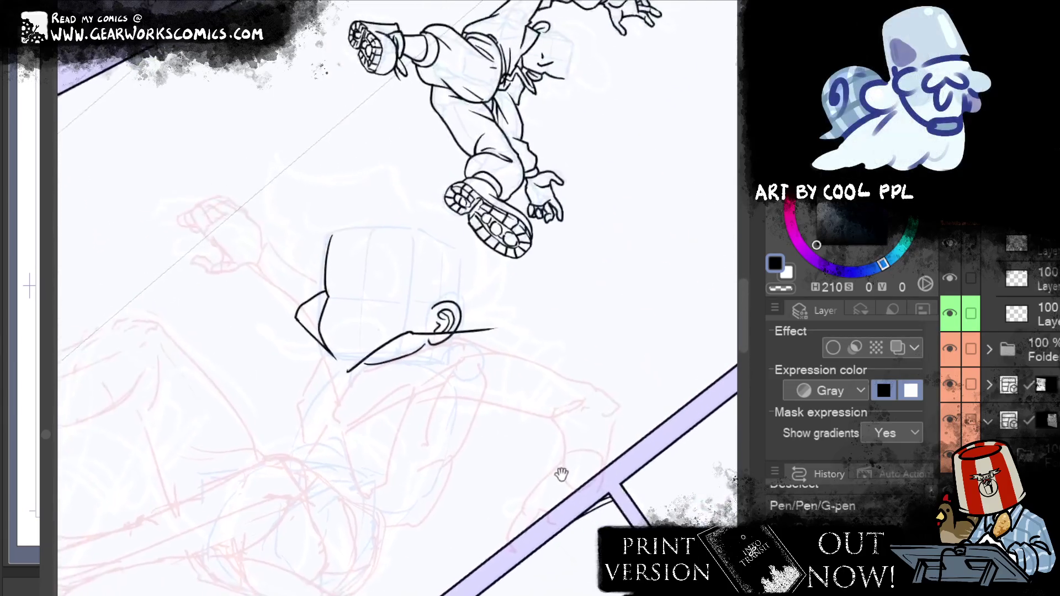
key(ctrl+z)
key(ctrl+z)
key(ctrl+z)
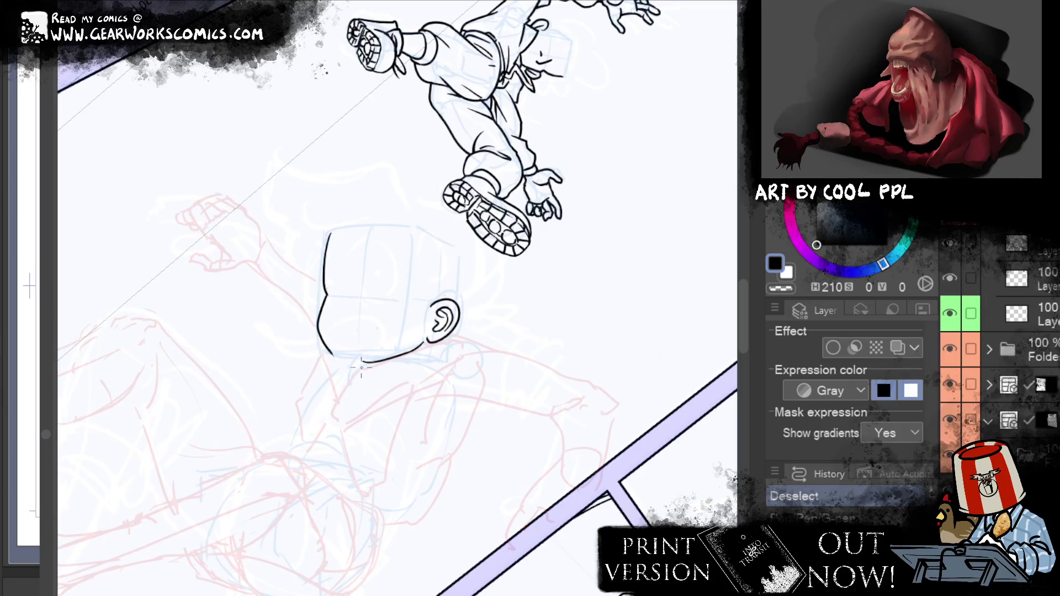
Ink a new jaw line up to the ear and delete a stray stroke with the lasso
mouse_move(359, 367)
mouse_down()
mouse_move(418, 318)
mouse_move(479, 318)
mouse_move(467, 339)
mouse_up()
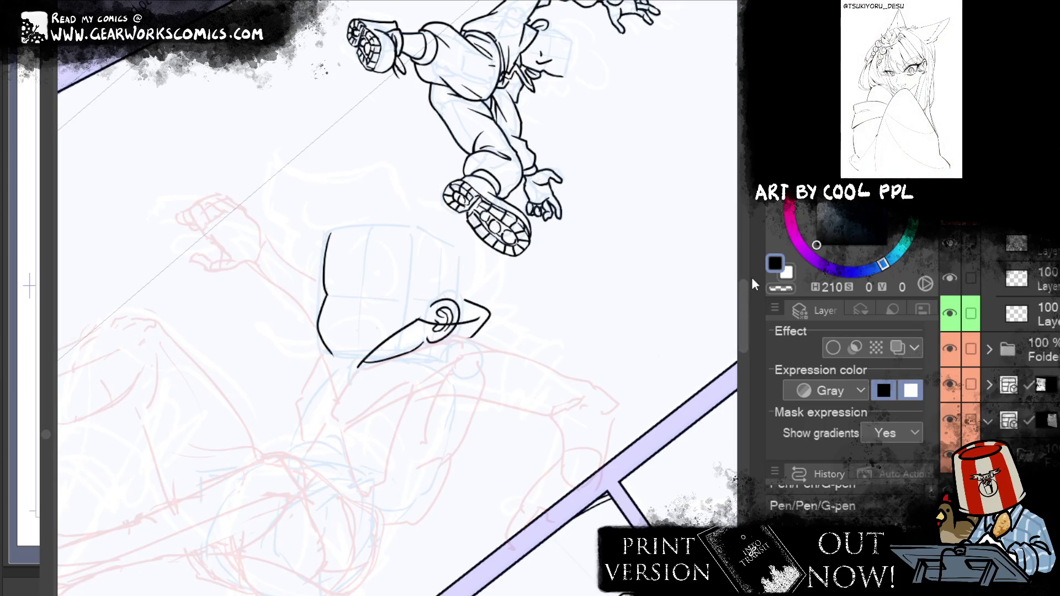
key(m)
drag(306, 333, 351, 369)
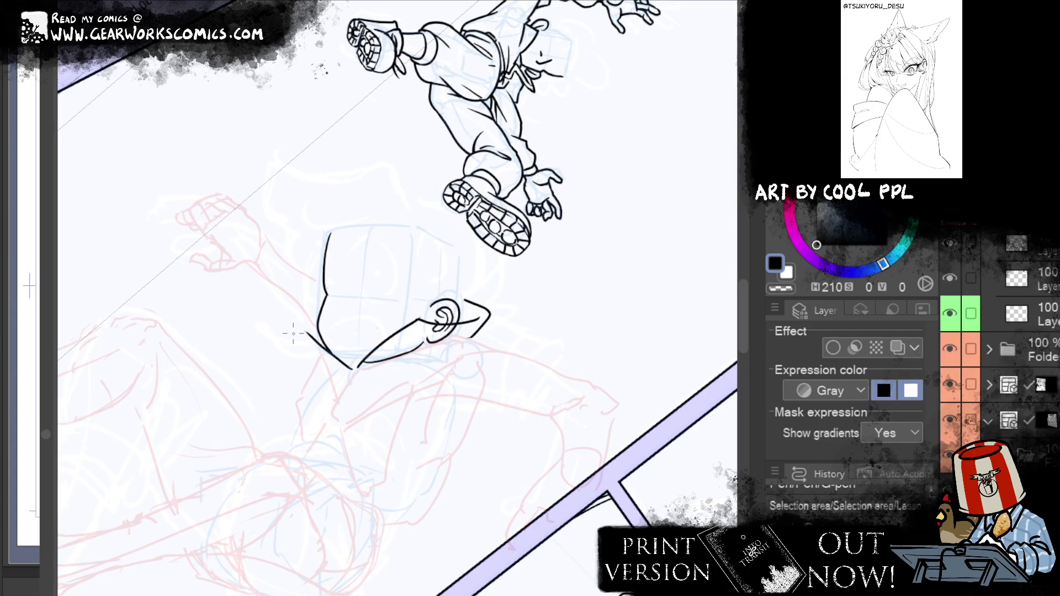
key(Delete)
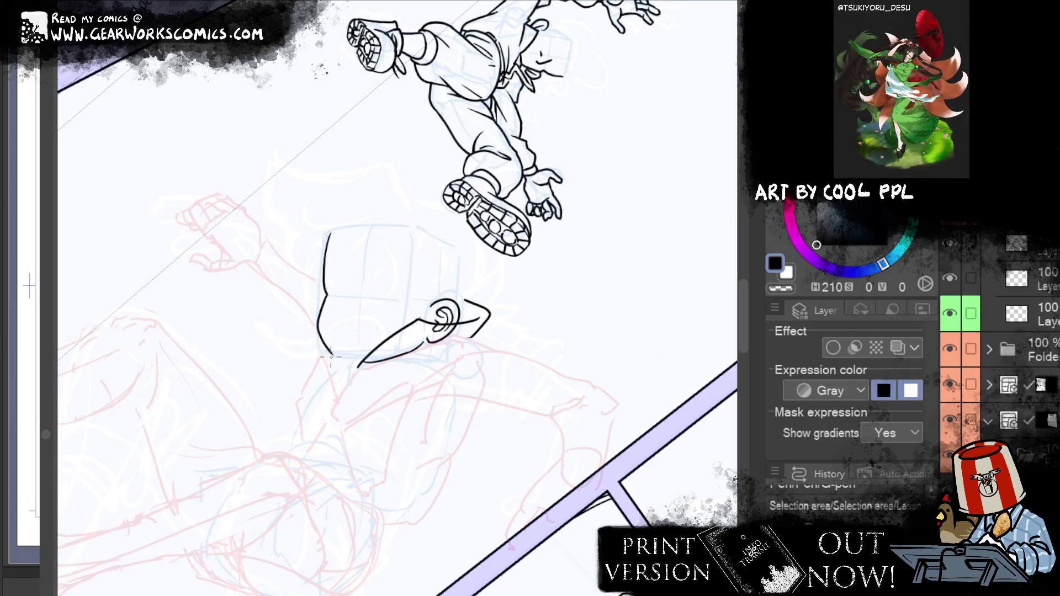
Apply the jaw-and-chin adjustment and redraw the chin stroke bridging the jaw corner
mouse_move(327, 348)
mouse_down()
mouse_move(354, 360)
mouse_move(397, 353)
mouse_up()
key(ctrl+z)
key(ctrl+z)
mouse_move(324, 339)
mouse_down()
mouse_move(345, 362)
mouse_move(353, 320)
mouse_up()
key(ctrl+z)
key(Return)
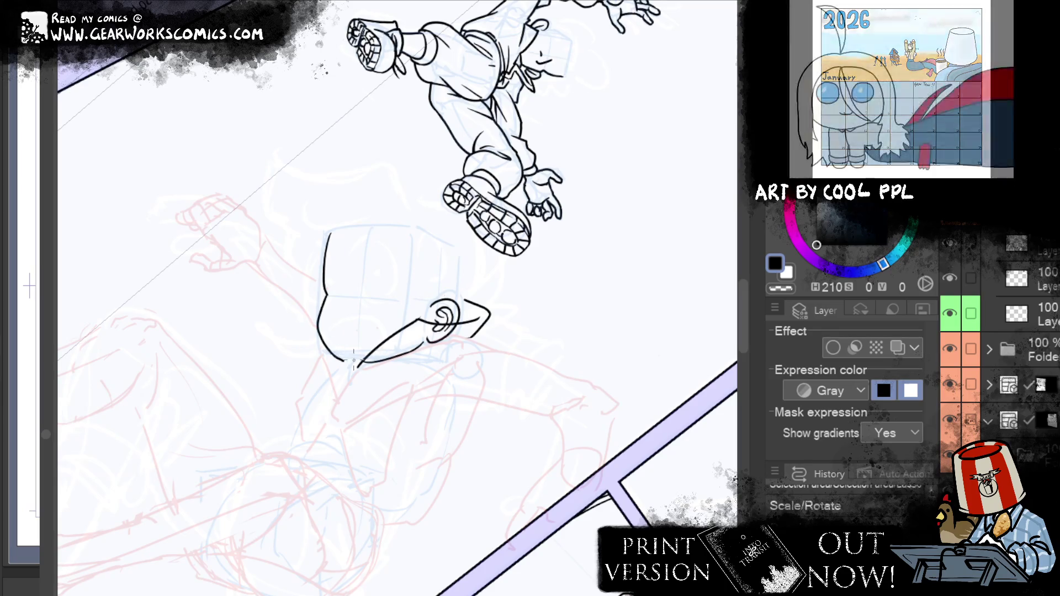
key(ctrl+z)
drag(340, 360, 371, 366)
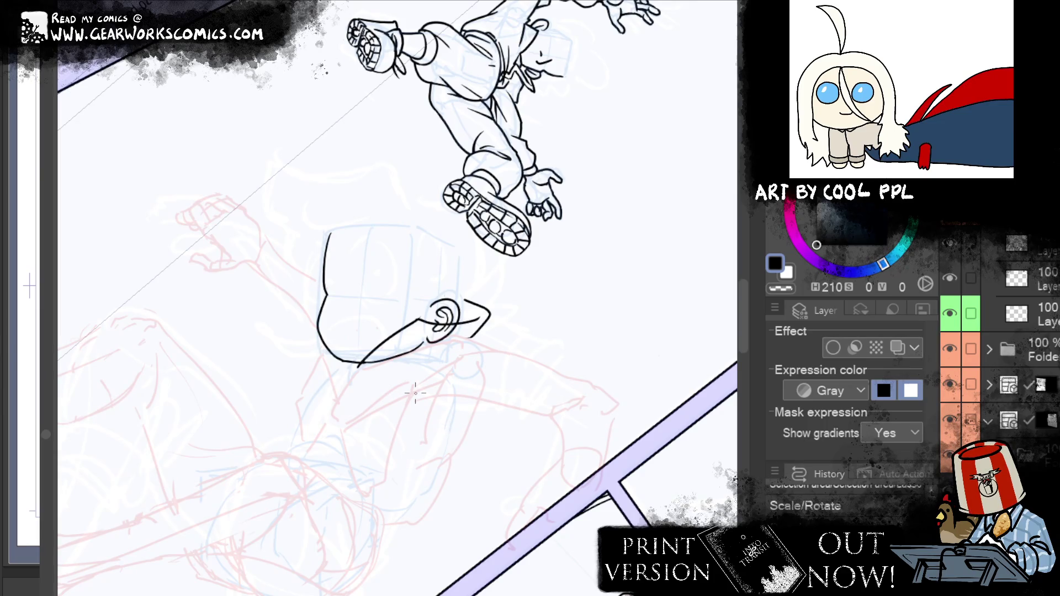
drag(344, 361, 376, 362)
key(ctrl+z)
key(ctrl+z)
key(ctrl+z)
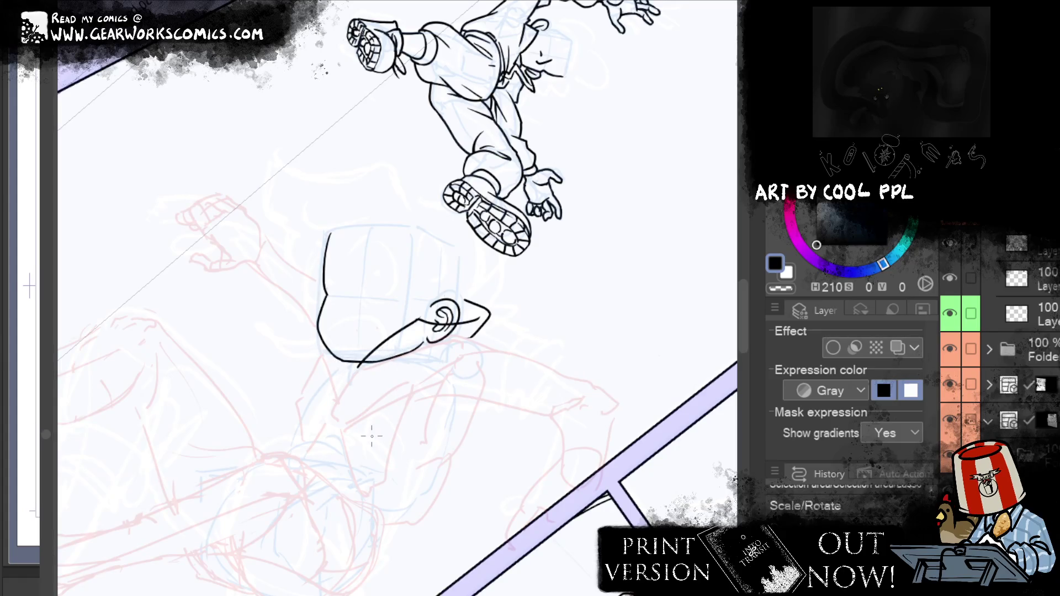
Deselect, touch up the jaw, and warp the jaw and chin curves into shape with Liquify
key(e)
key(ctrl+d)
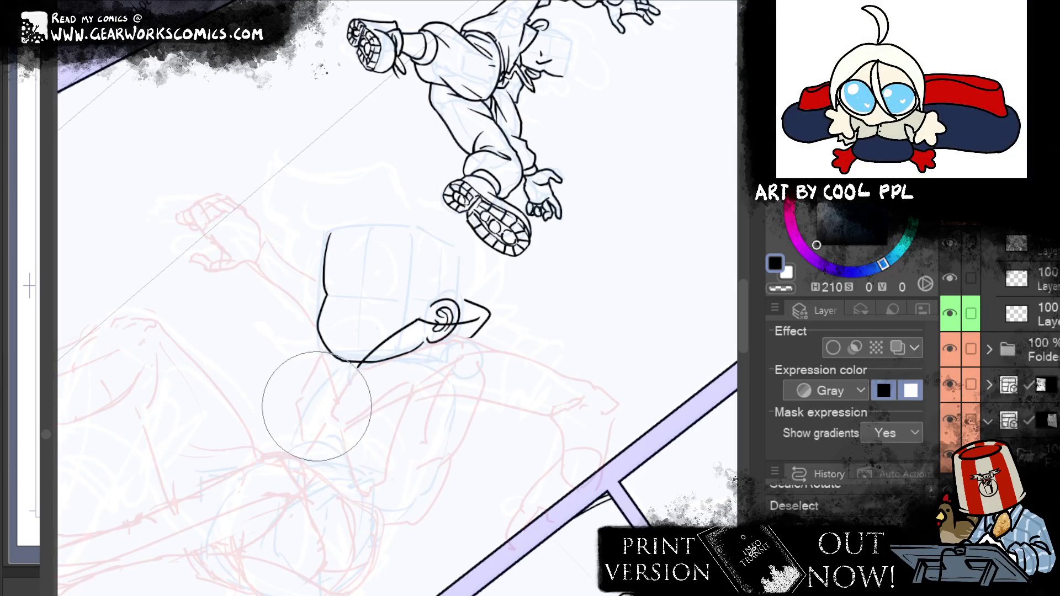
mouse_move(232, 343)
mouse_down()
mouse_move(265, 324)
mouse_move(243, 366)
mouse_up()
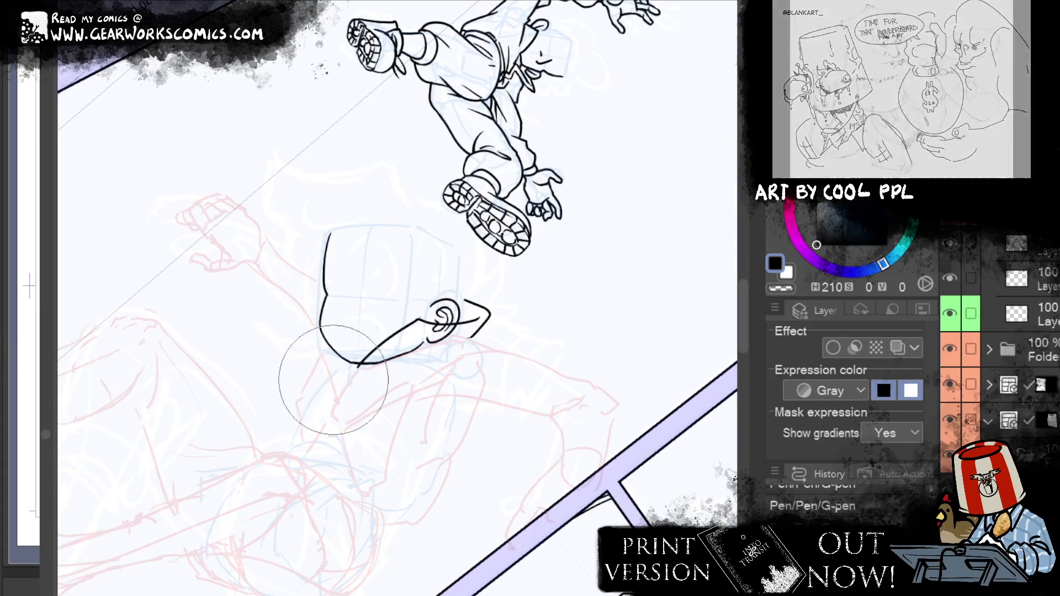
drag(390, 398, 407, 492)
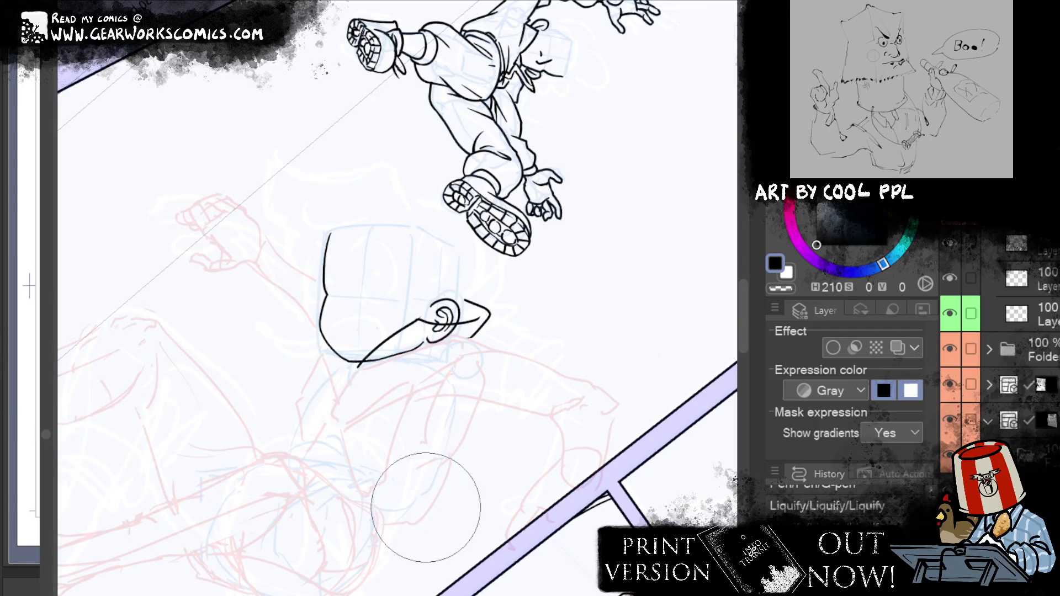
drag(390, 415, 403, 442)
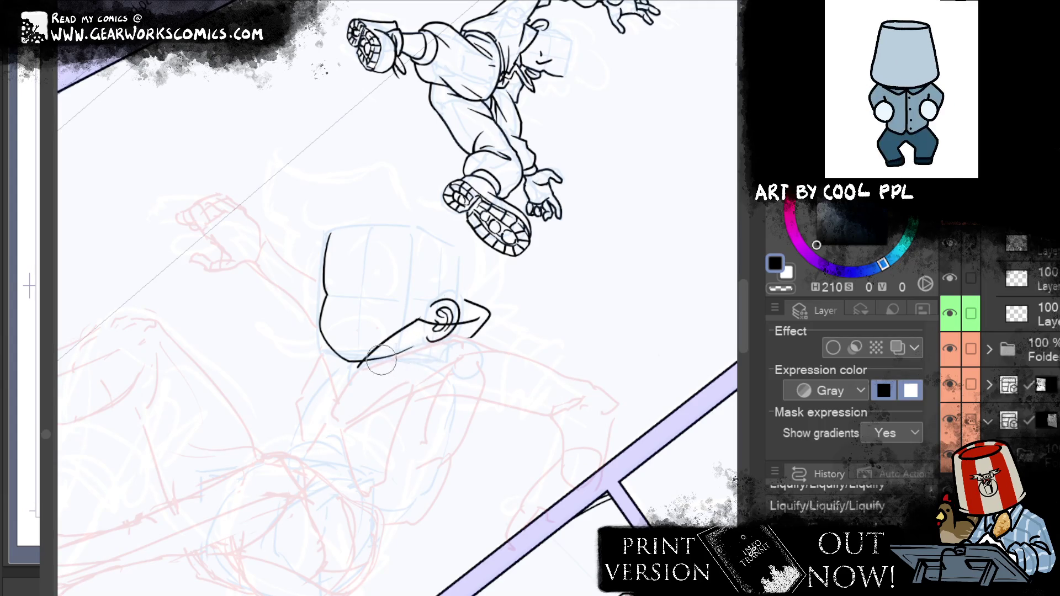
Erase stray ink near the ear and chin, then ink the jaw line up through the ear
key(e)
drag(428, 345, 436, 338)
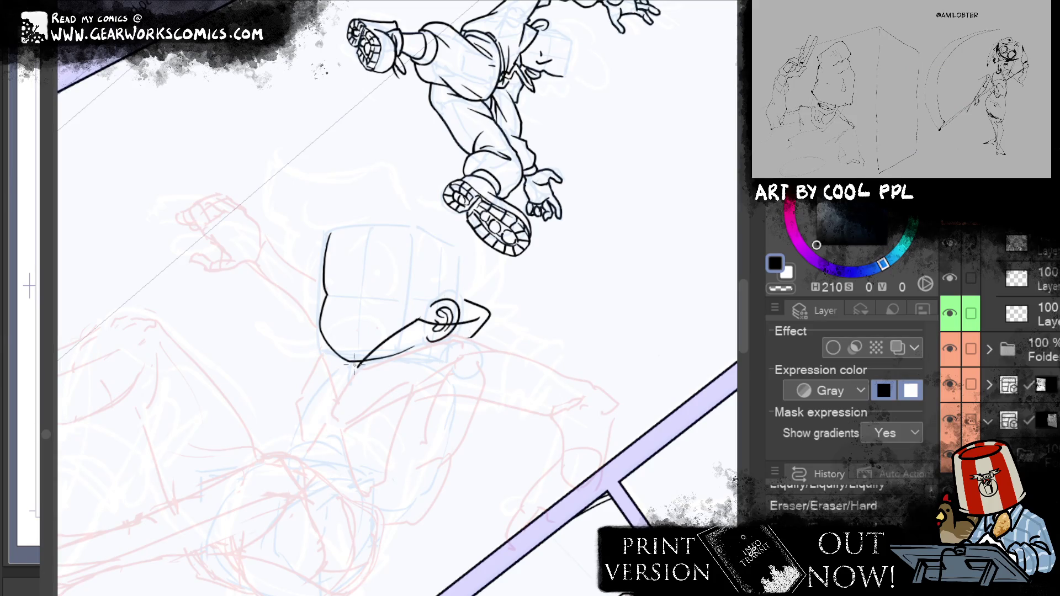
mouse_move(357, 368)
mouse_down()
mouse_move(353, 344)
mouse_move(311, 305)
mouse_up()
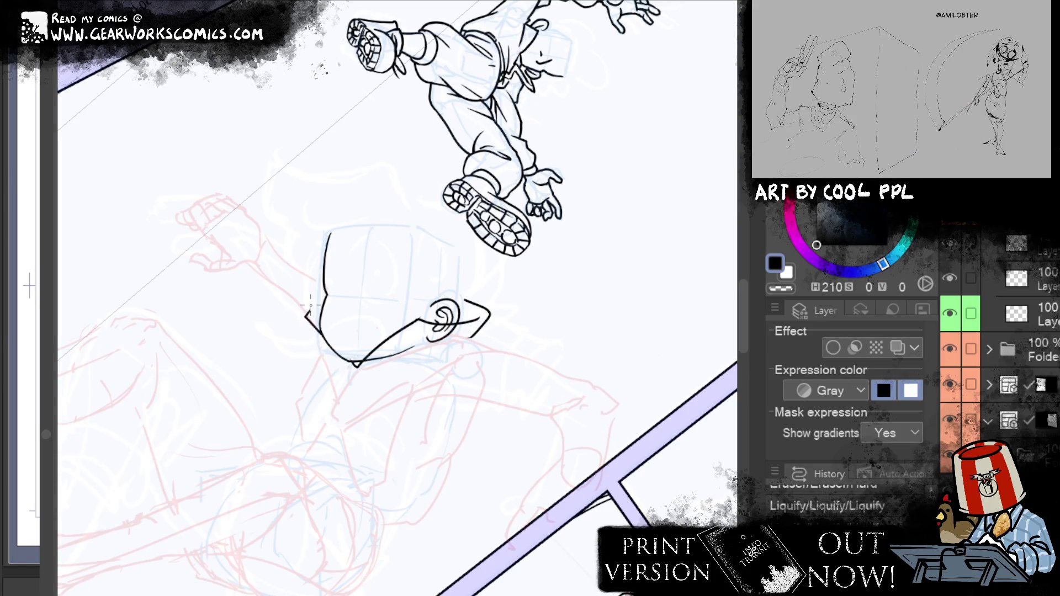
mouse_move(608, 263)
mouse_down()
mouse_move(656, 114)
mouse_move(629, 163)
mouse_up()
mouse_move(422, 279)
mouse_down()
mouse_move(527, 244)
mouse_move(605, 432)
mouse_up()
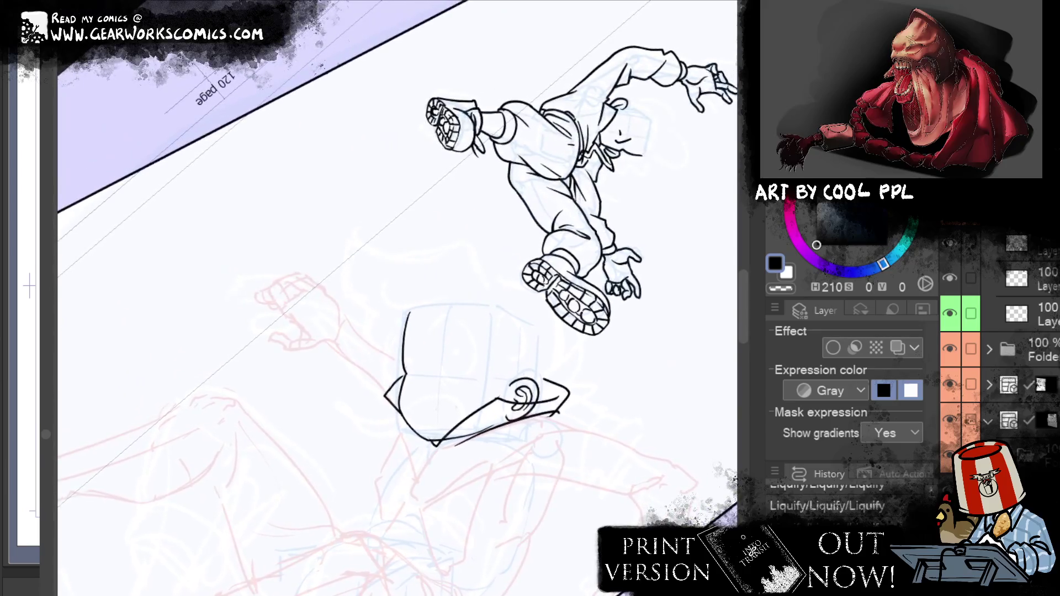
drag(610, 461, 611, 303)
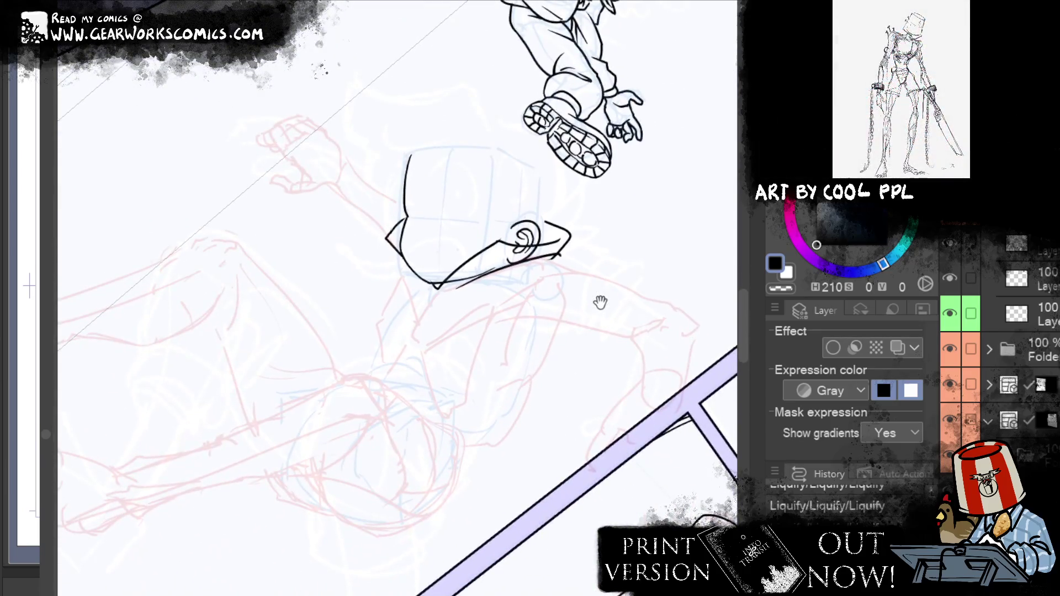
drag(587, 196, 553, 278)
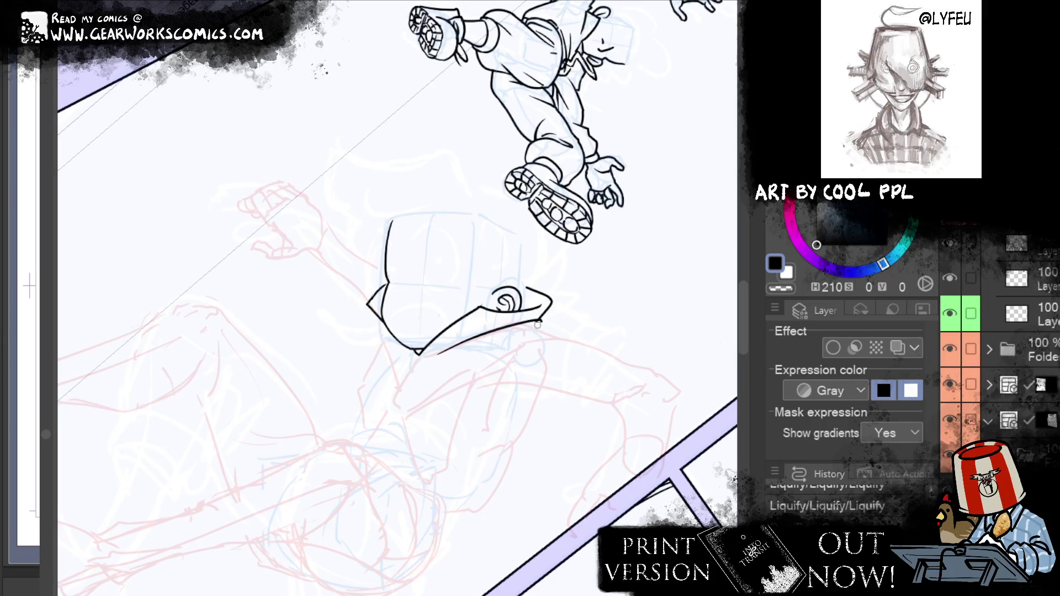
Ink the hood's edge and a long line beneath it, erasing the stray strokes
drag(536, 325, 541, 319)
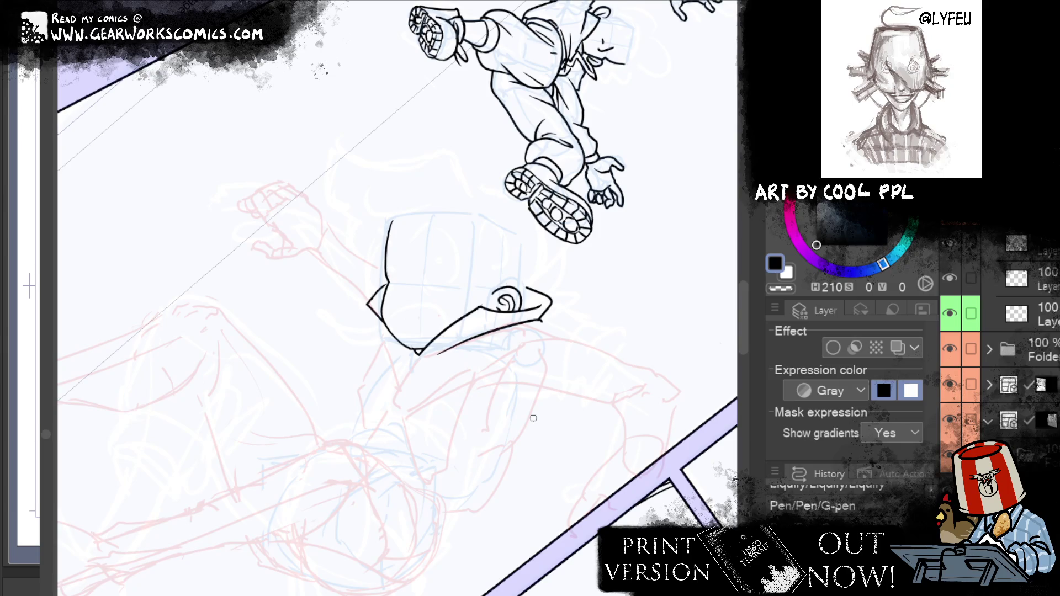
drag(538, 323, 542, 319)
drag(545, 339, 406, 374)
key(ctrl+z)
mouse_move(544, 338)
mouse_down()
mouse_move(352, 385)
mouse_move(372, 347)
mouse_up()
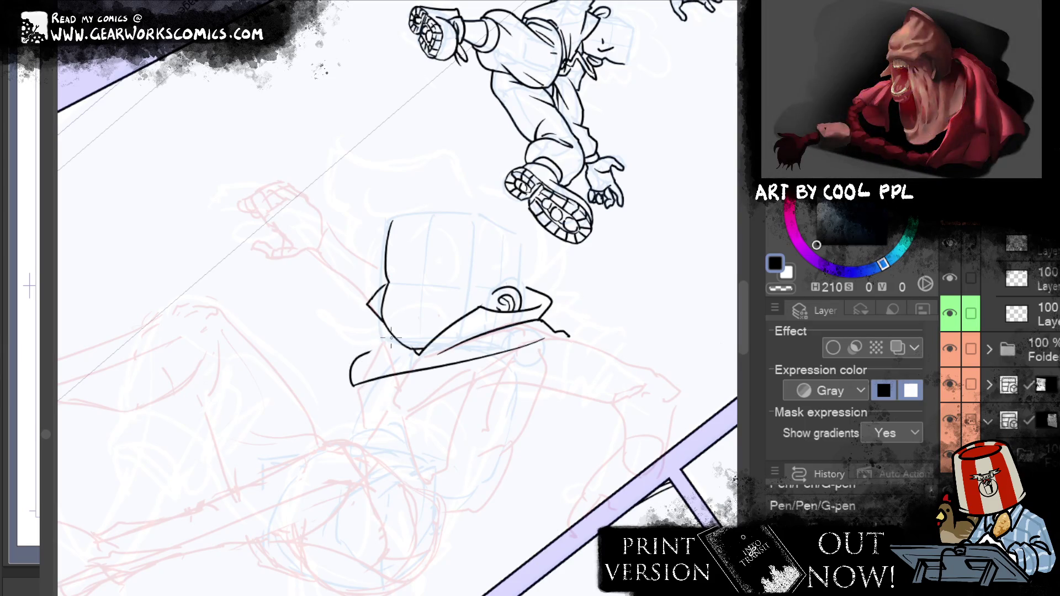
drag(403, 401, 551, 433)
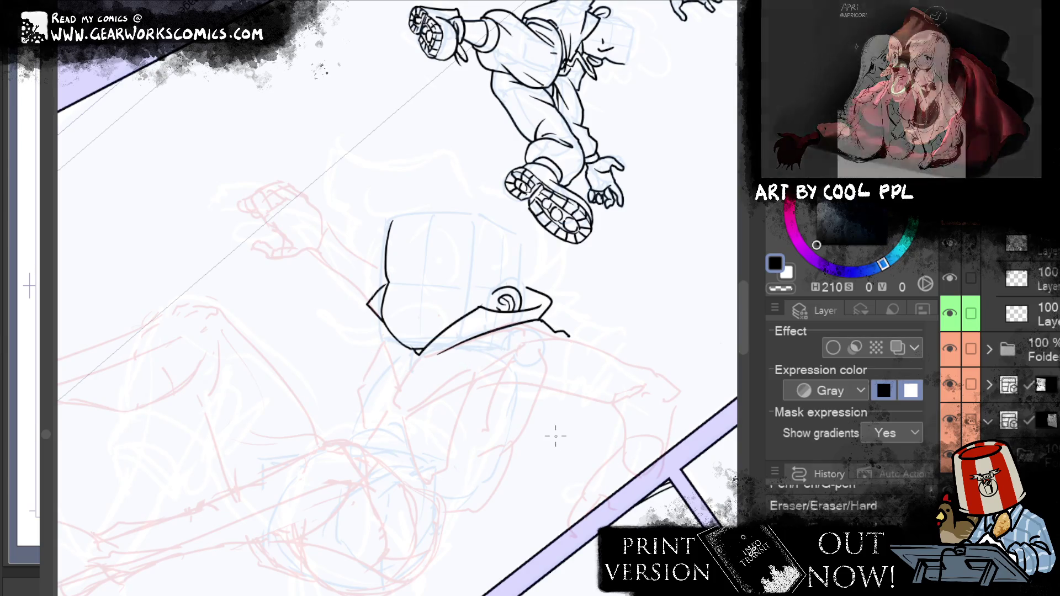
Ink the curve running down from the collar, retrying until it reaches further up
drag(356, 425, 343, 359)
key(ctrl+z)
drag(356, 426, 361, 355)
key(ctrl+z)
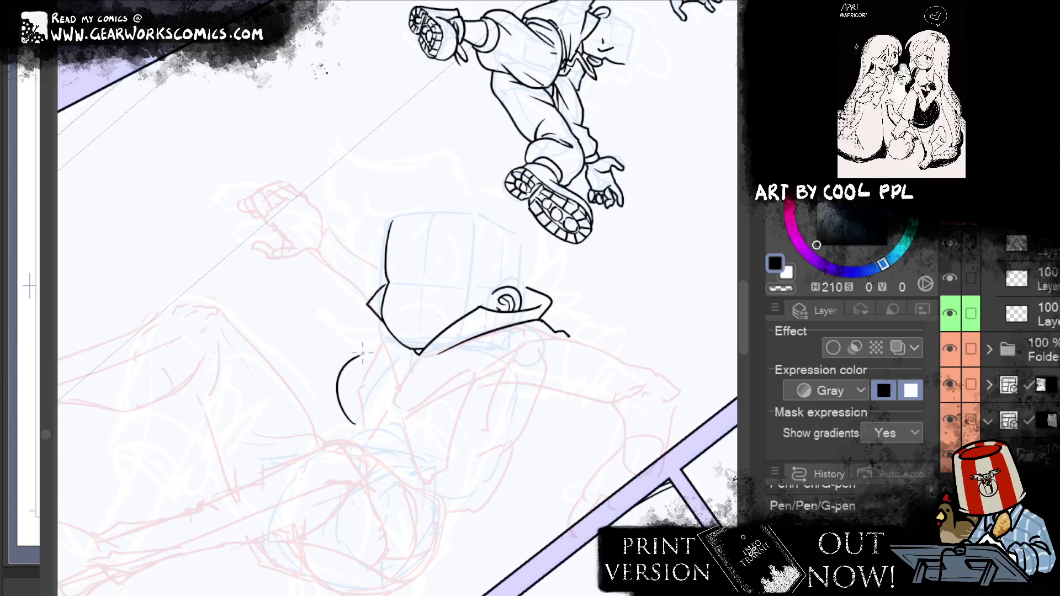
key(ctrl+z)
drag(354, 425, 376, 342)
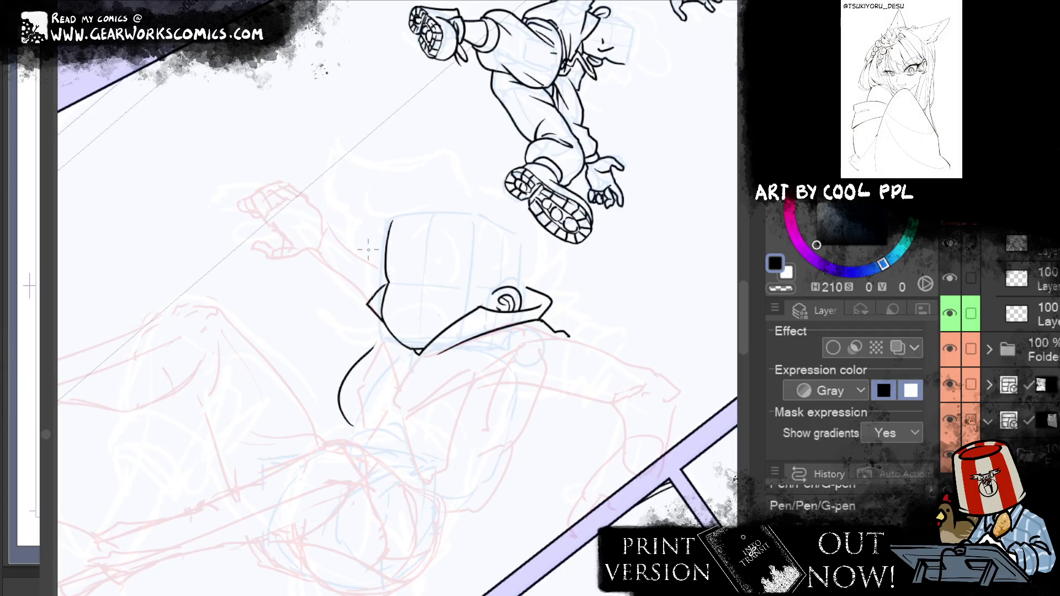
Ink a second curve beside the collar line and erase stray ink near the collar
drag(388, 452, 443, 376)
key(ctrl+z)
drag(396, 462, 506, 359)
key(ctrl+z)
drag(418, 431, 374, 373)
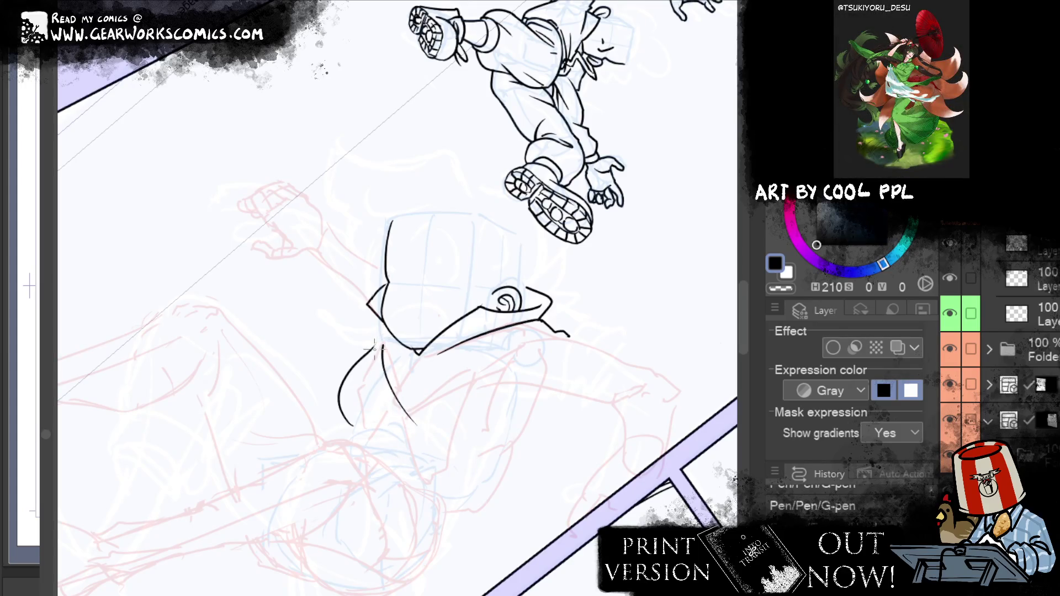
key(e)
drag(375, 313, 378, 328)
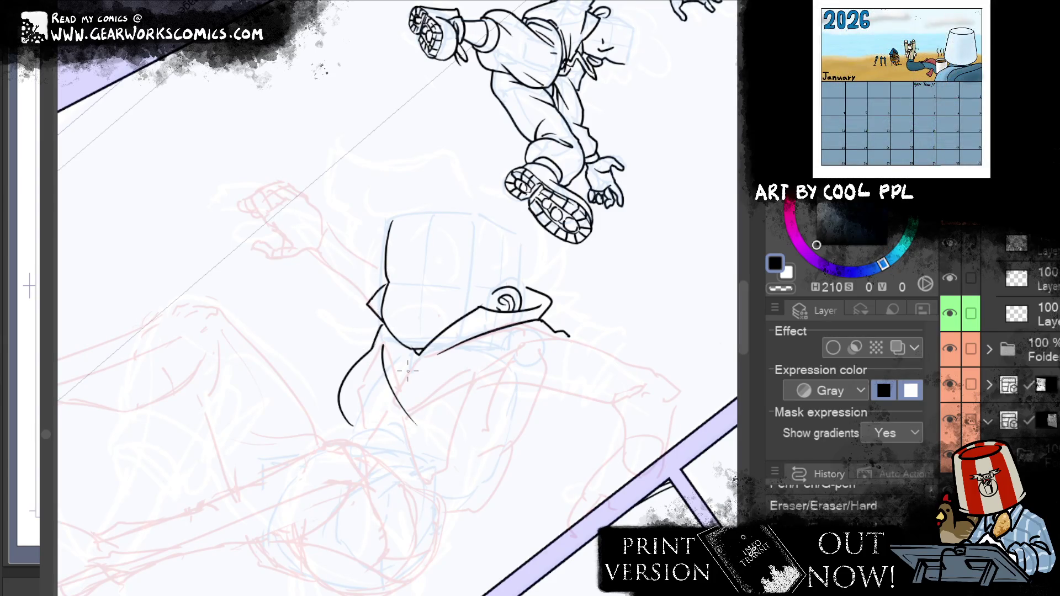
Ink the long lower curve sweeping down-right with a parallel curve, extending its tail
drag(360, 419, 465, 481)
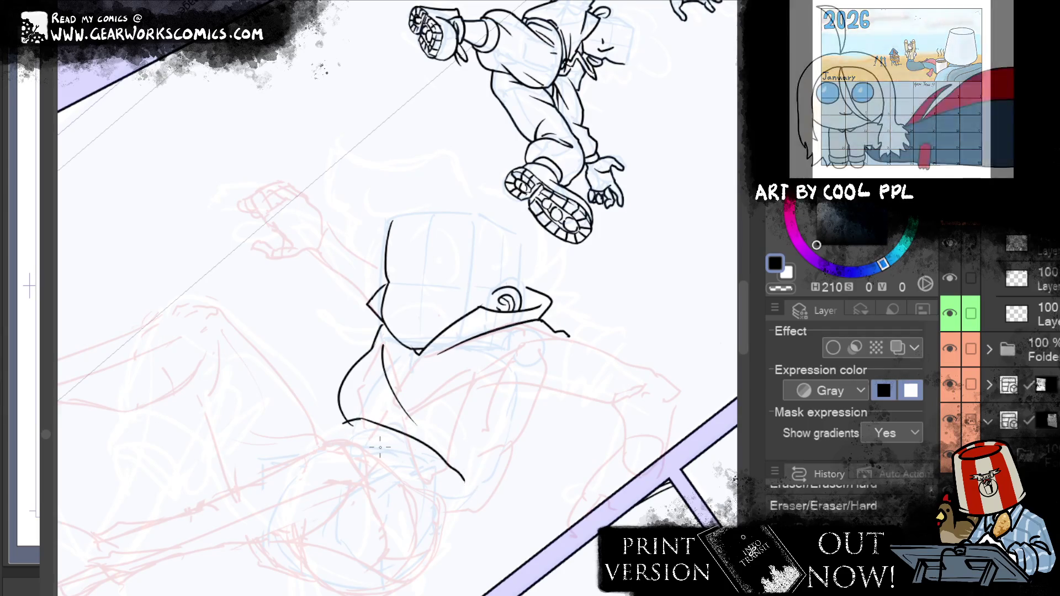
key(p)
mouse_move(349, 421)
mouse_down()
mouse_move(335, 429)
mouse_move(449, 515)
mouse_up()
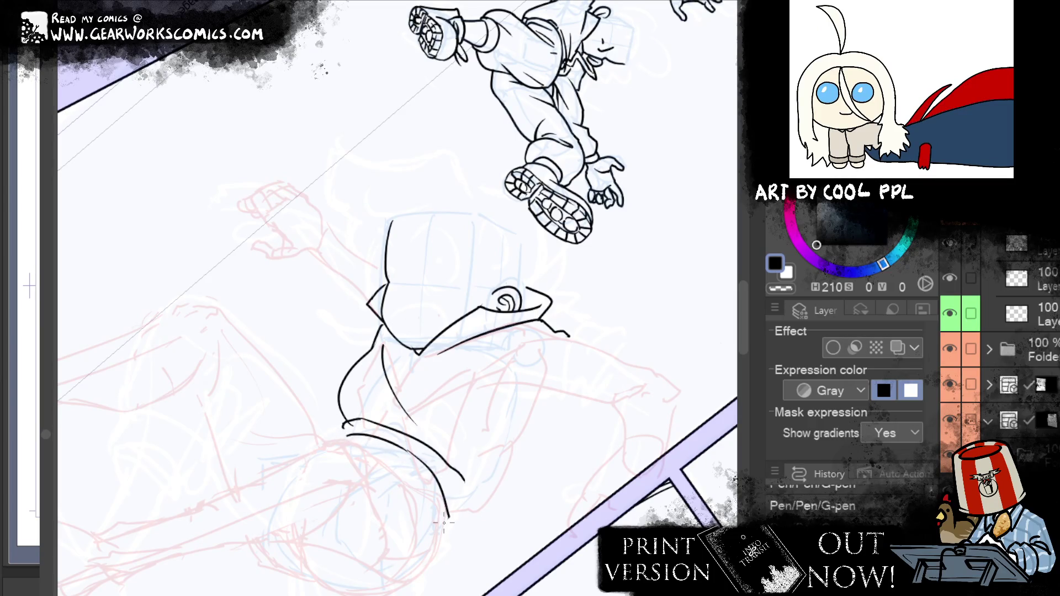
key(ctrl+z)
key(ctrl+z)
drag(348, 434, 449, 516)
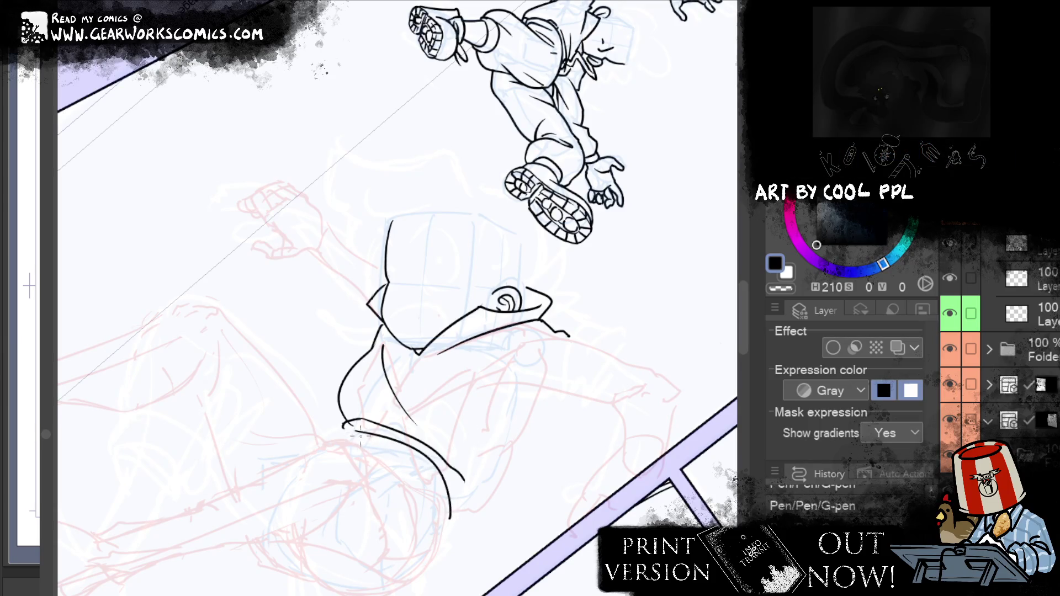
drag(350, 442, 445, 541)
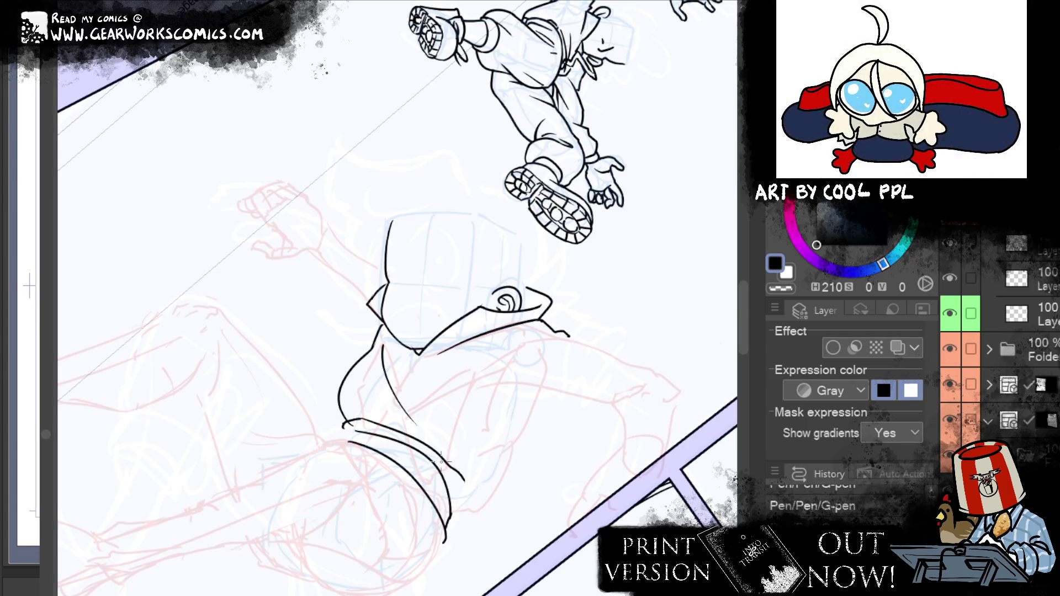
drag(441, 550, 451, 530)
drag(456, 515, 441, 534)
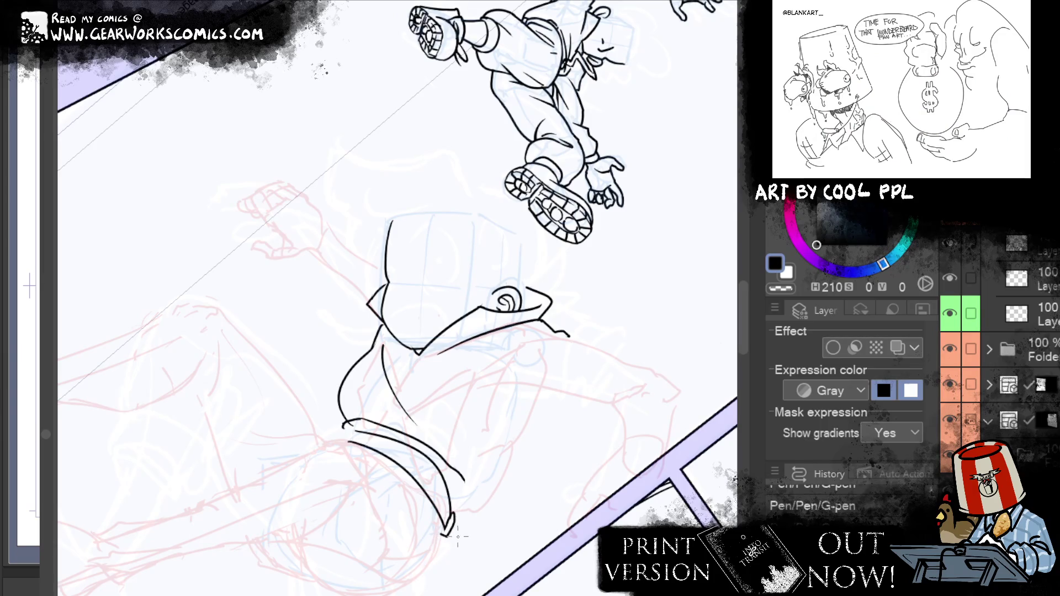
Ink the long curve rising from the lower hem up toward the right side
drag(543, 401, 473, 505)
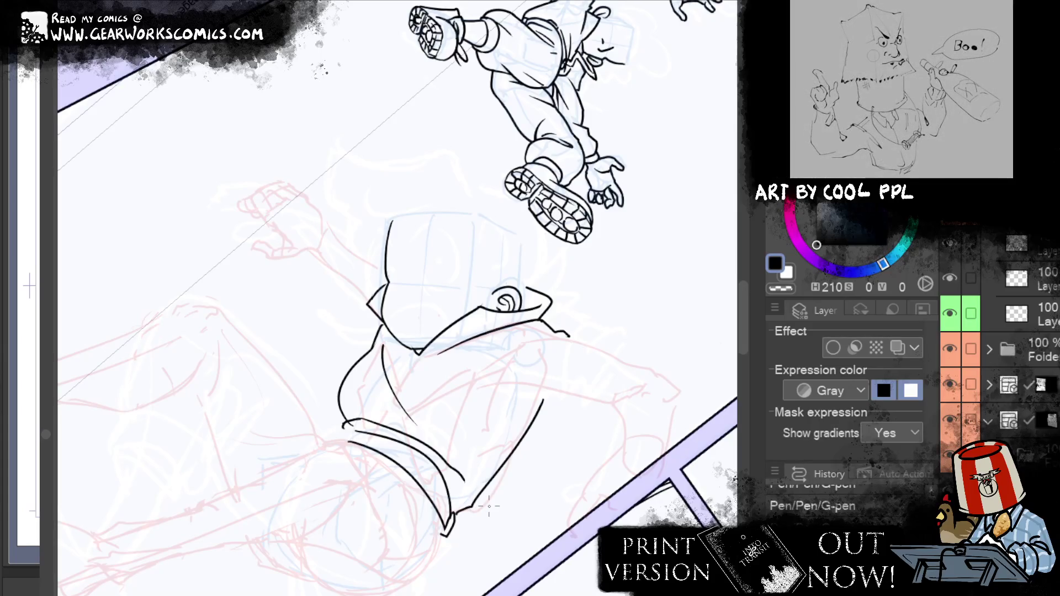
key(ctrl+z)
drag(454, 514, 534, 375)
key(ctrl+z)
drag(451, 514, 544, 381)
mouse_move(614, 499)
mouse_down()
mouse_move(602, 519)
mouse_move(586, 467)
mouse_up()
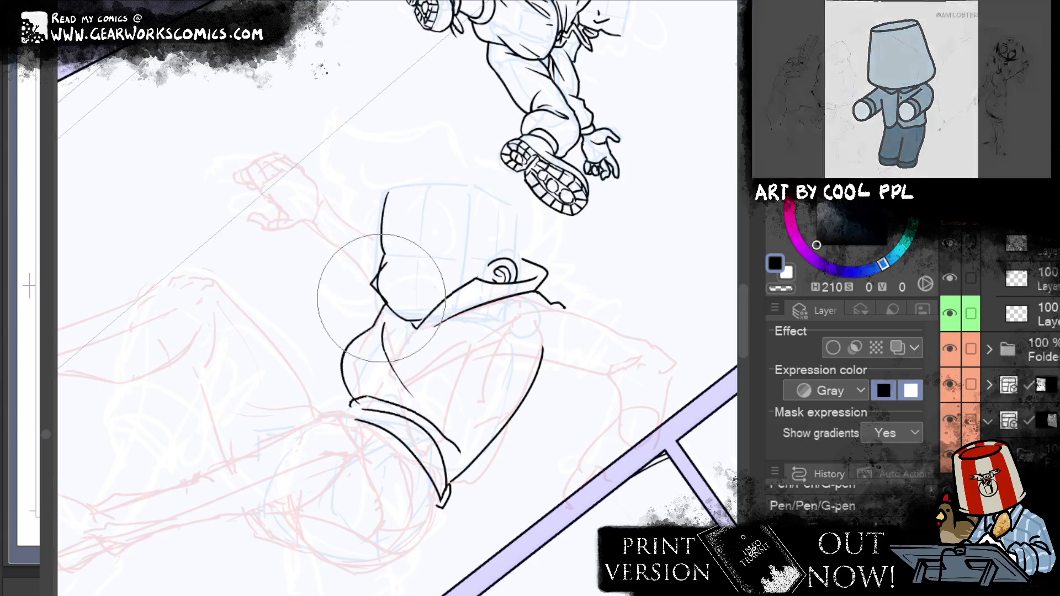
Touch up the short lines near the collar and ink a line along it
key(e)
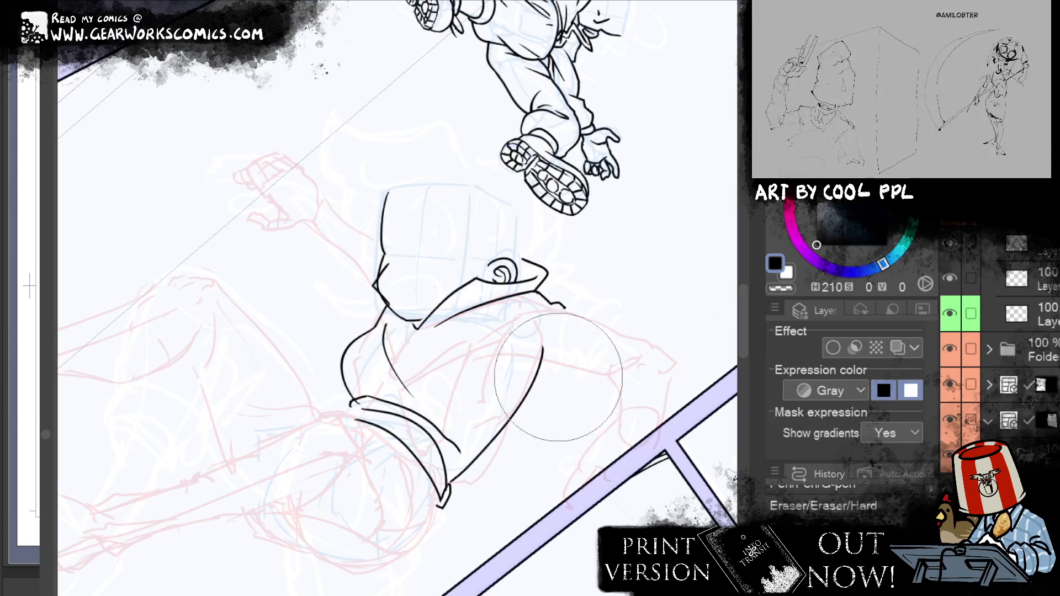
key(p)
drag(375, 319, 380, 329)
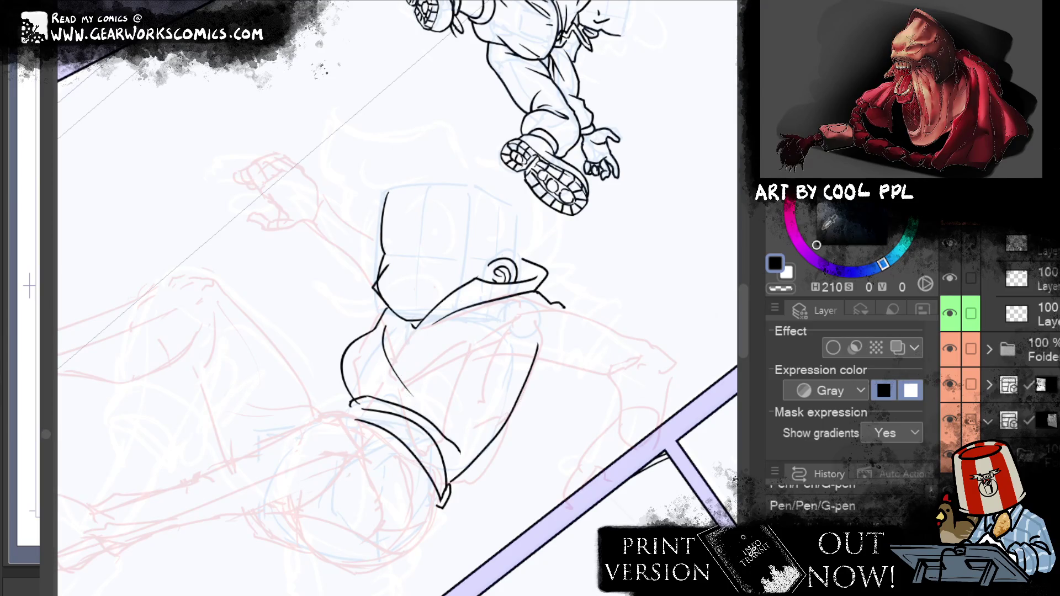
drag(417, 328, 402, 345)
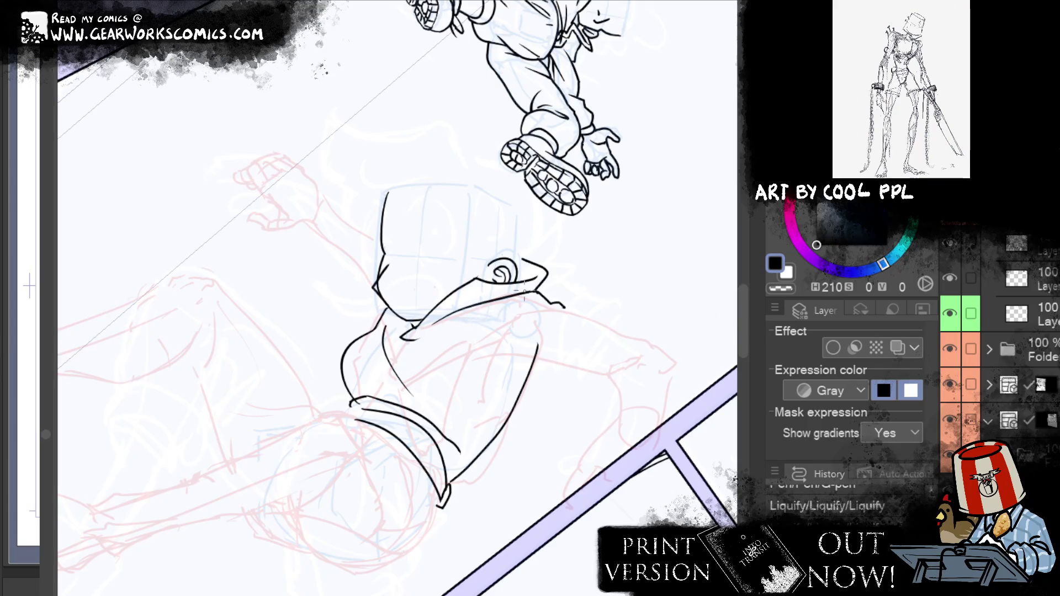
drag(444, 339, 392, 313)
Liquify the jacket's lower-left ink curve after discarding sleeve edits, then lasso it
drag(416, 401, 458, 463)
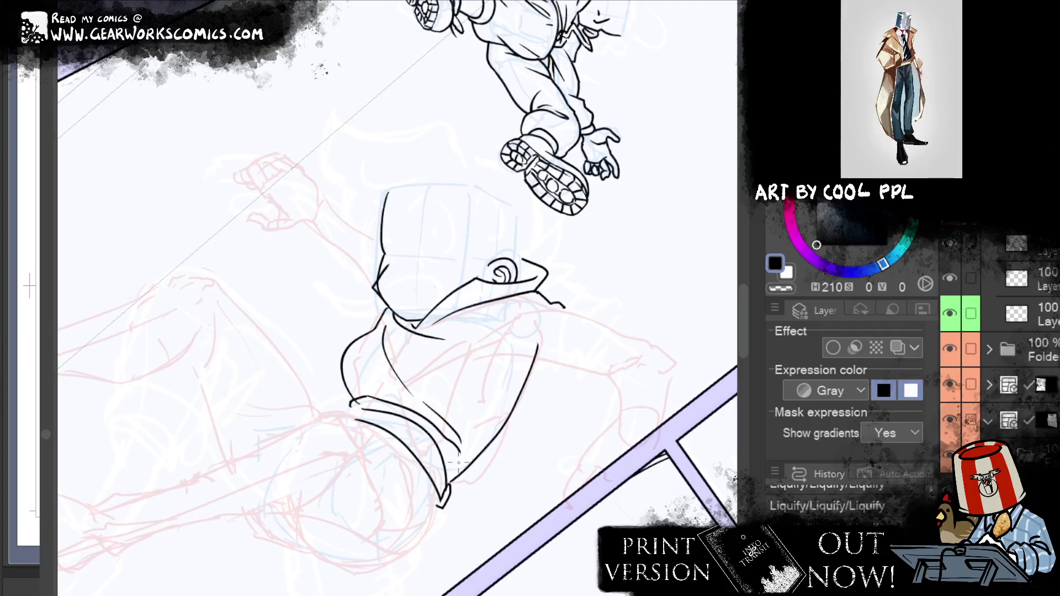
key(ctrl+z)
drag(423, 404, 480, 411)
key(ctrl+z)
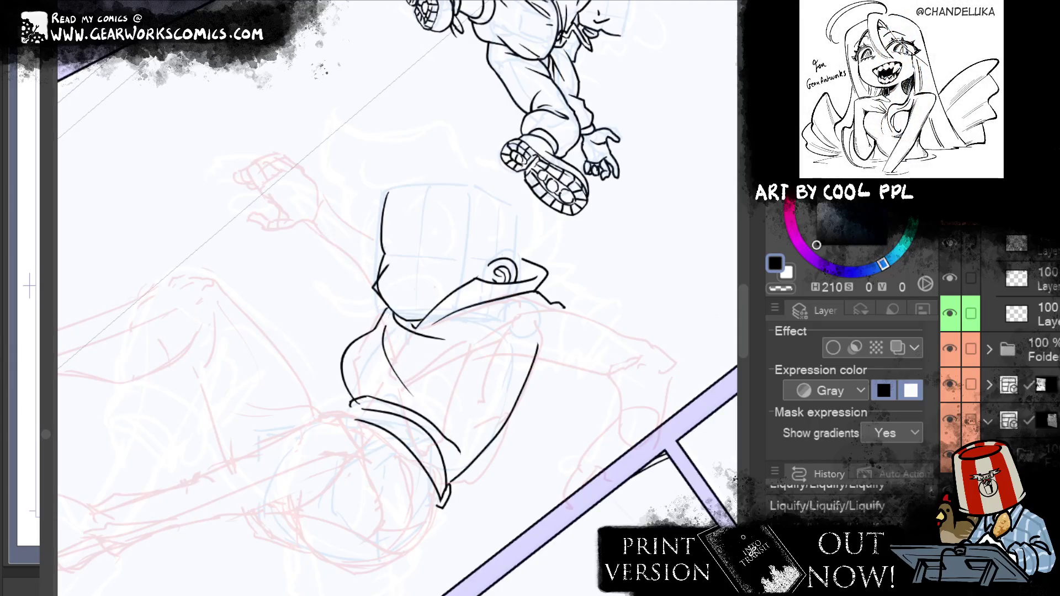
mouse_move(348, 335)
mouse_down()
mouse_move(356, 332)
mouse_move(351, 337)
mouse_up()
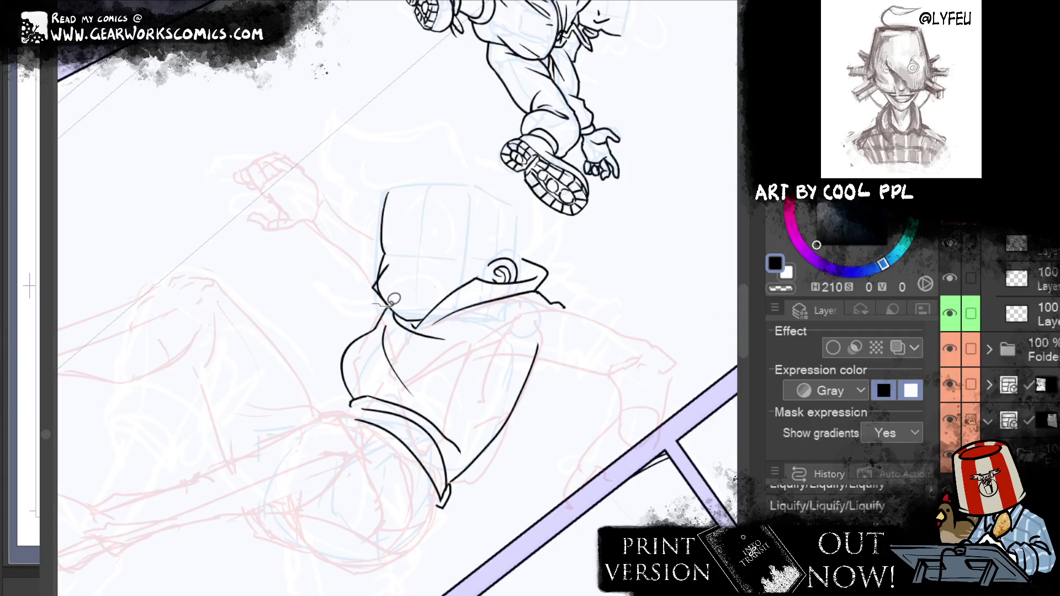
key(m)
drag(387, 304, 353, 397)
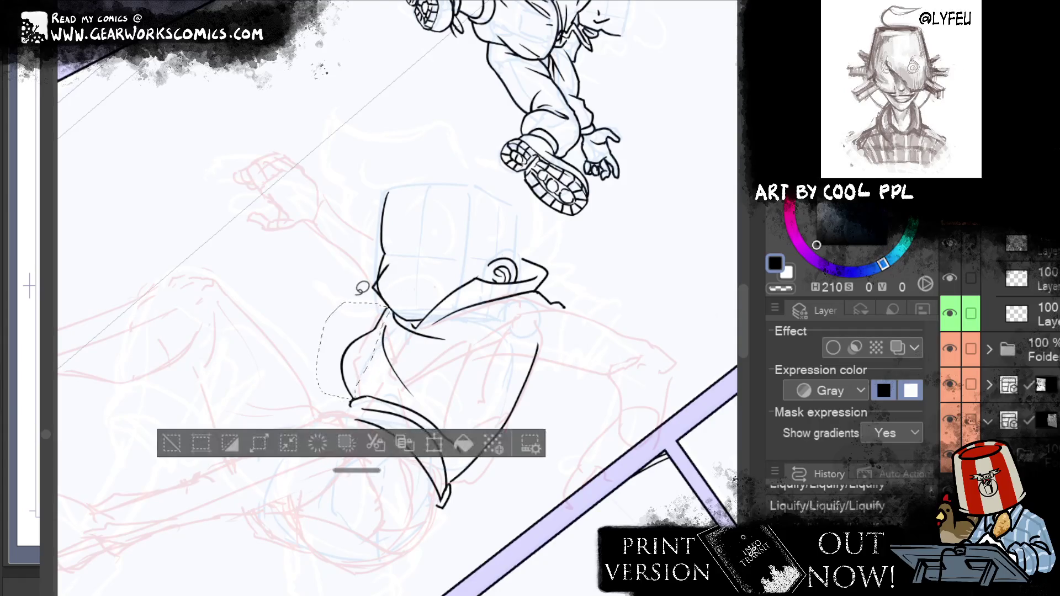
Rotate the lassoed lower-left ink slightly clockwise, confirm, and deselect
key(ctrl+t)
drag(420, 386, 528, 296)
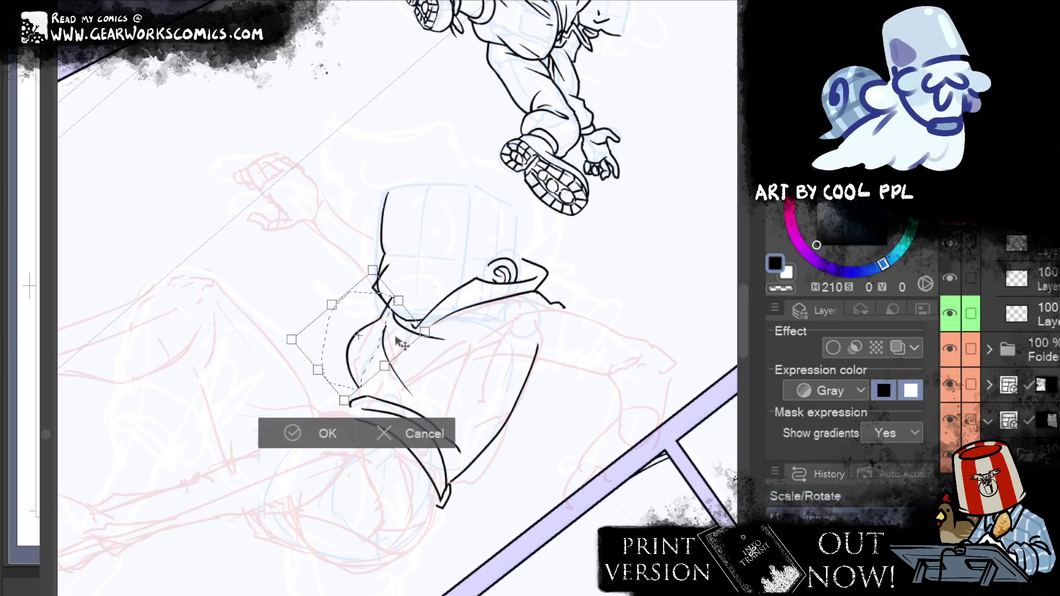
drag(402, 352, 397, 402)
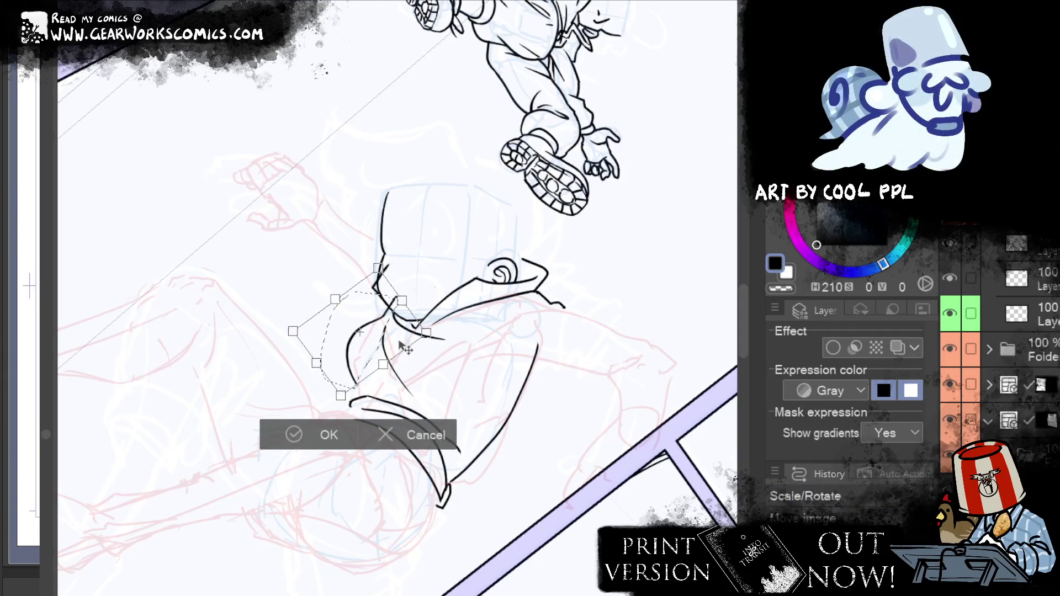
click(298, 435)
key(ctrl+d)
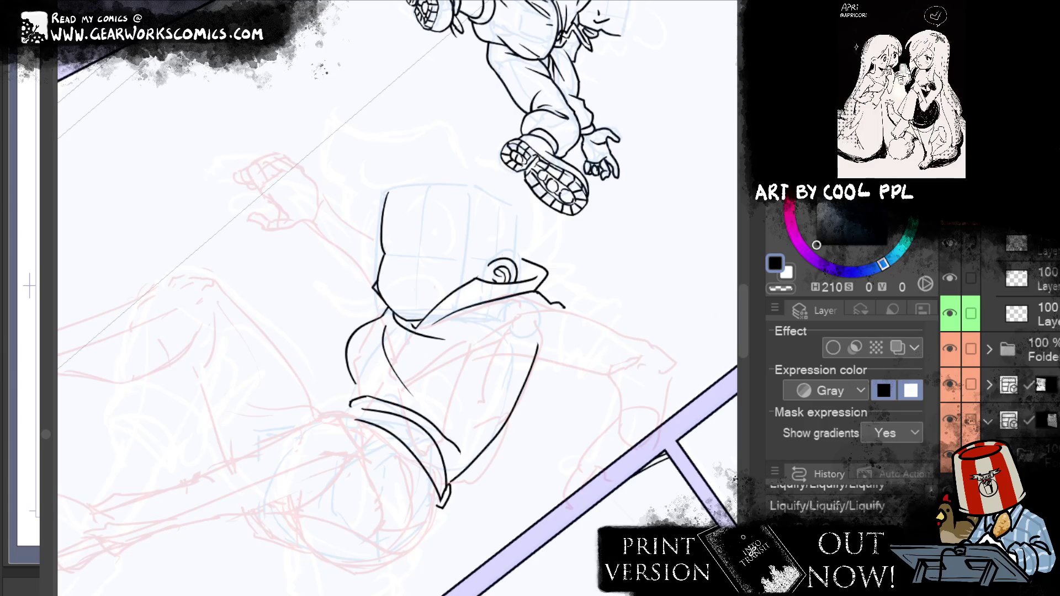
Erase a small piece of line art near the collar fold
key(p)
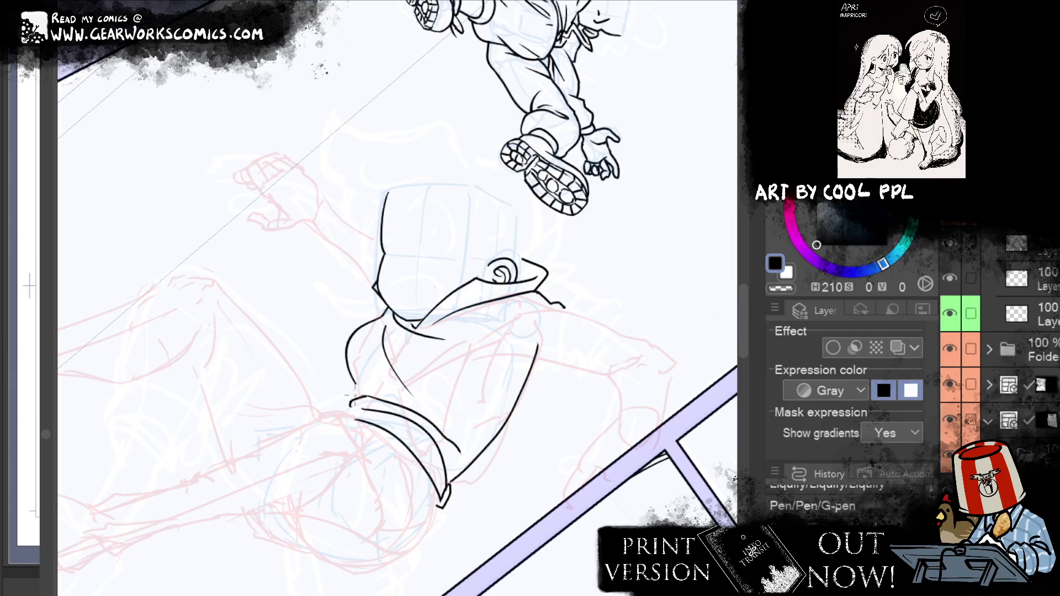
key(e)
drag(381, 397, 429, 419)
key(ctrl+z)
key(ctrl+y)
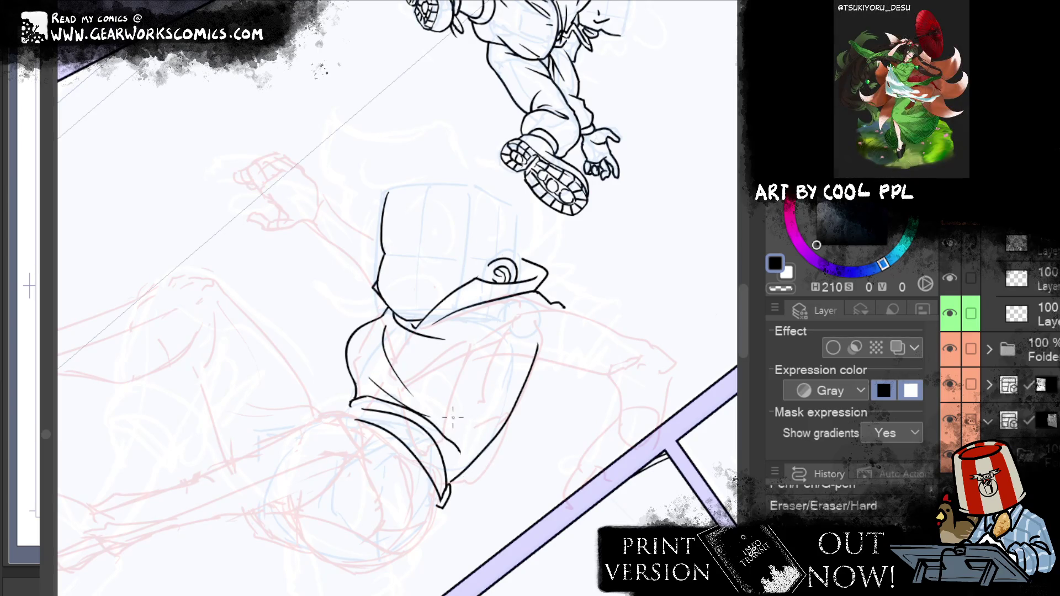
Lasso the collar fold lines, move and reshape them, then erase a stray stroke
drag(452, 418, 515, 351)
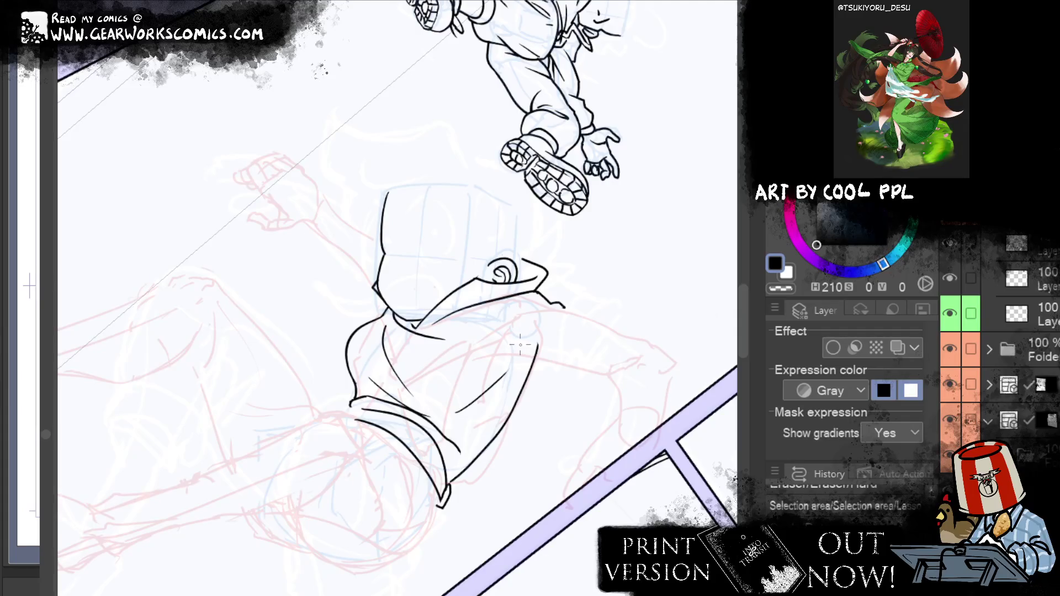
drag(676, 242, 622, 263)
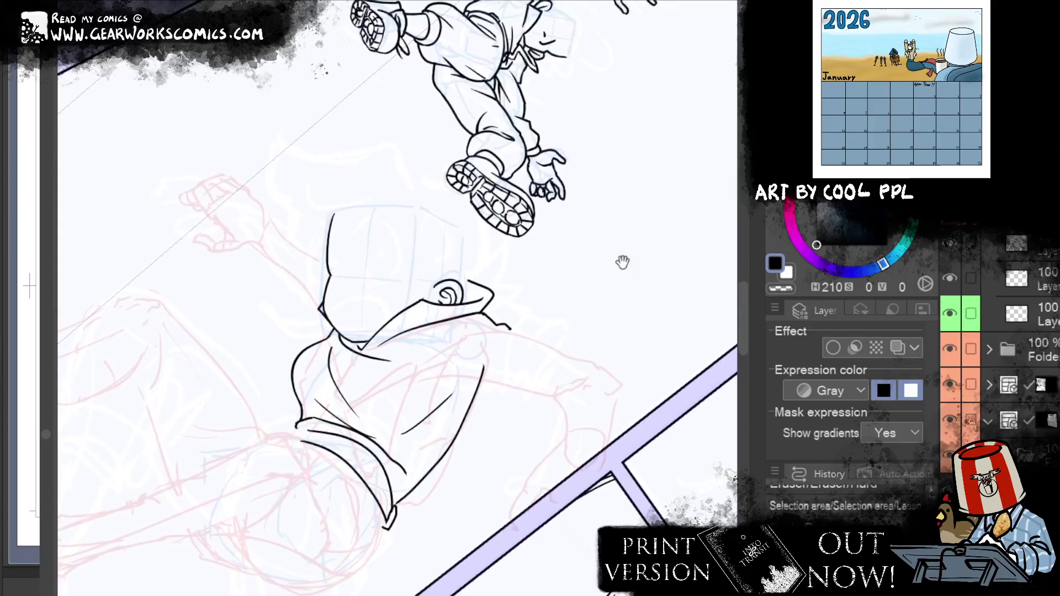
key(ctrl+t)
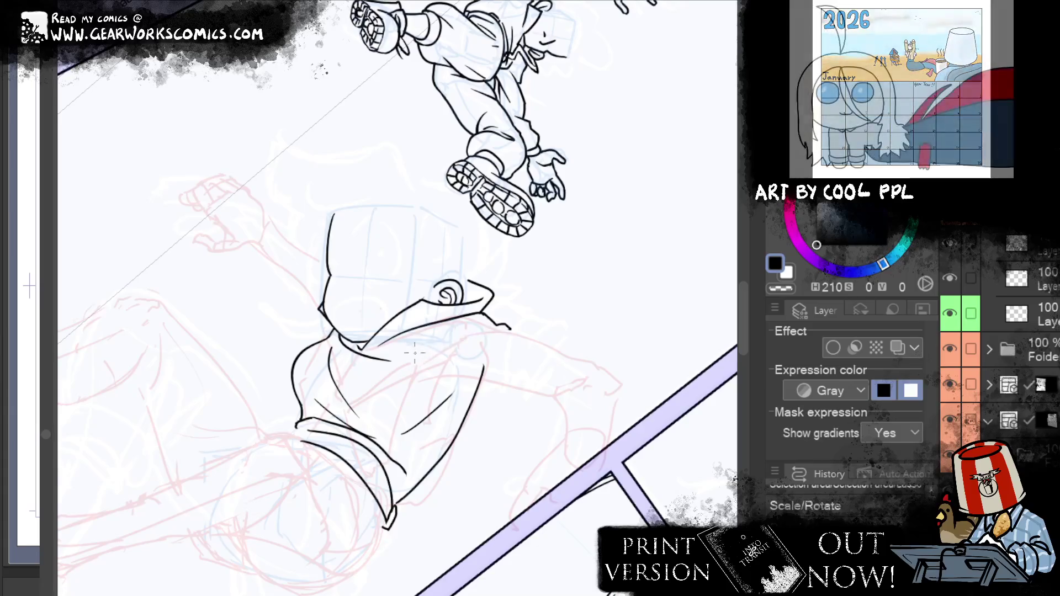
mouse_move(493, 335)
mouse_down()
mouse_move(427, 353)
mouse_move(508, 339)
mouse_up()
drag(432, 355, 525, 330)
key(ctrl+d)
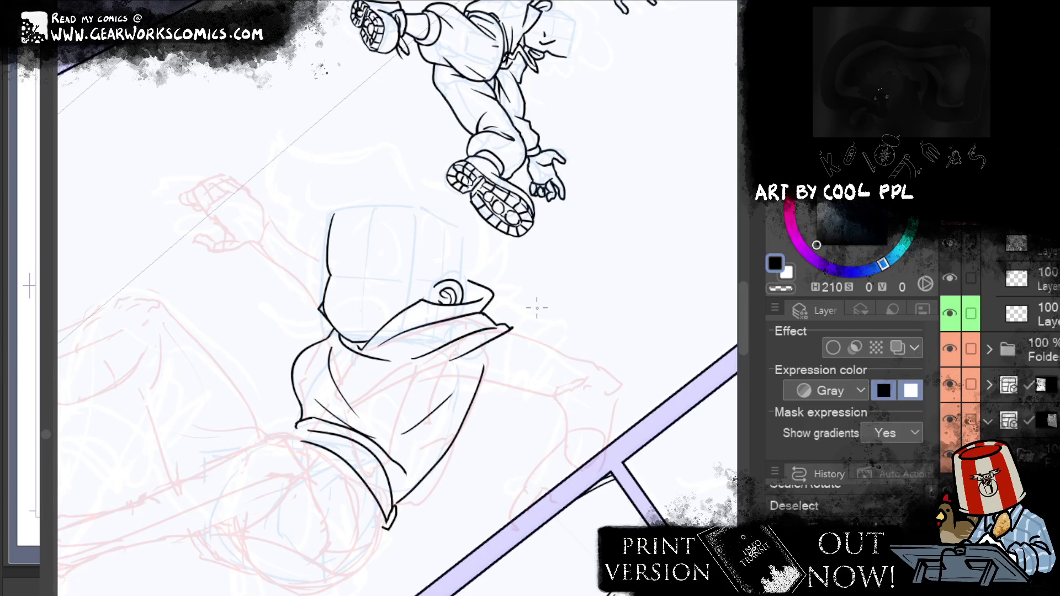
drag(567, 293, 622, 265)
drag(481, 365, 538, 345)
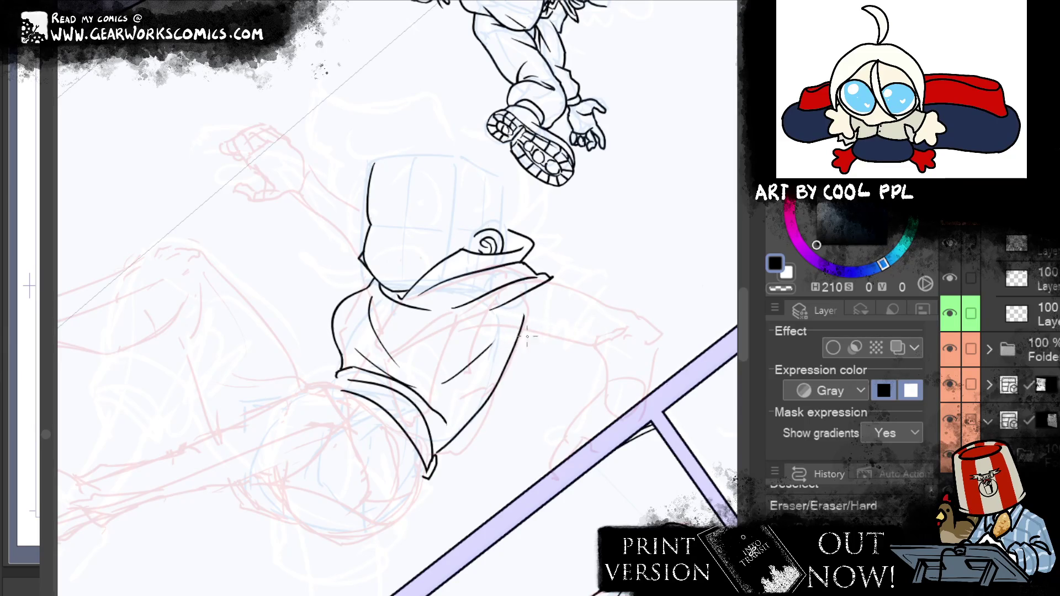
Ink the line running right from the hip and a smooth fold on the trouser leg
drag(479, 364, 564, 337)
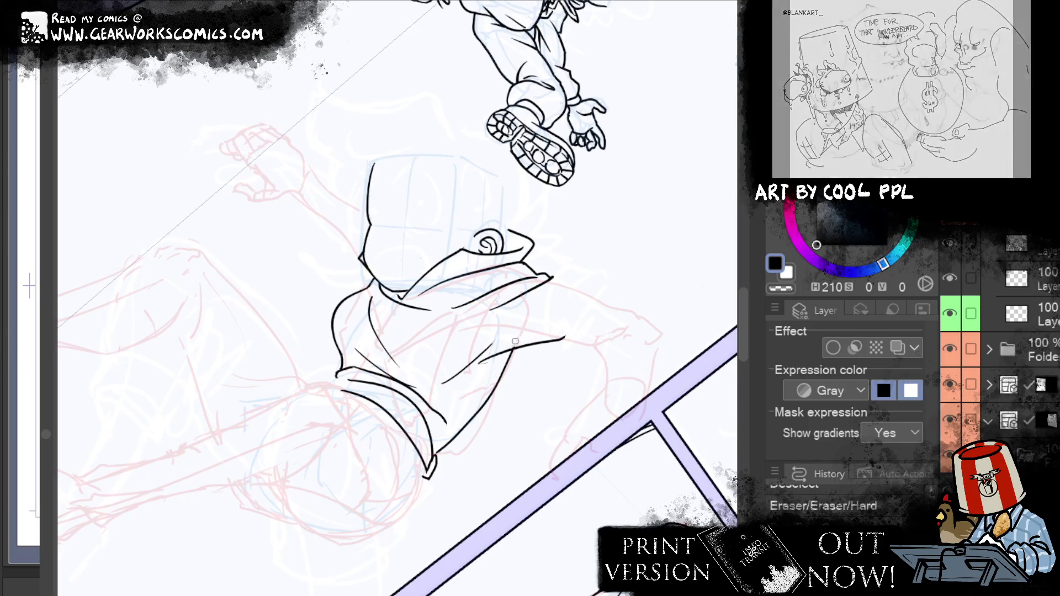
drag(515, 342, 533, 347)
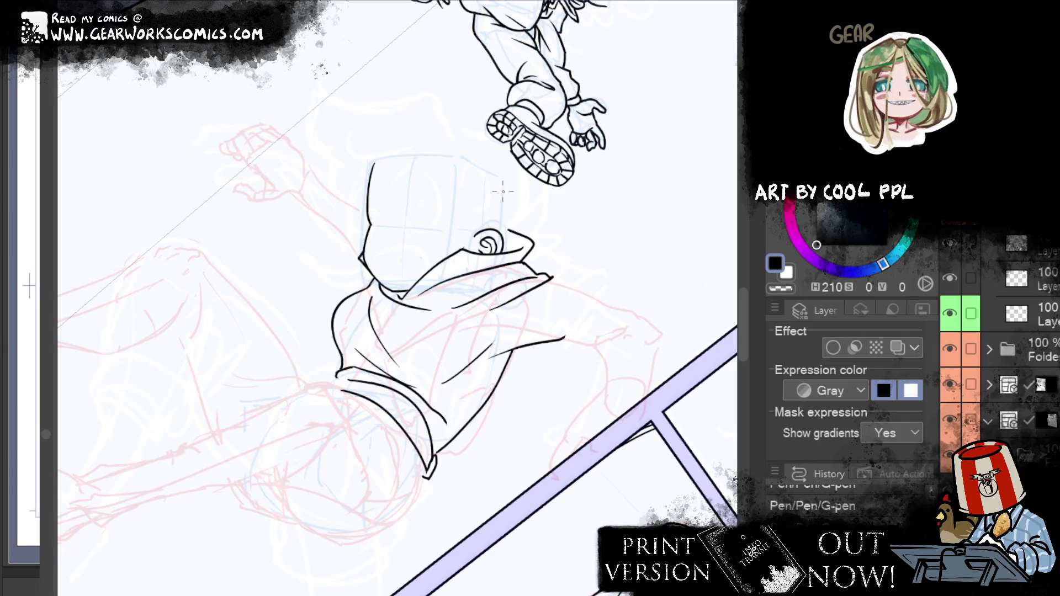
mouse_move(554, 273)
mouse_down()
mouse_move(613, 308)
mouse_move(632, 305)
mouse_move(676, 345)
mouse_up()
key(e)
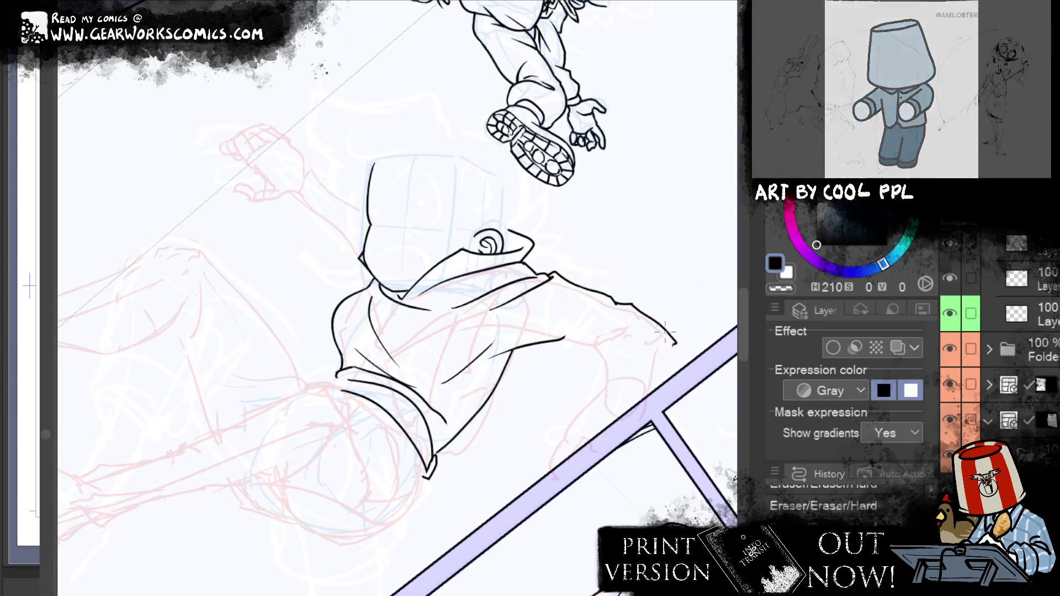
key(ctrl+z)
drag(632, 304, 679, 370)
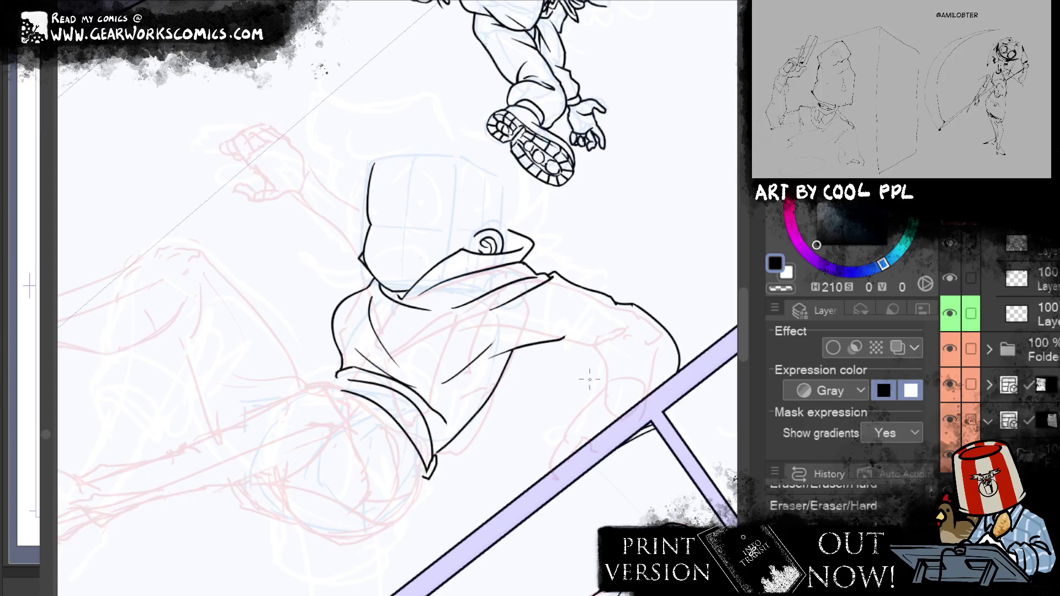
Ink further trouser fold lines extending right, erasing the excess ink near the fold
mouse_move(572, 393)
mouse_down()
mouse_move(625, 345)
mouse_move(660, 364)
mouse_up()
key(ctrl+z)
mouse_move(632, 322)
mouse_down()
mouse_move(582, 347)
mouse_move(592, 343)
mouse_up()
drag(525, 352, 586, 345)
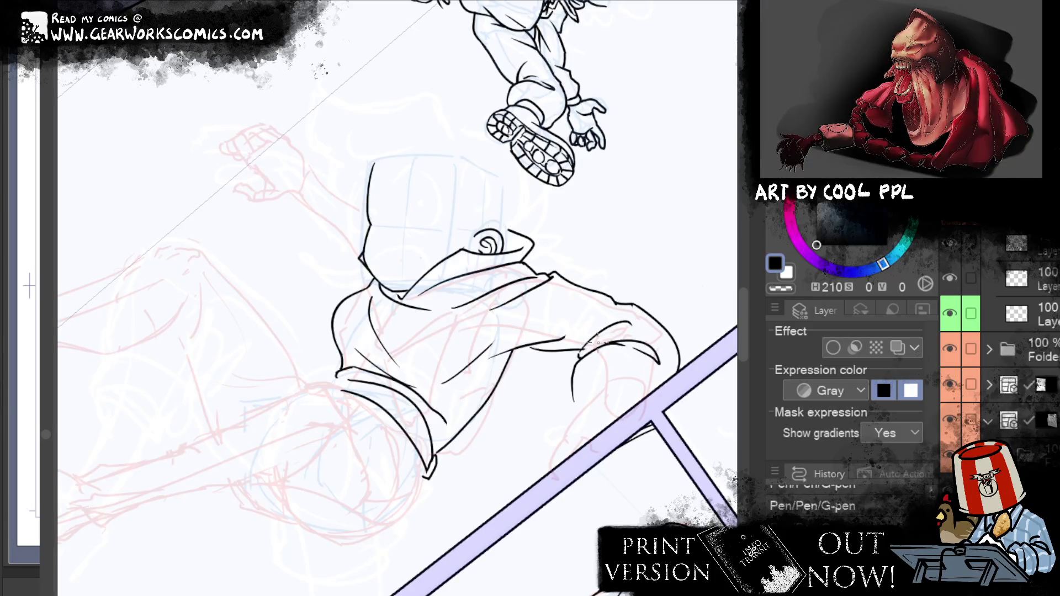
key(ctrl+z)
drag(511, 360, 585, 348)
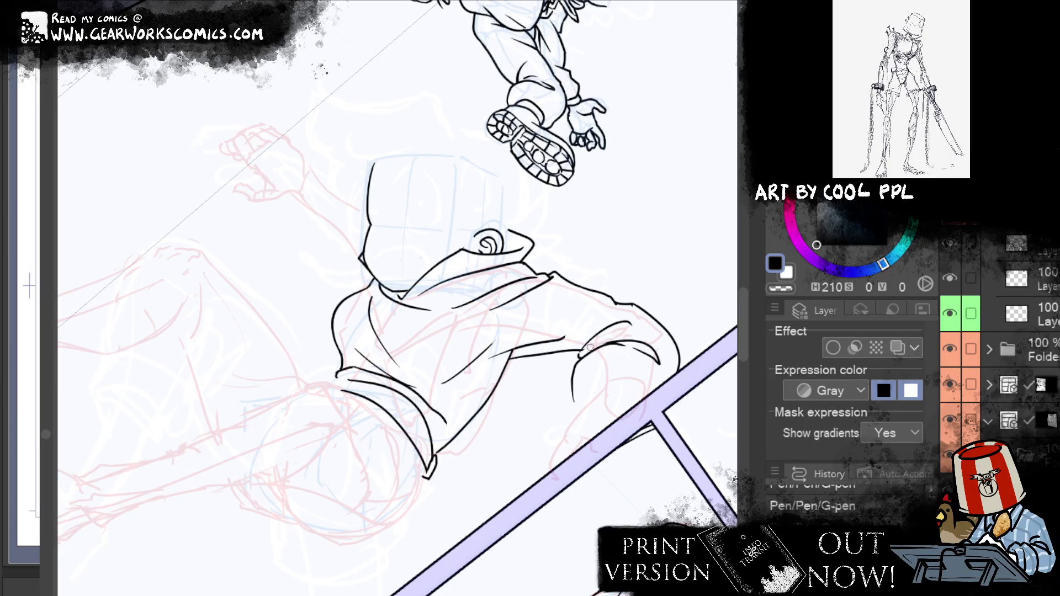
key(e)
mouse_move(584, 354)
mouse_down()
mouse_move(603, 393)
mouse_move(608, 380)
mouse_move(652, 392)
mouse_up()
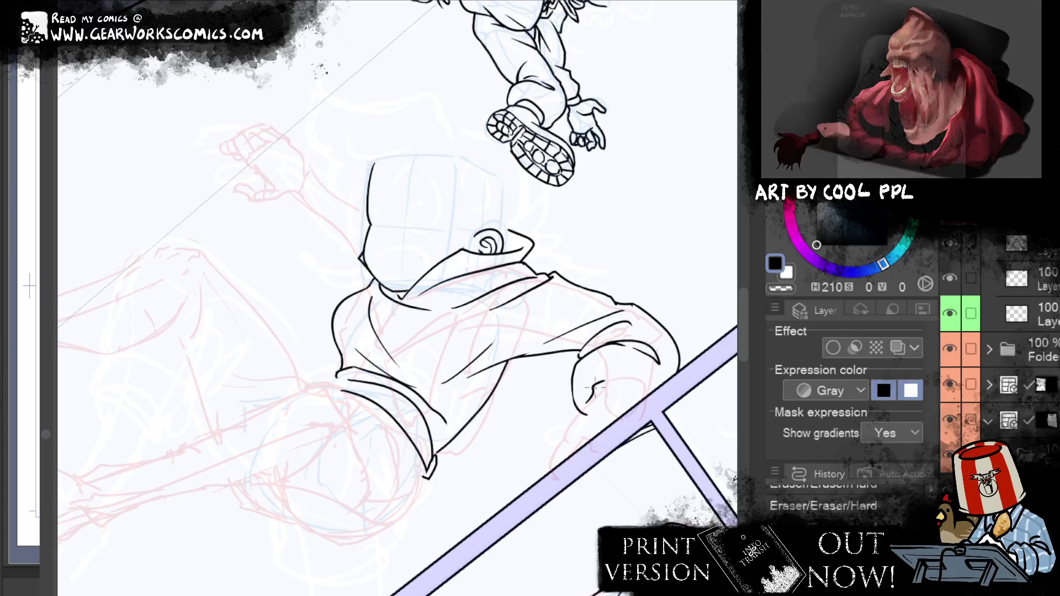
key(ctrl+z)
Ink the cuff's curved lower edge, inner curve and outline, and the ankle beside the panel bar
drag(588, 395, 642, 364)
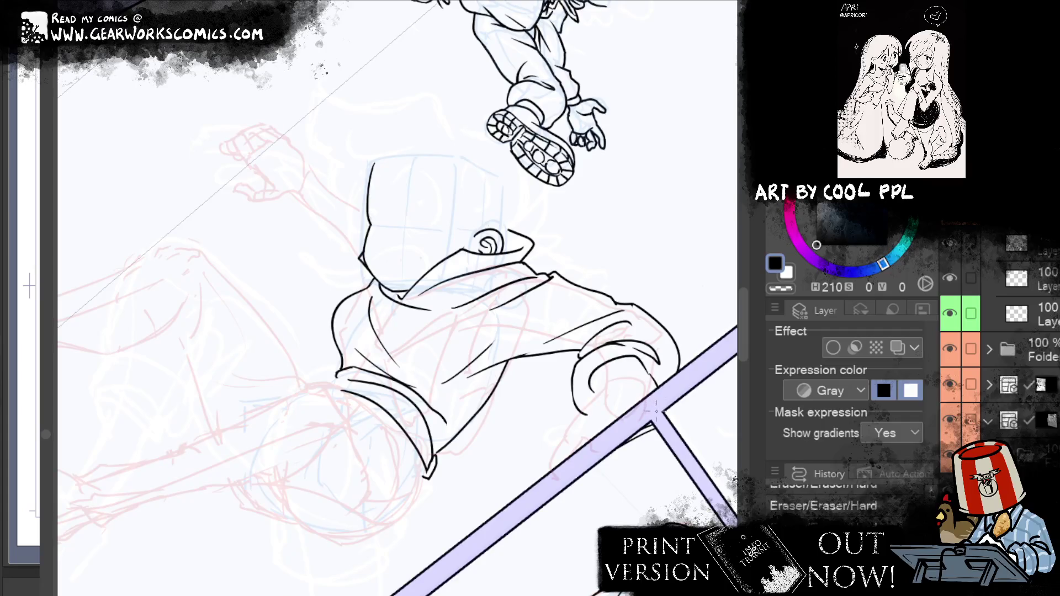
drag(598, 389, 652, 381)
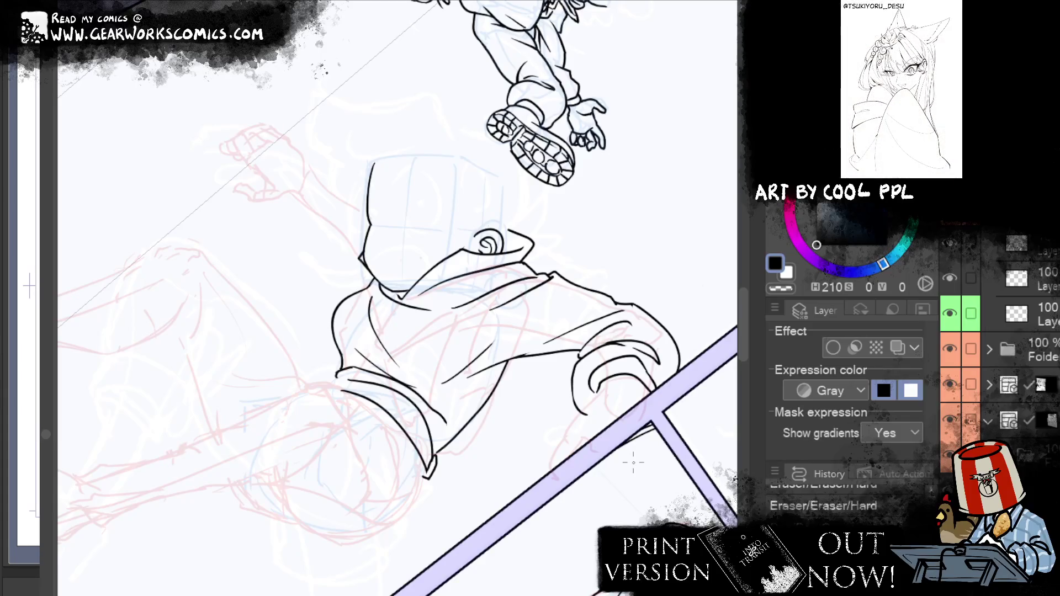
key(p)
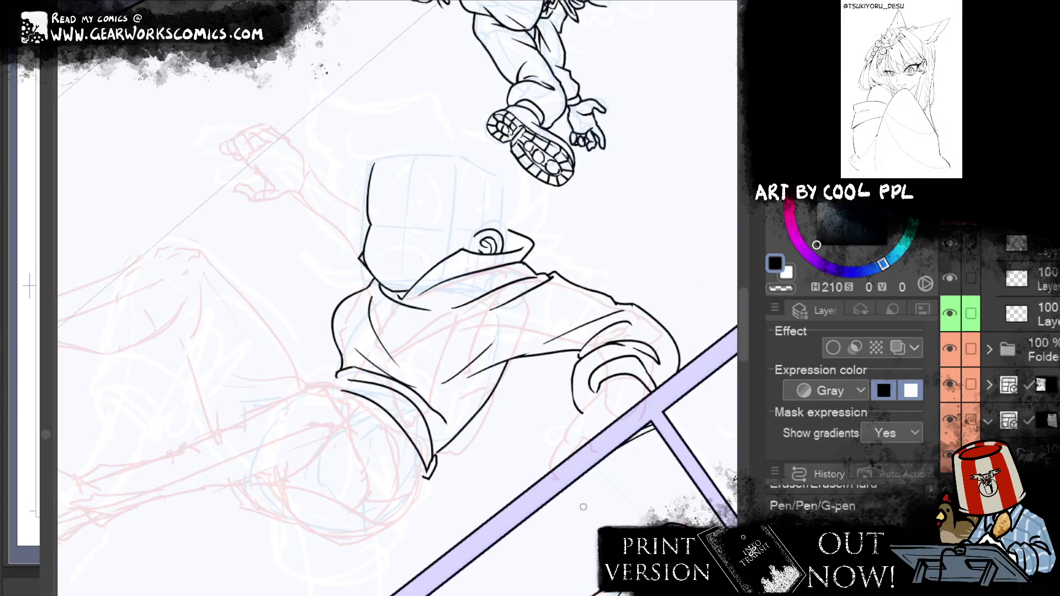
mouse_move(601, 383)
mouse_down()
mouse_move(607, 389)
mouse_move(579, 411)
mouse_move(548, 481)
mouse_up()
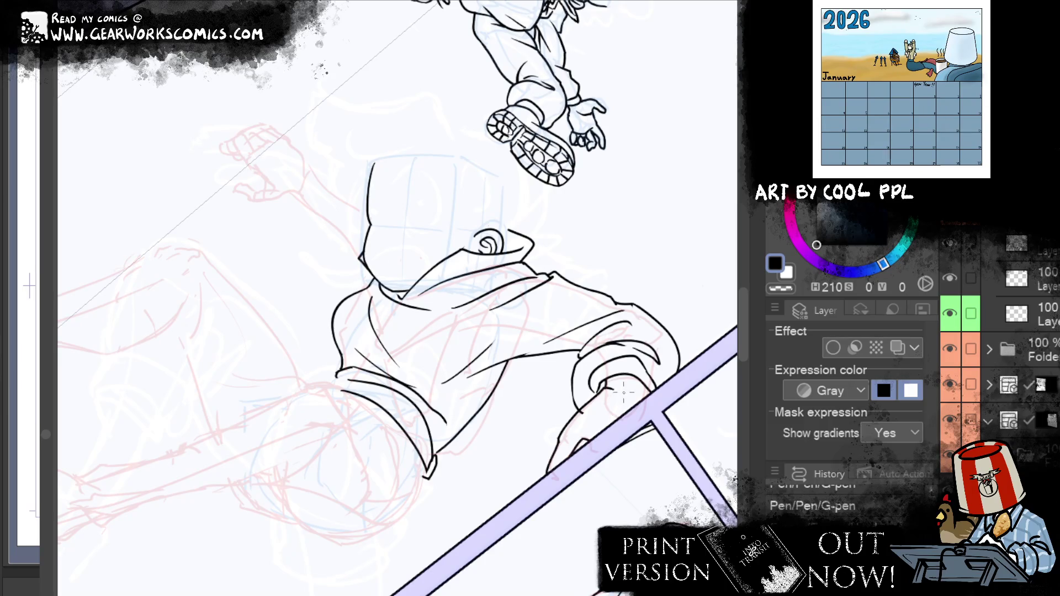
drag(630, 428, 589, 430)
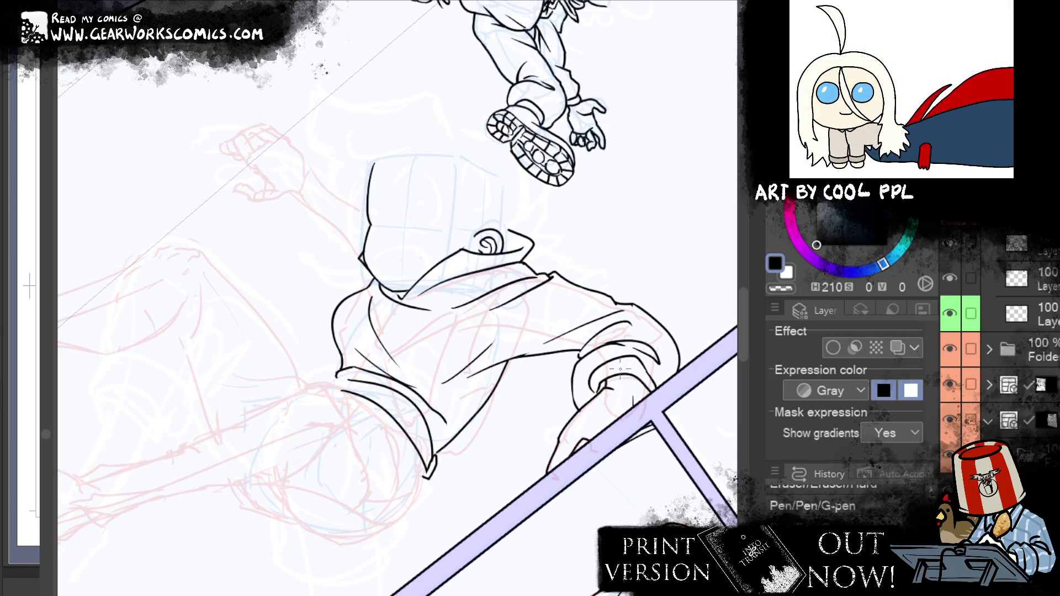
drag(636, 390, 650, 411)
drag(600, 295, 717, 297)
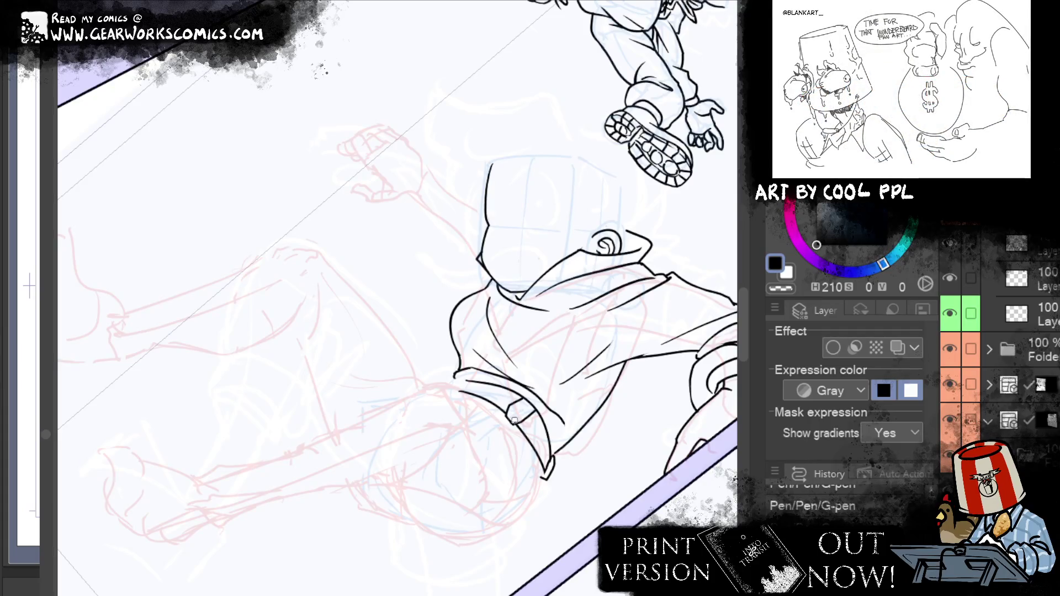
Ink a faint stroke near the knee and erase stray bits near the collar and belt buckle
drag(515, 421, 516, 419)
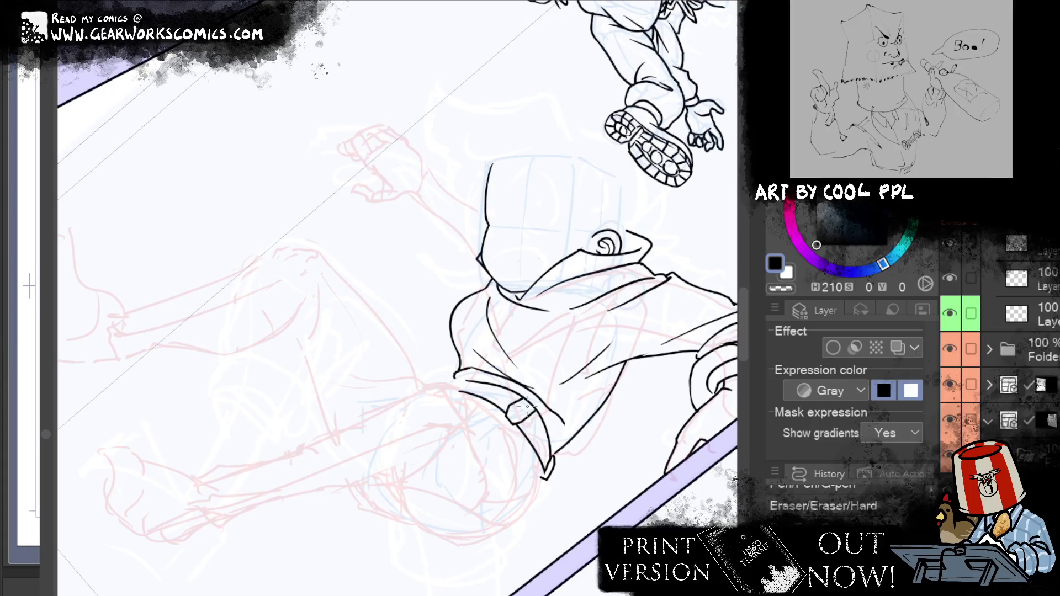
scroll(638, 332, up, 2)
scroll(638, 332, down, 2)
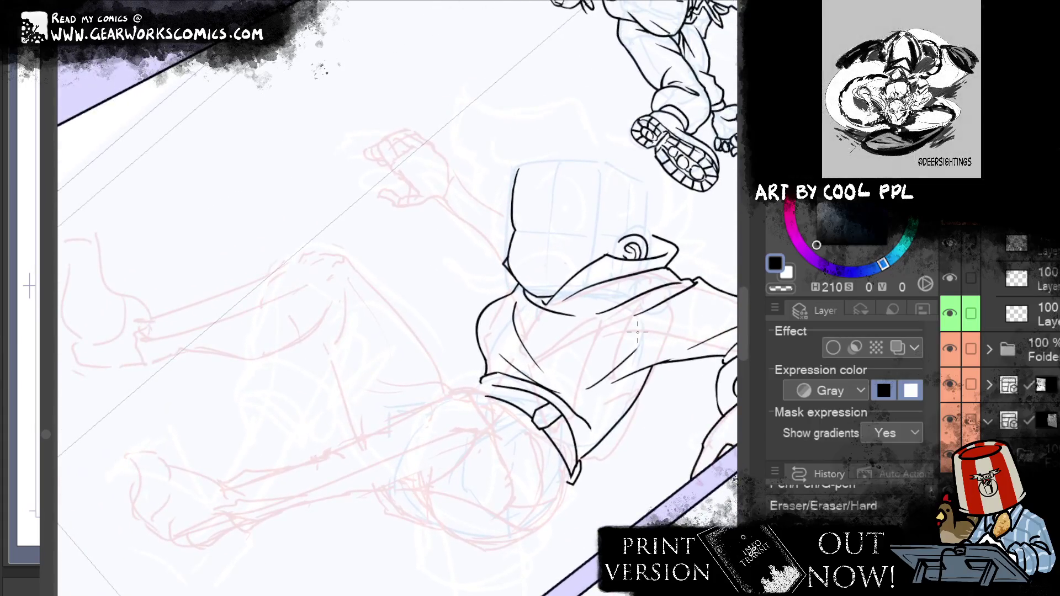
drag(497, 425, 586, 503)
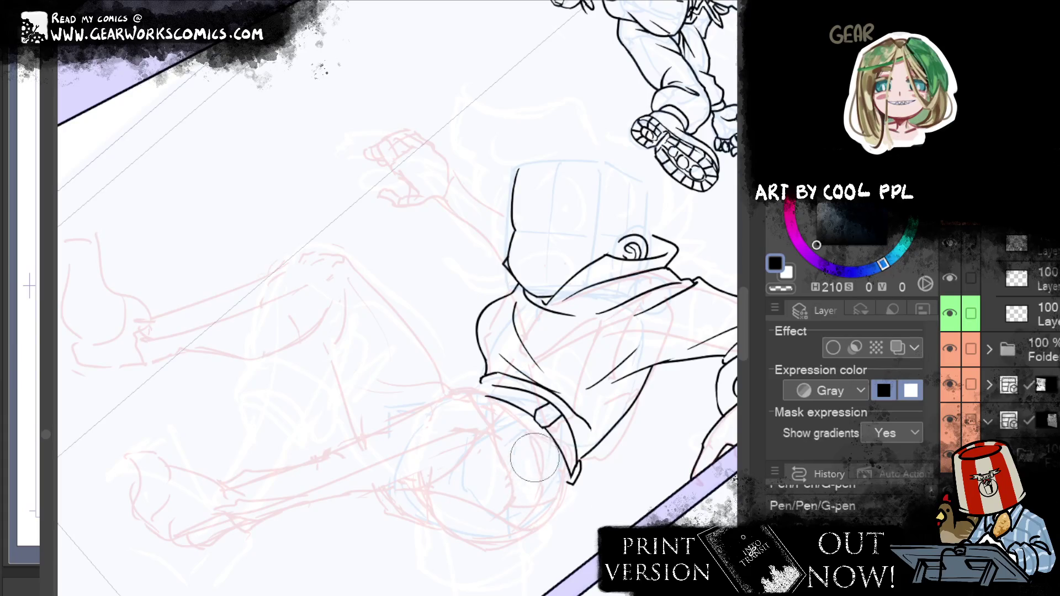
drag(527, 428, 552, 458)
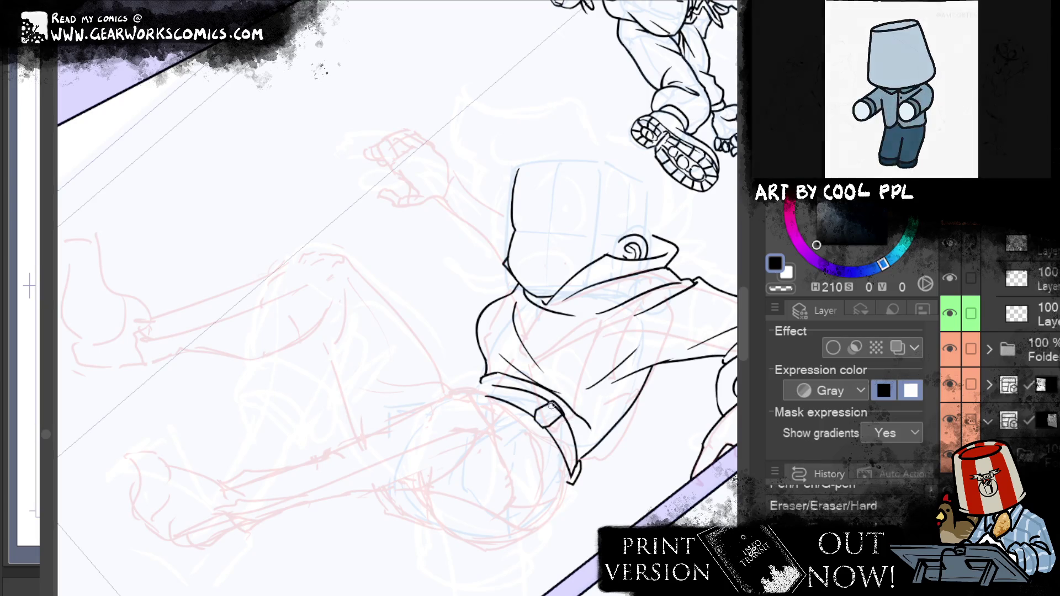
drag(554, 407, 560, 414)
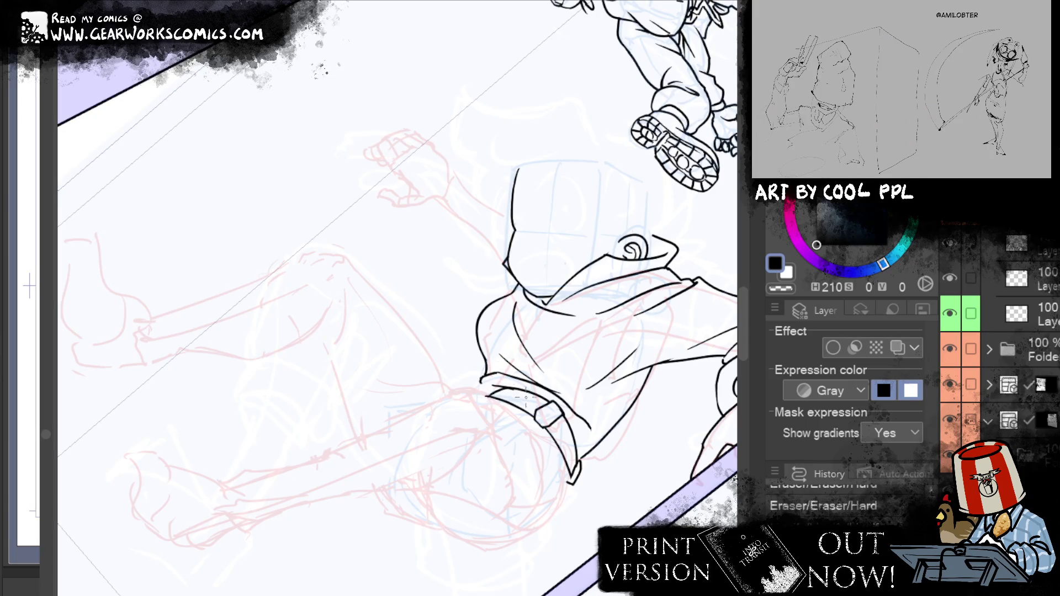
Reshape the belt line and ink short strokes along the belt and hip
drag(511, 387, 509, 421)
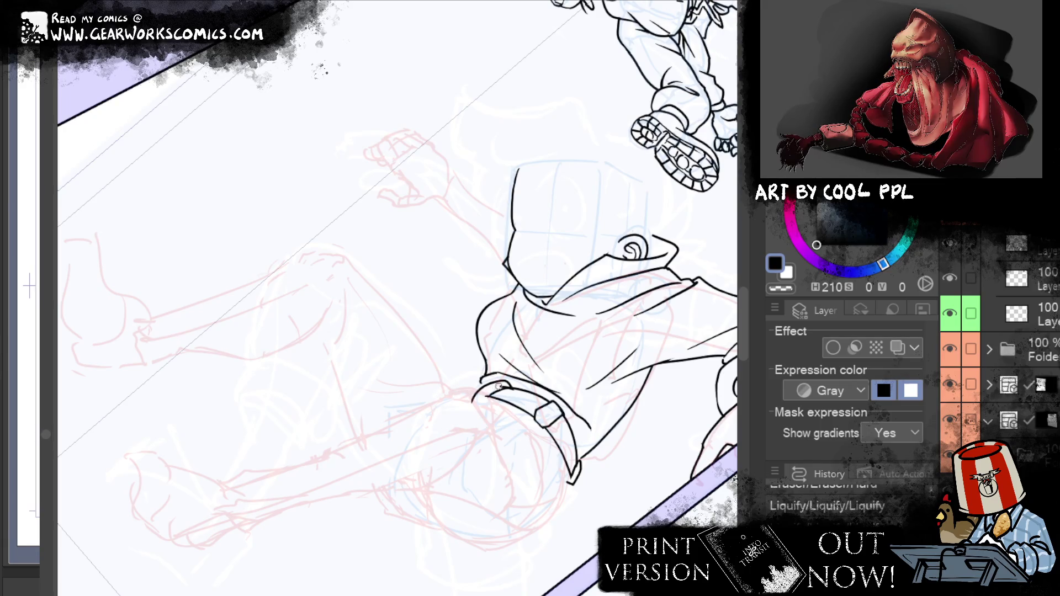
drag(503, 385, 507, 387)
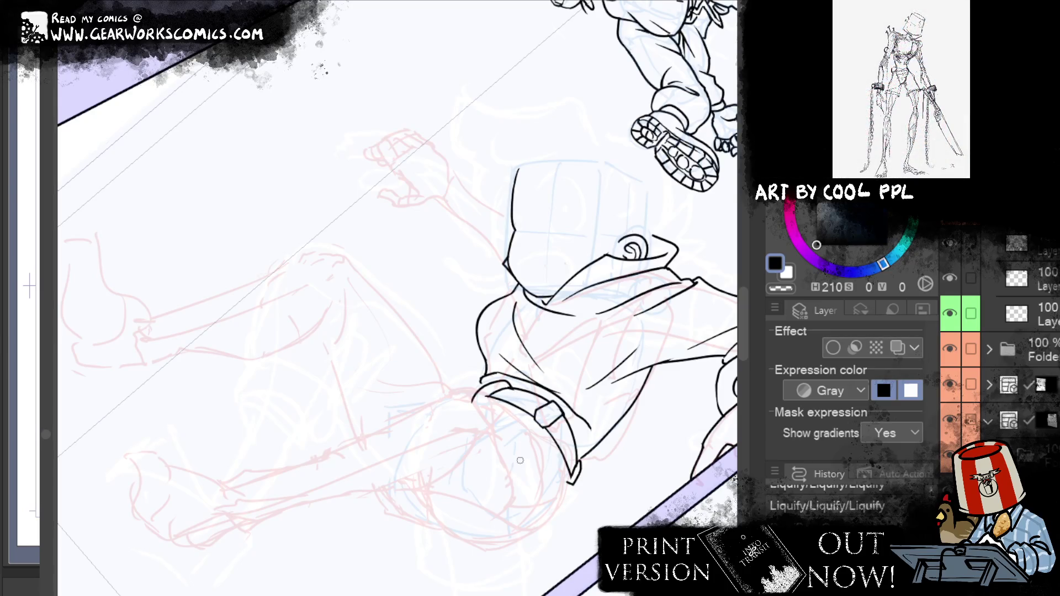
drag(490, 416, 478, 393)
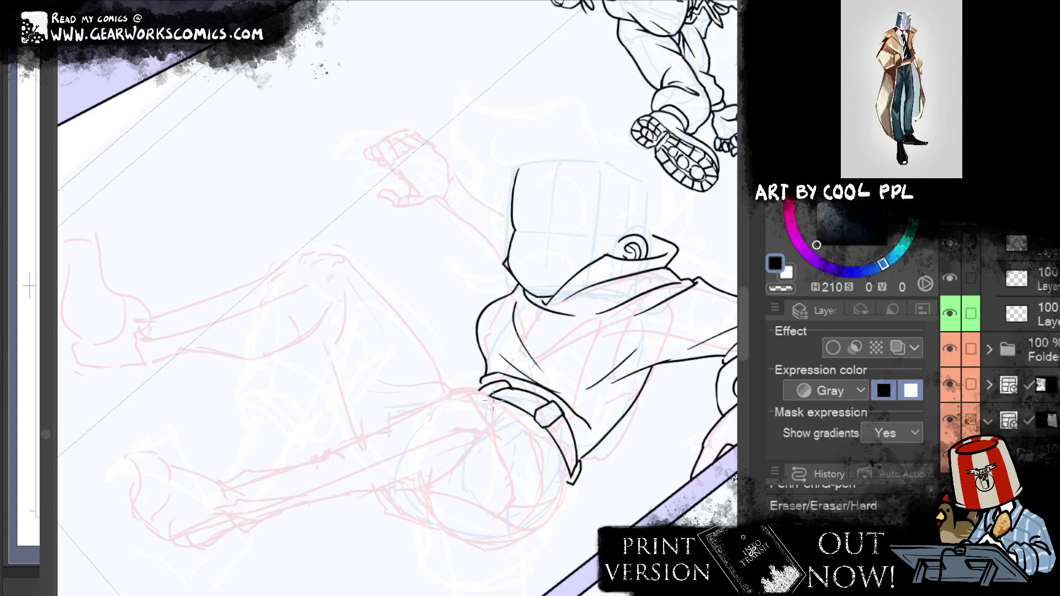
drag(480, 387, 448, 374)
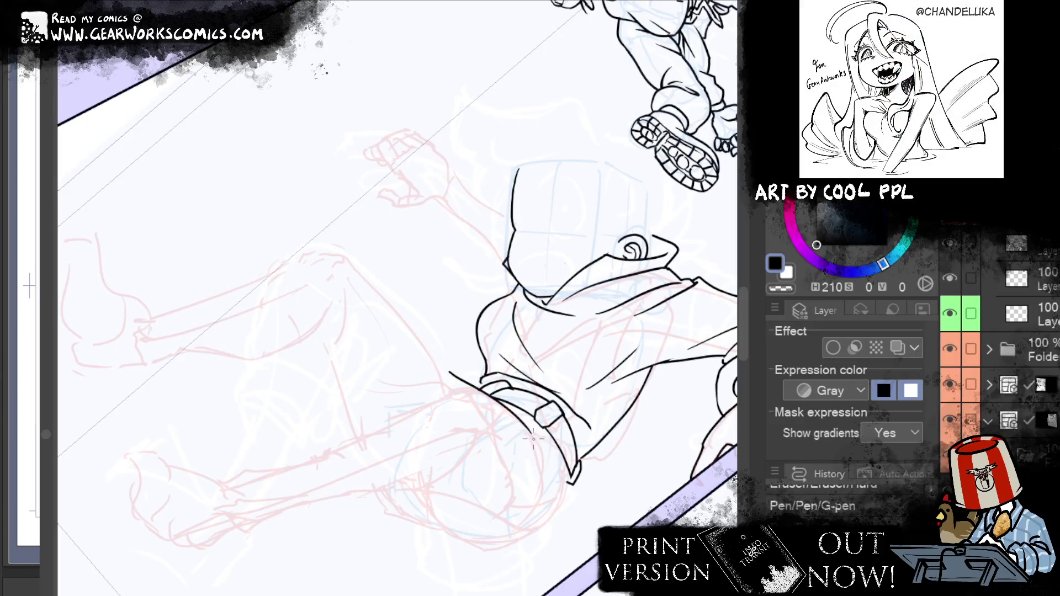
drag(530, 435, 551, 465)
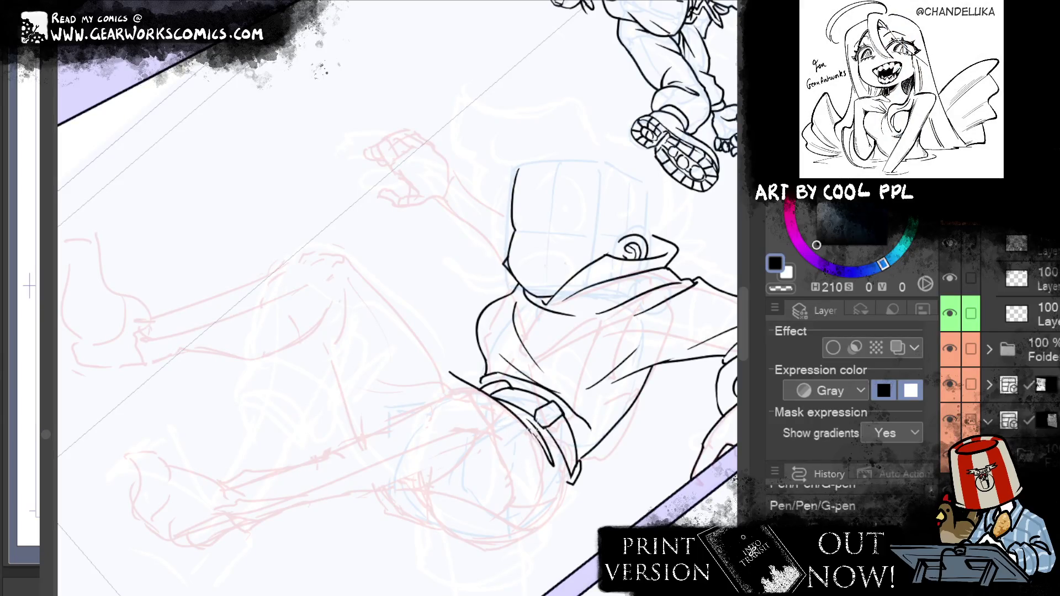
drag(555, 468, 524, 415)
mouse_move(641, 257)
mouse_down()
mouse_move(563, 152)
mouse_move(605, 124)
mouse_up()
Ink the hip curve and a line beside the leg below the belt, retrying strokes
drag(381, 351, 421, 406)
mouse_move(379, 350)
mouse_down()
mouse_move(437, 403)
mouse_move(459, 491)
mouse_up()
key(ctrl+z)
drag(399, 465, 488, 433)
key(ctrl+z)
drag(434, 465, 509, 431)
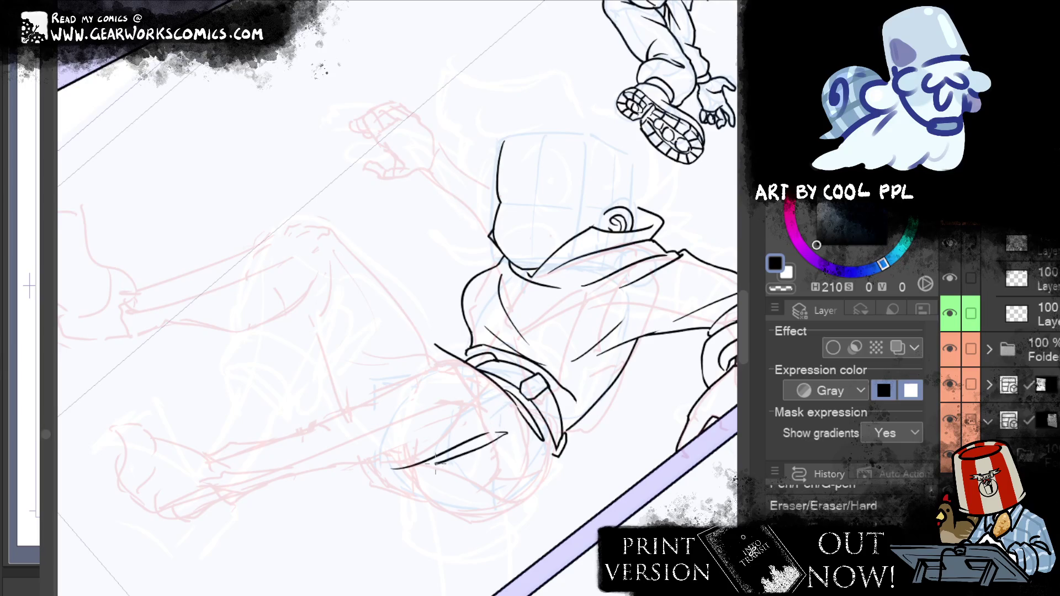
key(ctrl+z)
drag(434, 461, 513, 429)
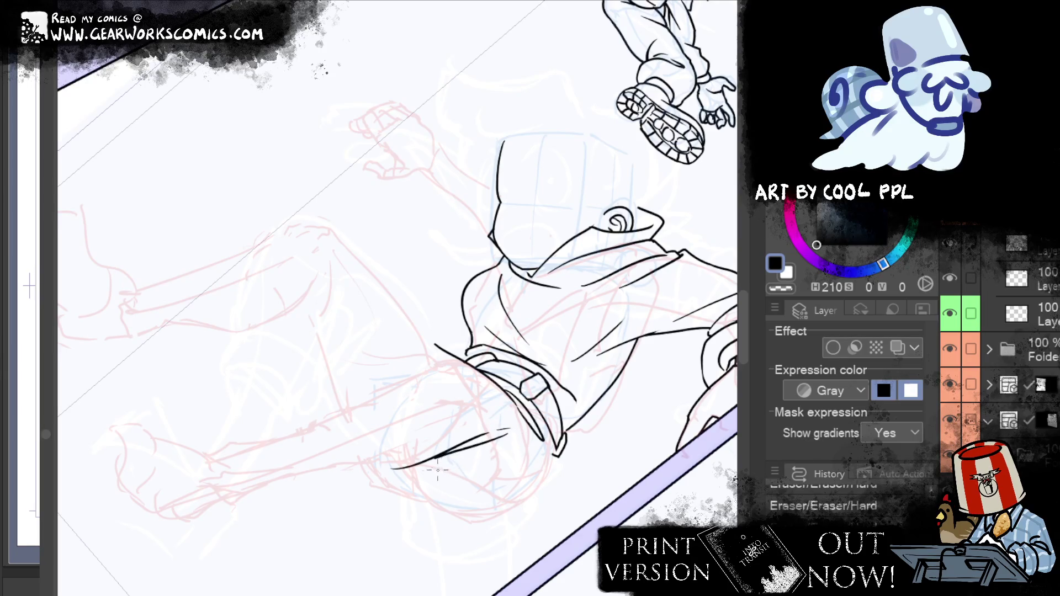
drag(624, 188, 598, 115)
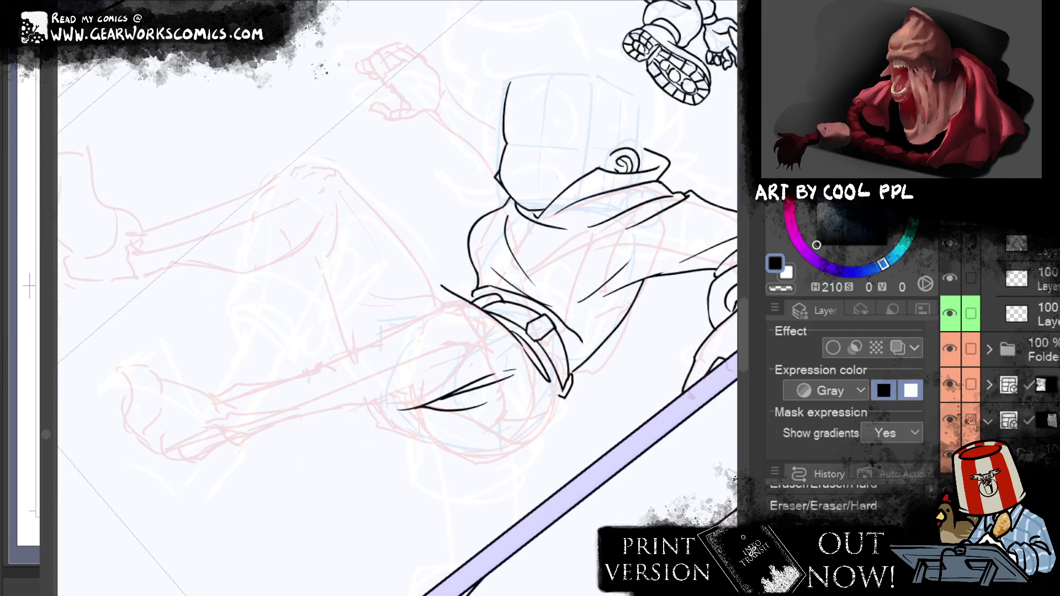
drag(442, 296, 464, 300)
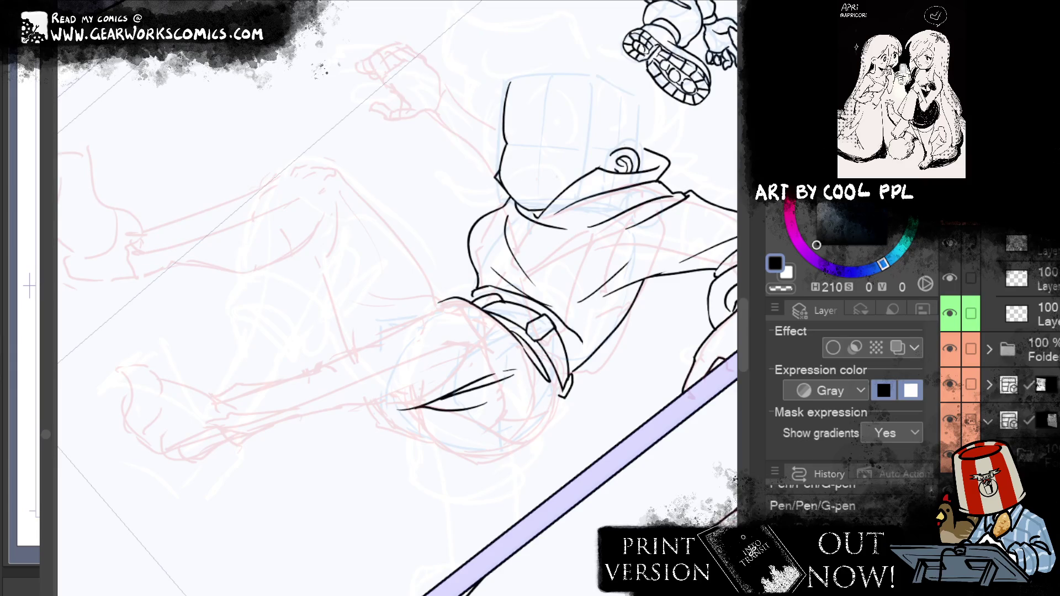
Ink the trouser leg's upper and lower edges as smooth curves
drag(447, 299, 324, 358)
key(ctrl+z)
drag(448, 300, 285, 359)
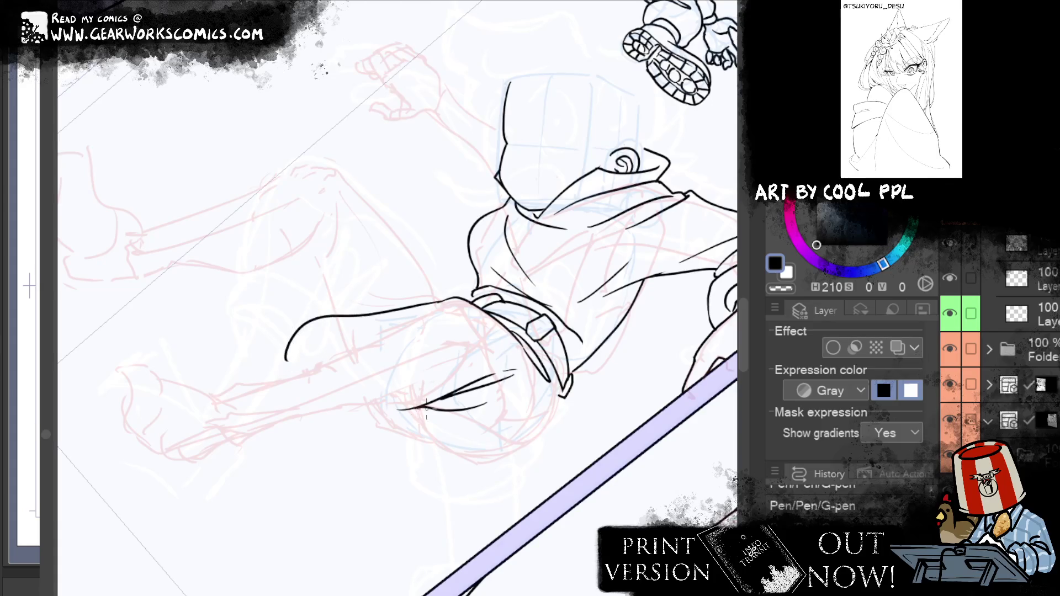
drag(429, 375, 276, 414)
key(ctrl+z)
mouse_move(430, 375)
mouse_down()
mouse_move(291, 406)
mouse_move(560, 559)
mouse_up()
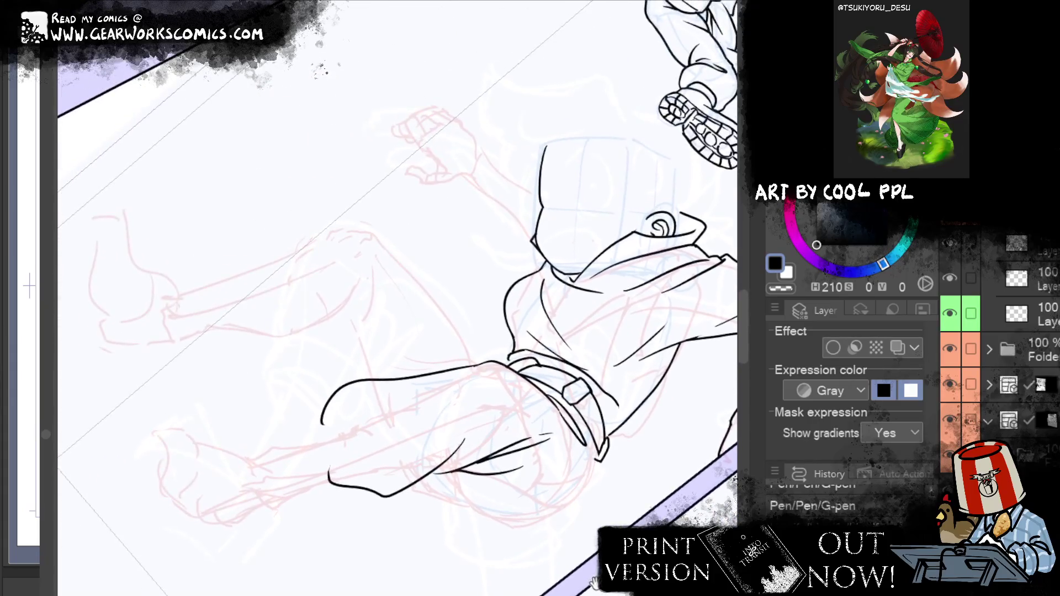
Ink the rolled cuff's curved end, bottom edge and top outline
click(312, 403)
click(309, 402)
drag(304, 393, 330, 453)
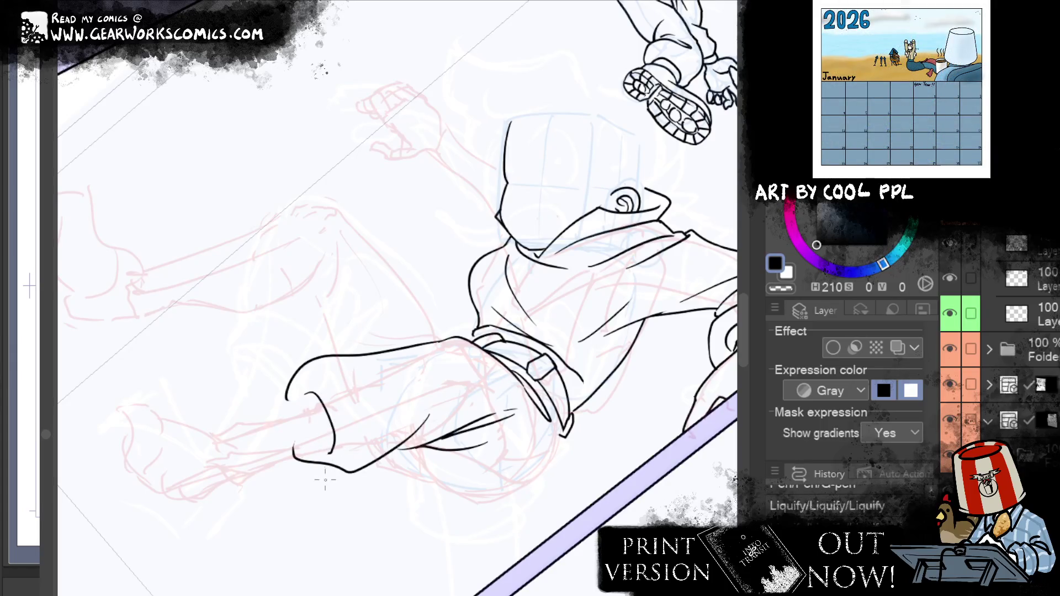
drag(331, 451, 289, 465)
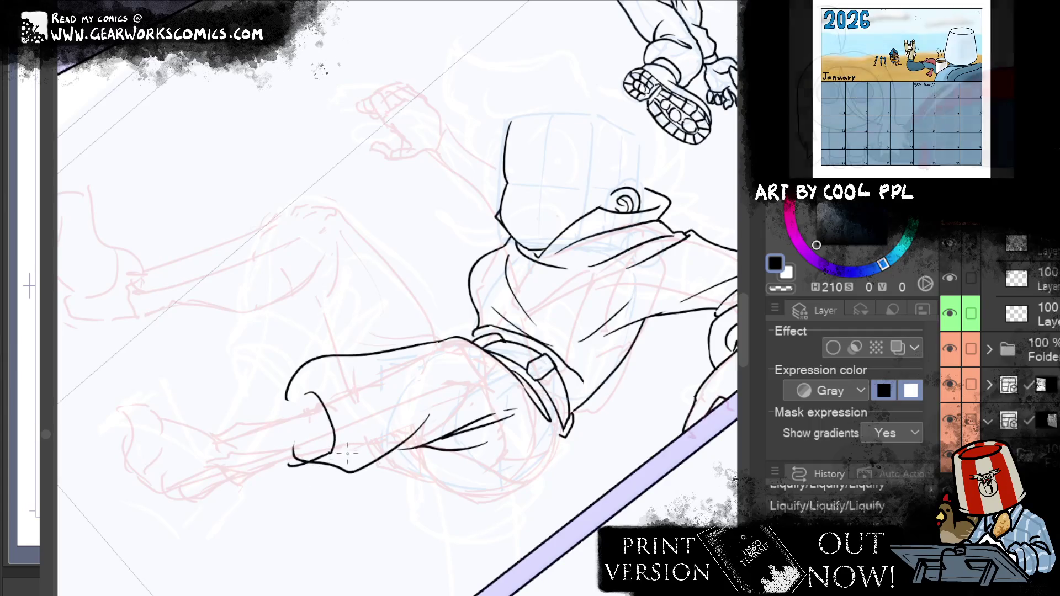
drag(308, 394, 273, 412)
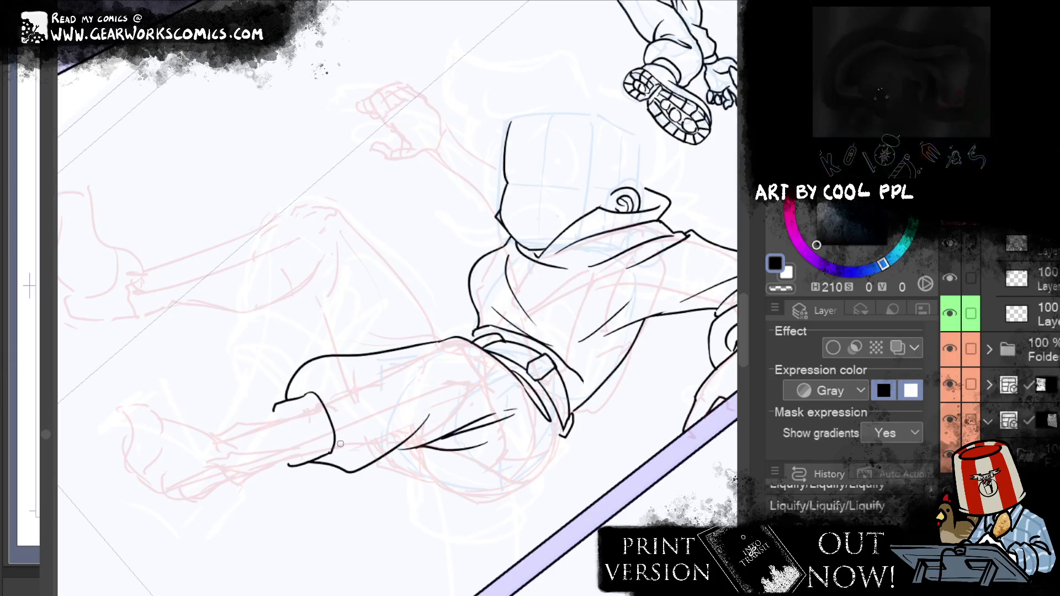
Redraw the cuff's left and top edges, then erase stray line bits on the cuff
drag(277, 410, 290, 461)
key(ctrl+z)
drag(275, 407, 292, 457)
key(ctrl+z)
drag(277, 409, 293, 459)
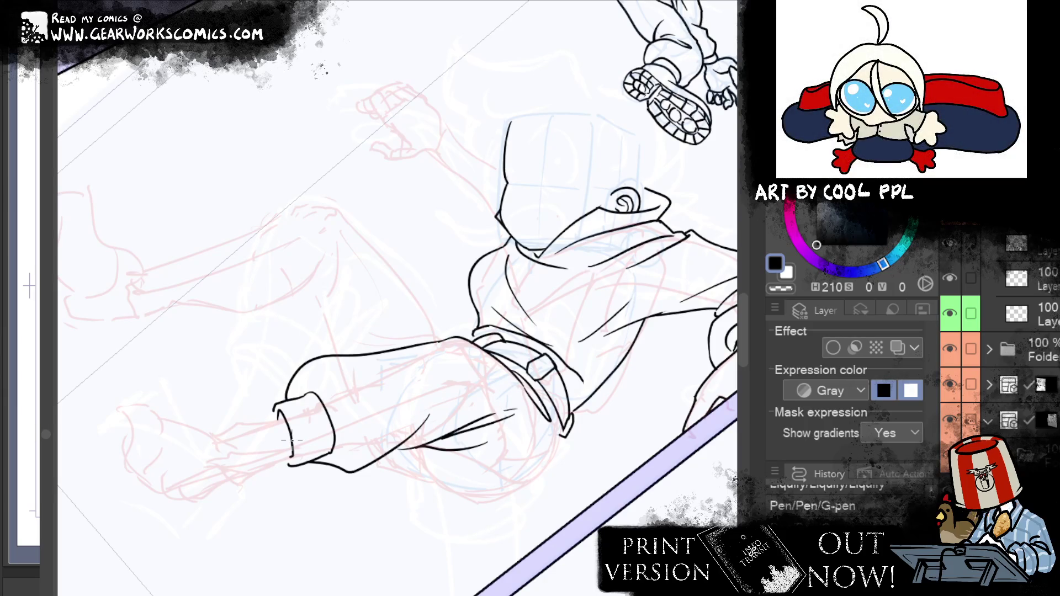
drag(297, 461, 326, 442)
key(ctrl+z)
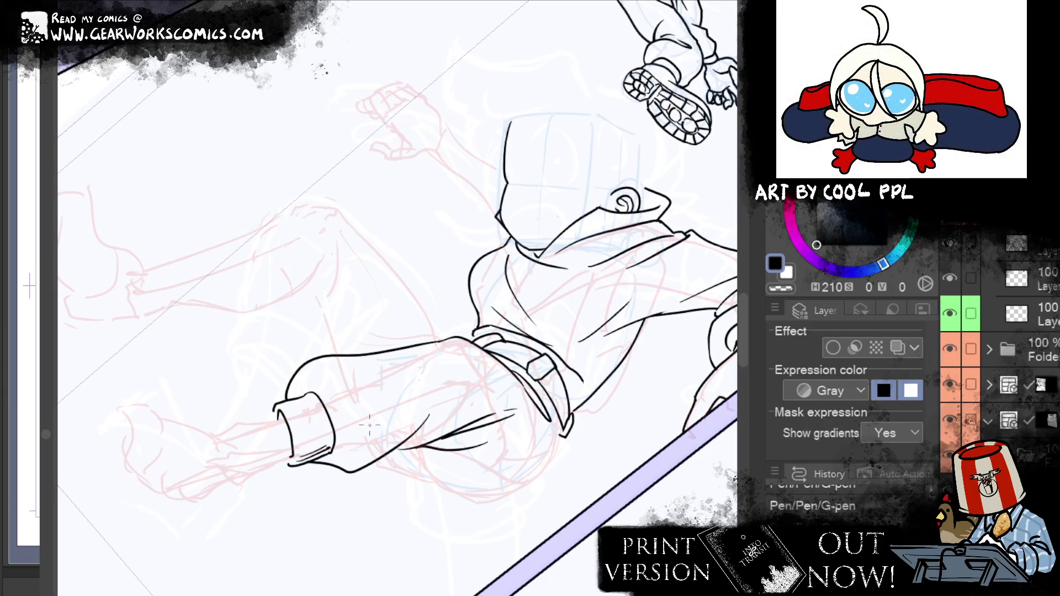
drag(280, 398, 308, 395)
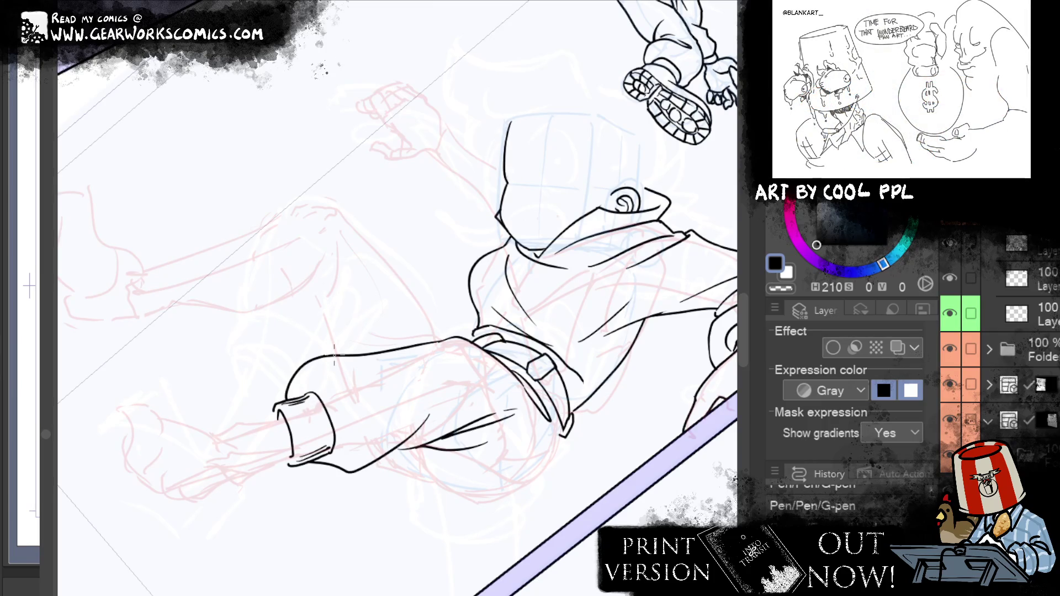
drag(446, 477, 431, 458)
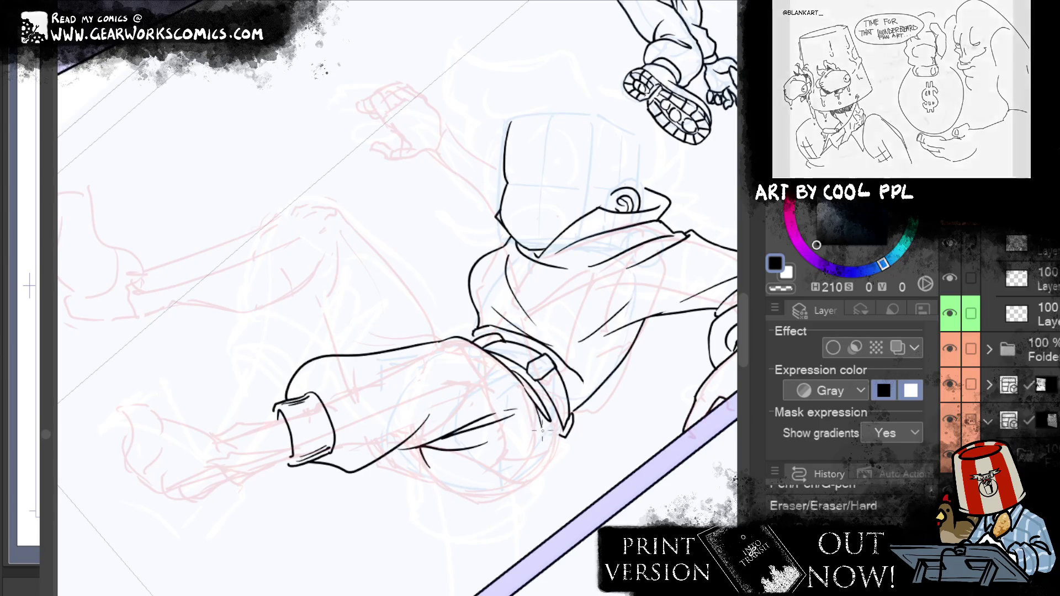
Ink the curved lines near the belt, retrying strokes until they sit right
drag(532, 415, 540, 464)
key(ctrl+z)
drag(547, 418, 522, 478)
key(ctrl+z)
key(ctrl+z)
mouse_move(531, 408)
mouse_down()
mouse_move(526, 474)
mouse_move(529, 463)
mouse_up()
key(ctrl+z)
drag(532, 389, 525, 466)
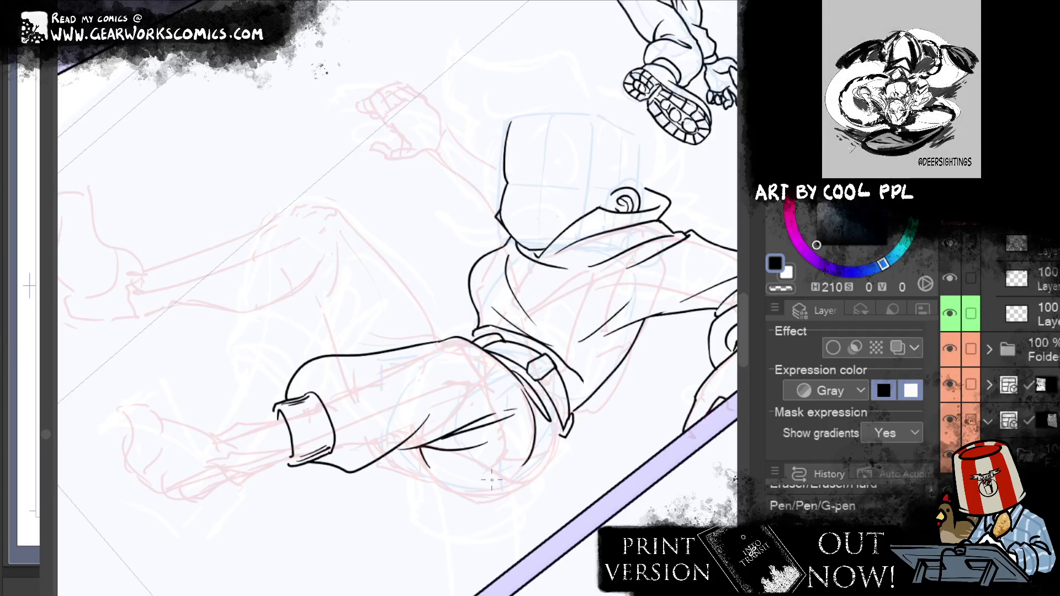
drag(541, 401, 527, 445)
key(ctrl+z)
drag(542, 409, 533, 444)
Ink the belt end and take a first pass at the curve beneath the bent leg
drag(667, 348, 606, 303)
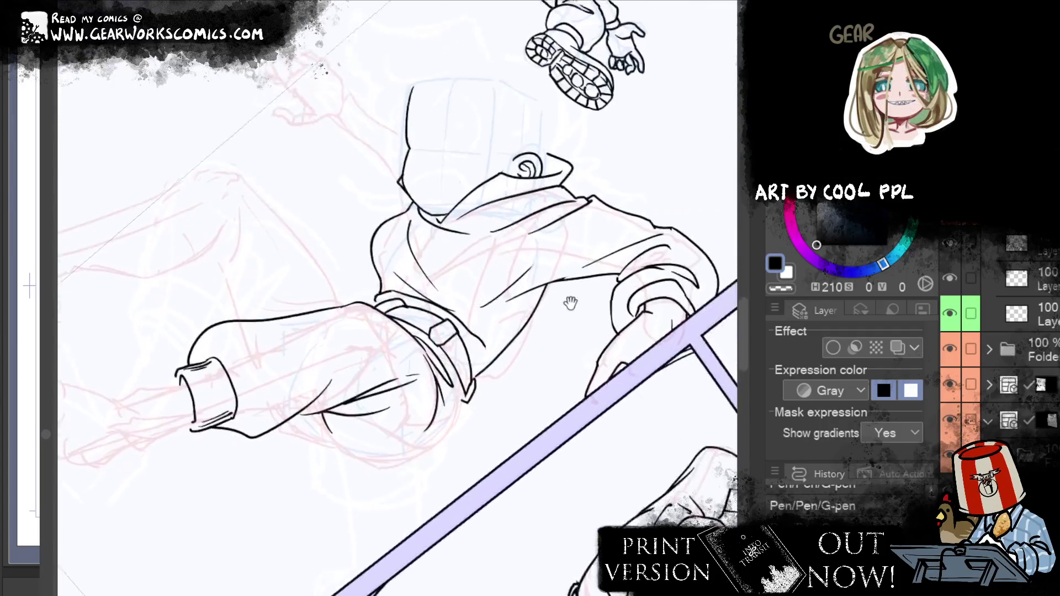
drag(502, 385, 476, 433)
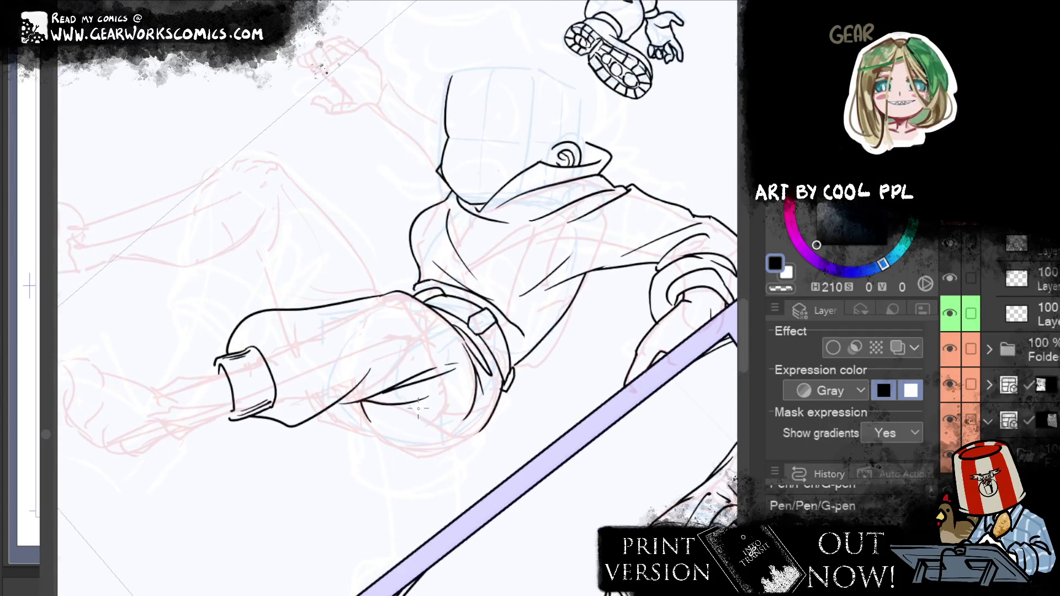
drag(418, 408, 478, 443)
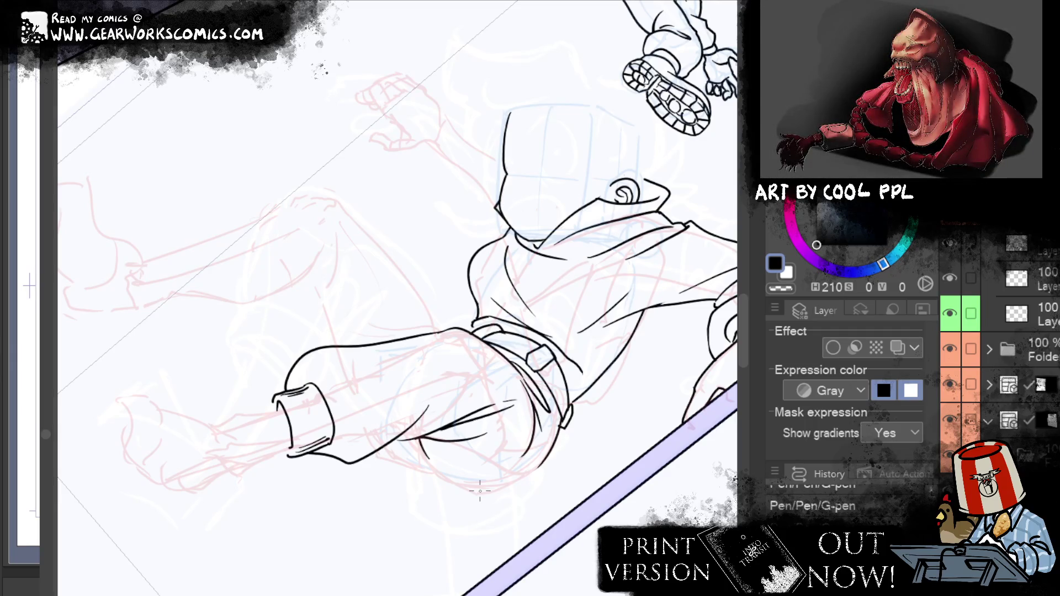
drag(628, 493, 661, 460)
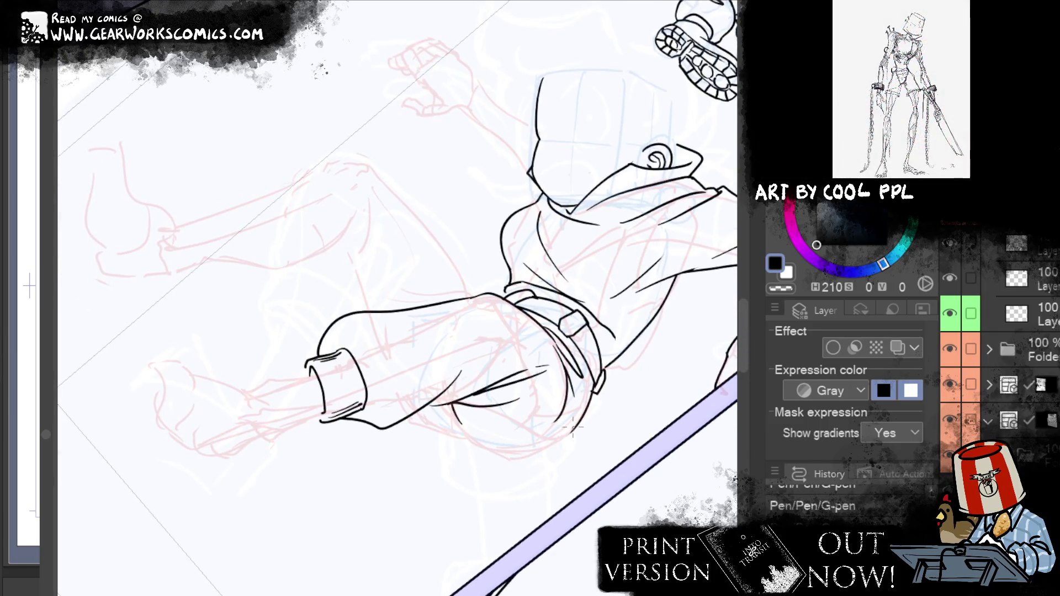
drag(576, 427, 479, 453)
key(ctrl+z)
Retry the bent leg's bottom curve several times, undoing each unsatisfying stroke
drag(576, 426, 463, 428)
key(ctrl+z)
drag(576, 424, 458, 461)
key(ctrl+z)
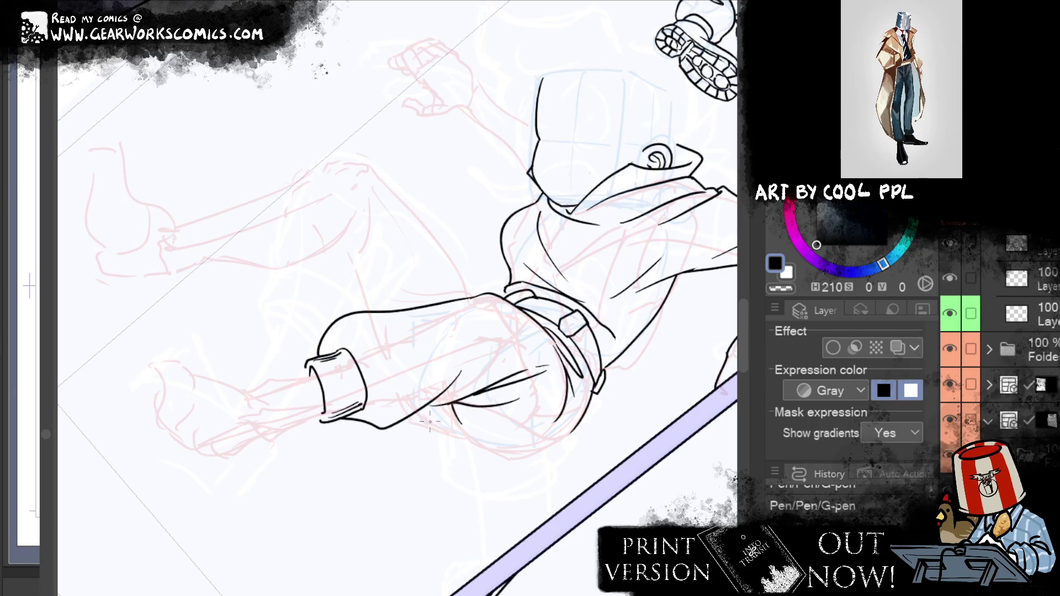
drag(406, 420, 506, 446)
key(ctrl+z)
key(ctrl+z)
drag(407, 417, 504, 446)
key(ctrl+z)
drag(407, 417, 482, 442)
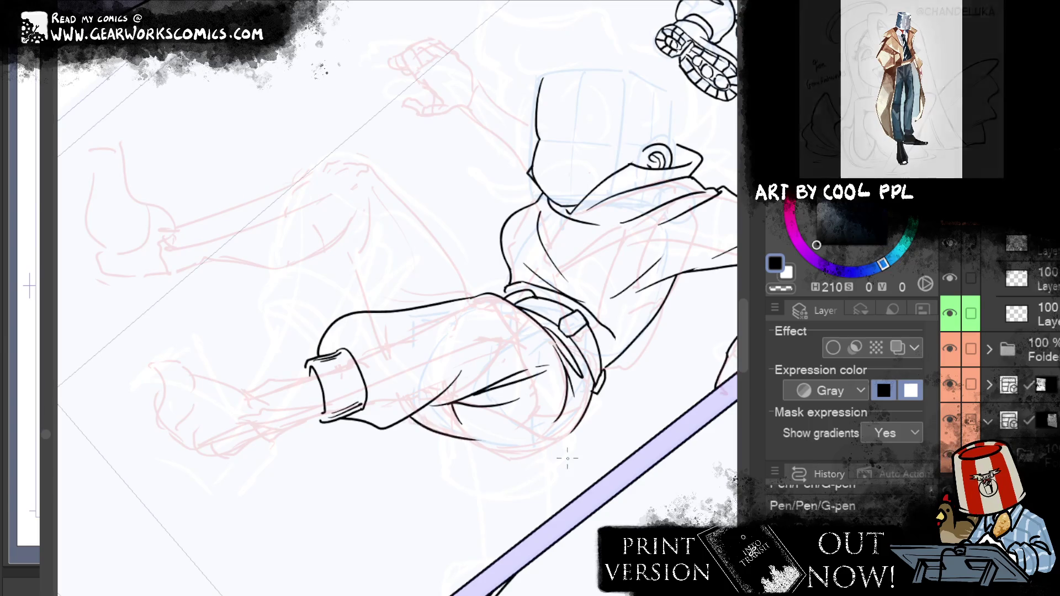
Settle the leg's underside curve and extend it lower and to the right
key(ctrl+z)
drag(407, 417, 479, 440)
key(ctrl+z)
drag(412, 419, 471, 430)
key(ctrl+z)
mouse_move(407, 417)
mouse_down()
mouse_move(485, 445)
mouse_move(552, 439)
mouse_up()
key(ctrl+z)
key(ctrl+z)
mouse_move(431, 415)
mouse_down()
mouse_move(601, 389)
mouse_move(574, 436)
mouse_up()
key(ctrl+z)
key(ctrl+z)
drag(431, 424, 586, 405)
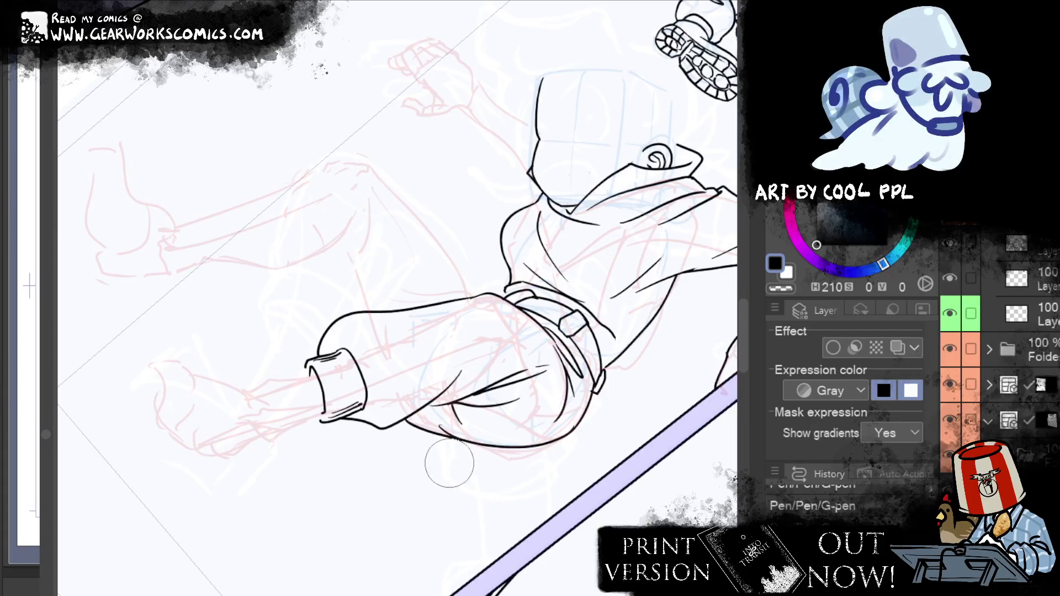
drag(467, 496, 590, 517)
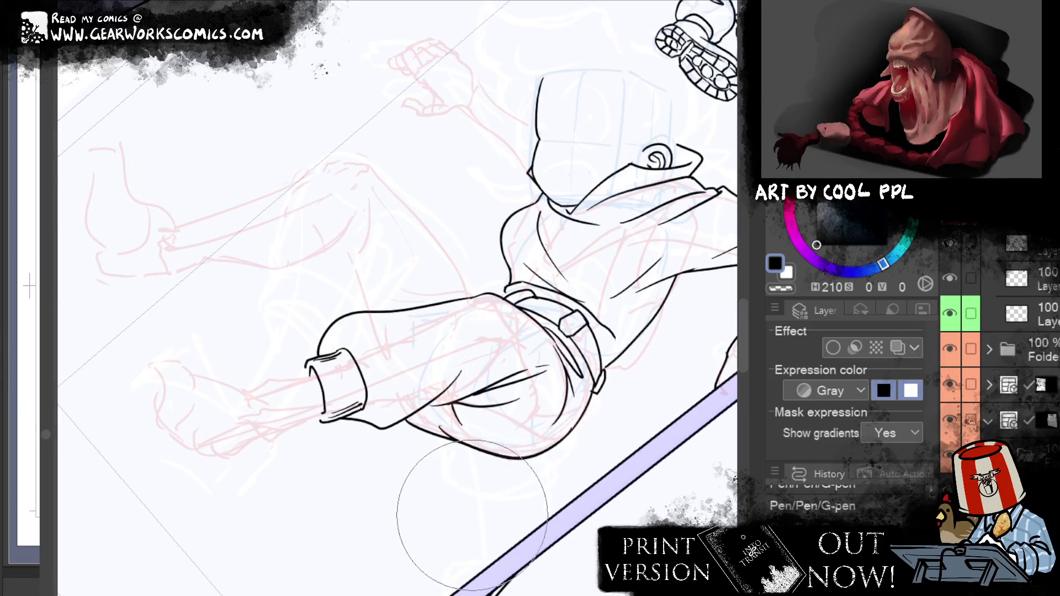
drag(652, 515, 655, 564)
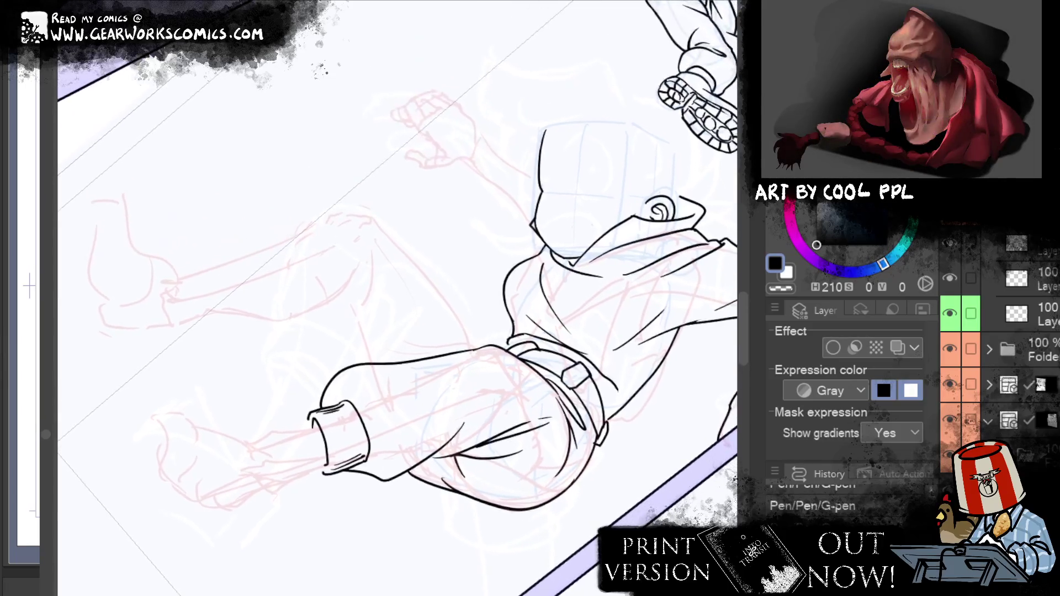
click(460, 488)
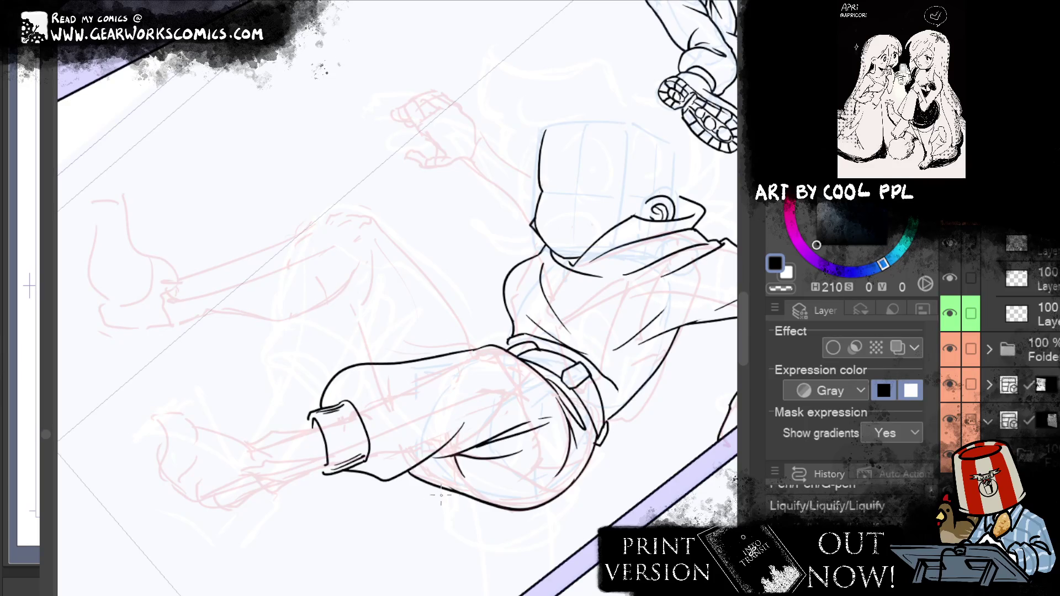
Add short ink strokes on the leg, undoing the last one
drag(645, 294, 592, 341)
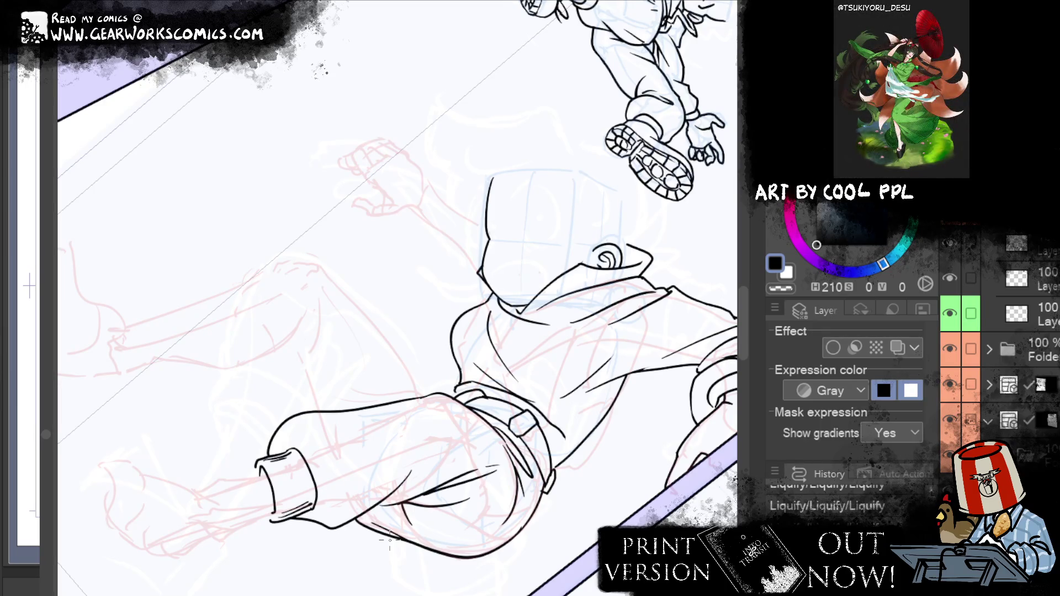
drag(443, 313, 543, 280)
drag(417, 266, 403, 324)
key(ctrl+z)
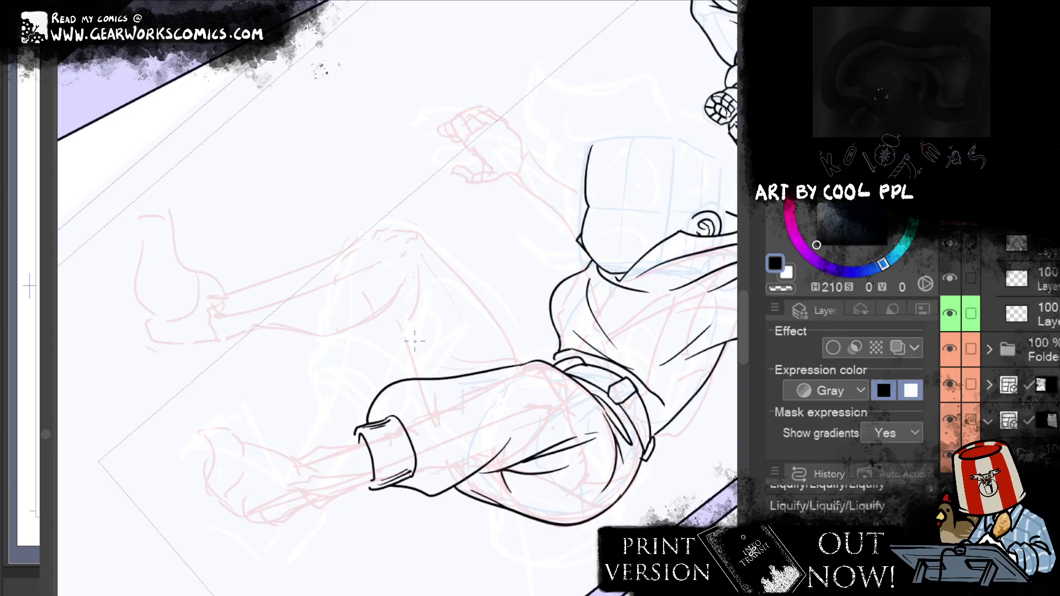
Erase the stray ink line on the sleeve and check the legs
mouse_move(385, 408)
mouse_down()
mouse_move(323, 361)
mouse_move(376, 376)
mouse_move(384, 407)
mouse_up()
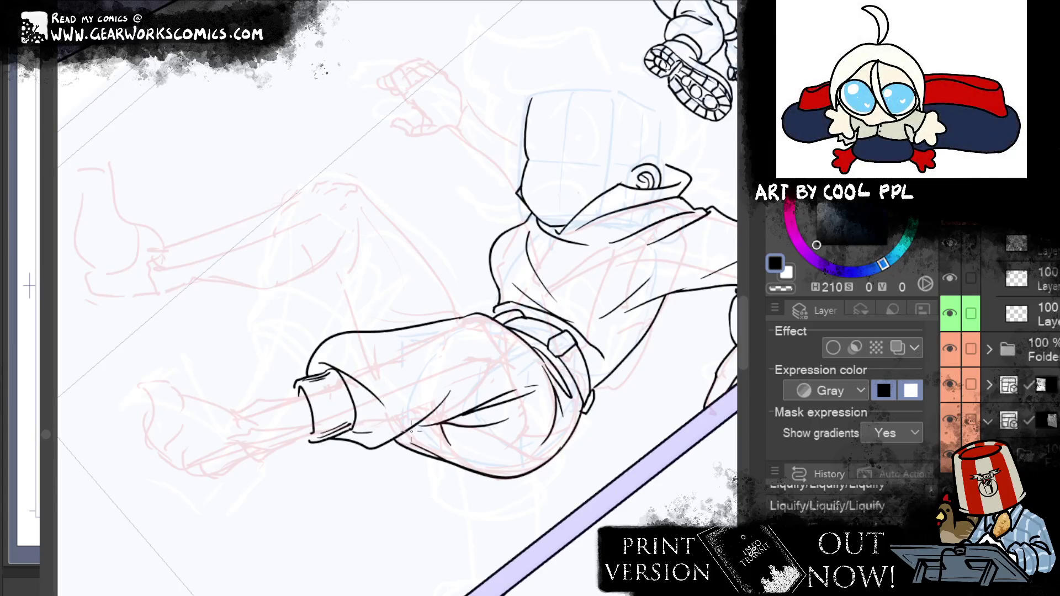
drag(387, 389, 474, 345)
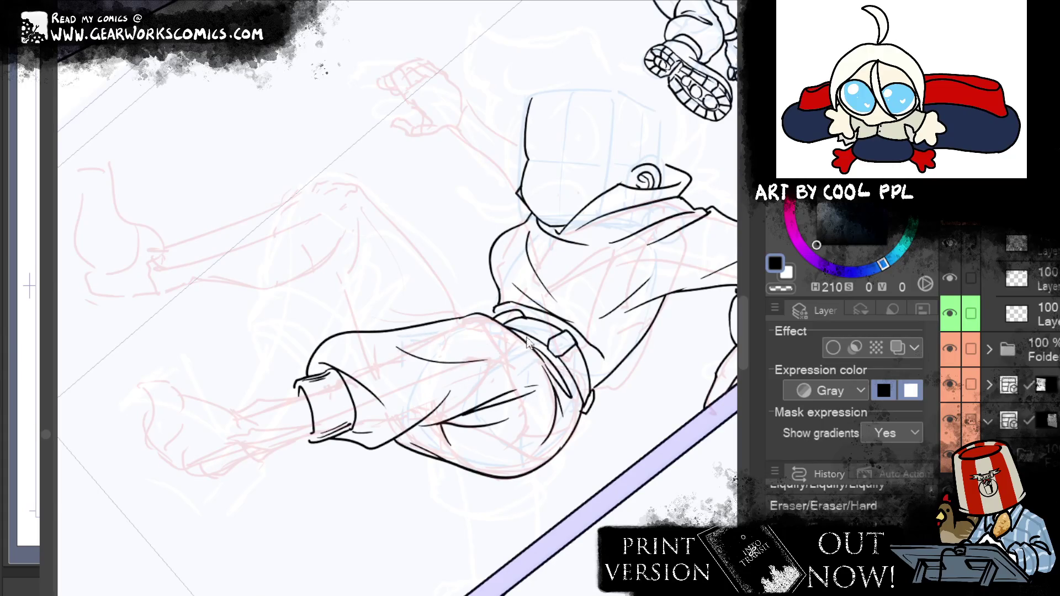
drag(435, 242, 507, 269)
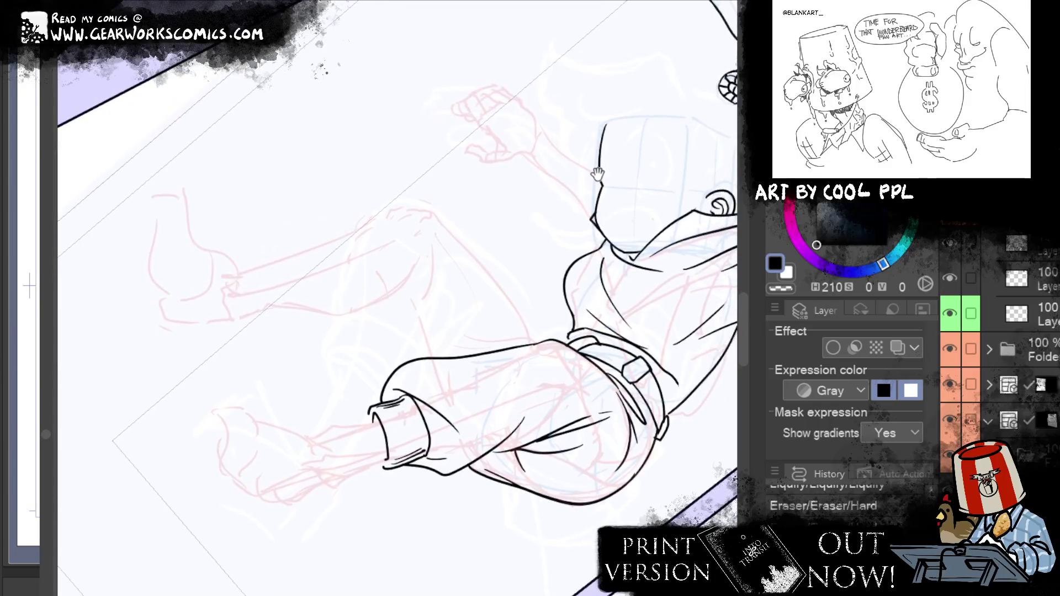
mouse_move(533, 181)
mouse_down()
mouse_move(472, 173)
mouse_move(436, 223)
mouse_up()
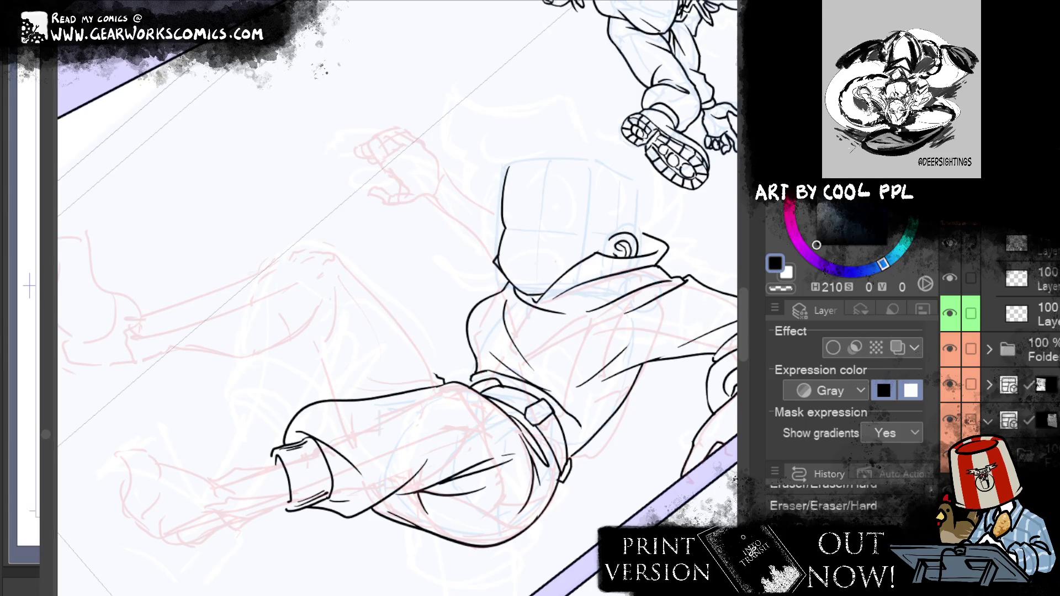
mouse_move(583, 416)
mouse_down()
mouse_move(625, 469)
mouse_move(596, 466)
mouse_up()
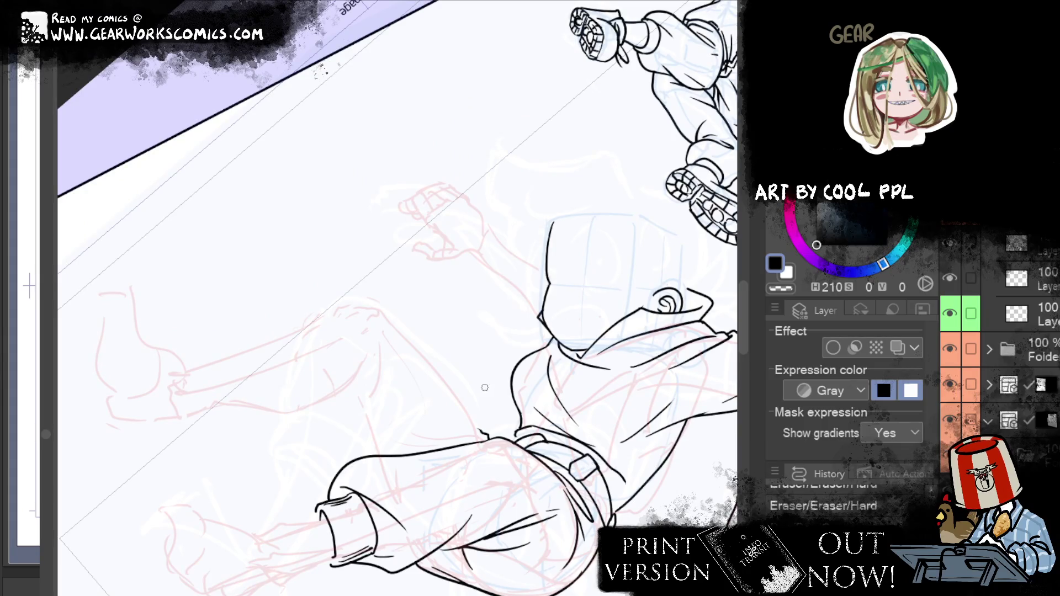
Ink the top outline of the second trouser leg with the G-pen
key(p)
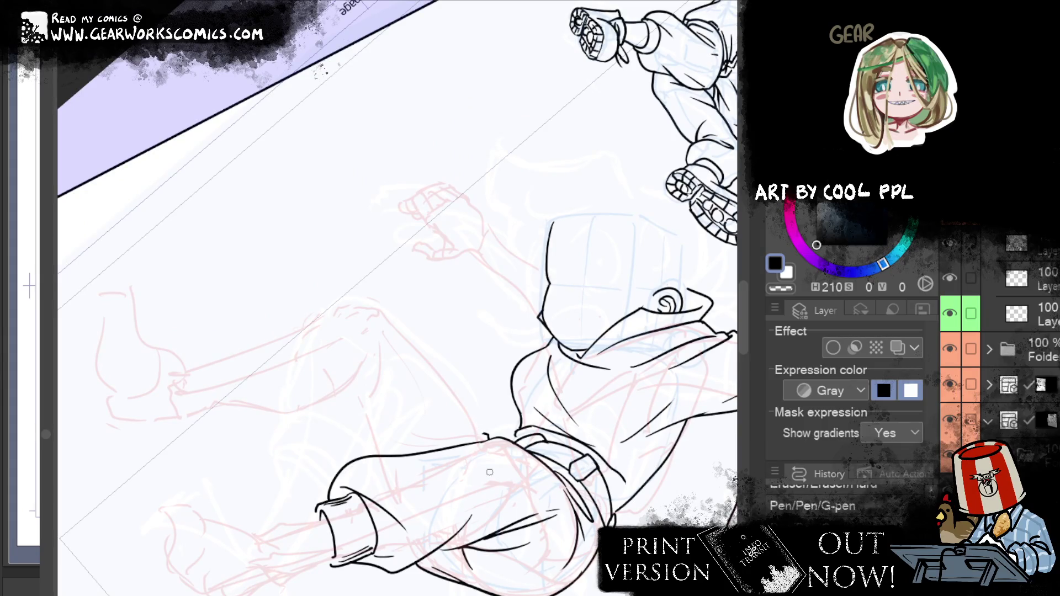
drag(467, 443, 484, 435)
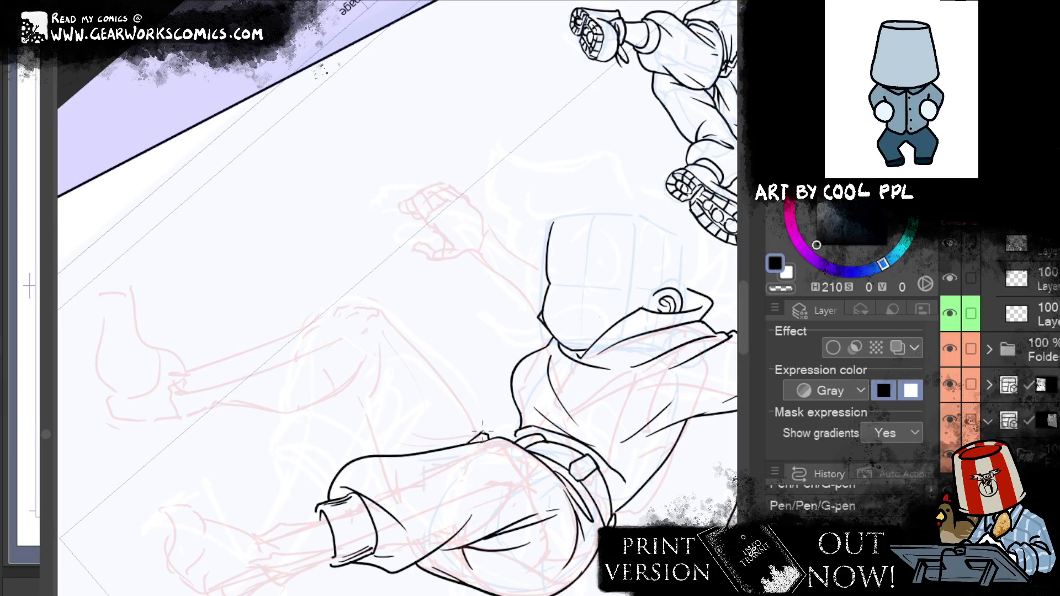
drag(481, 431, 380, 340)
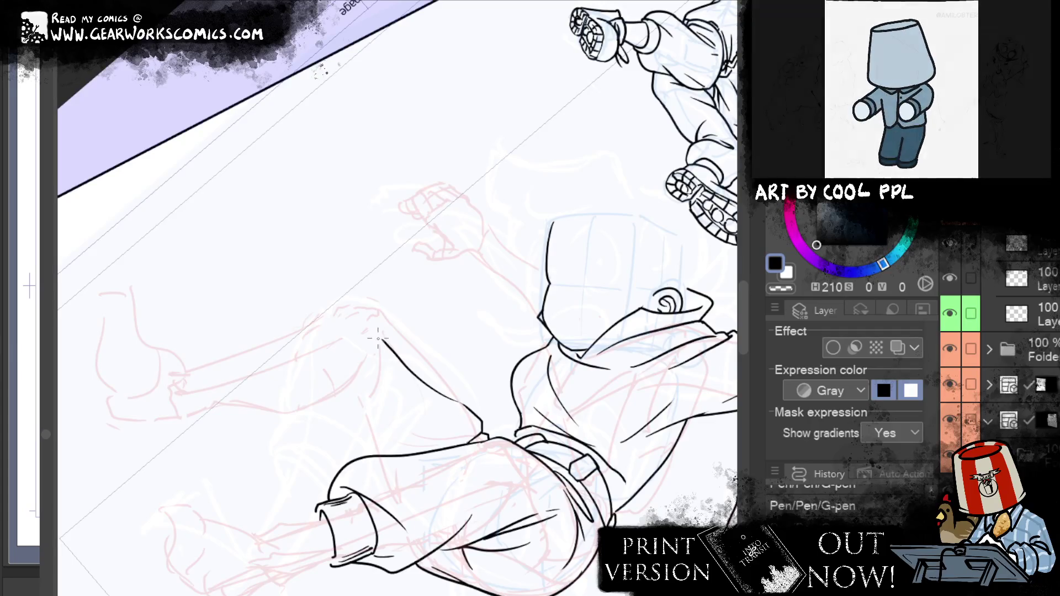
key(ctrl+z)
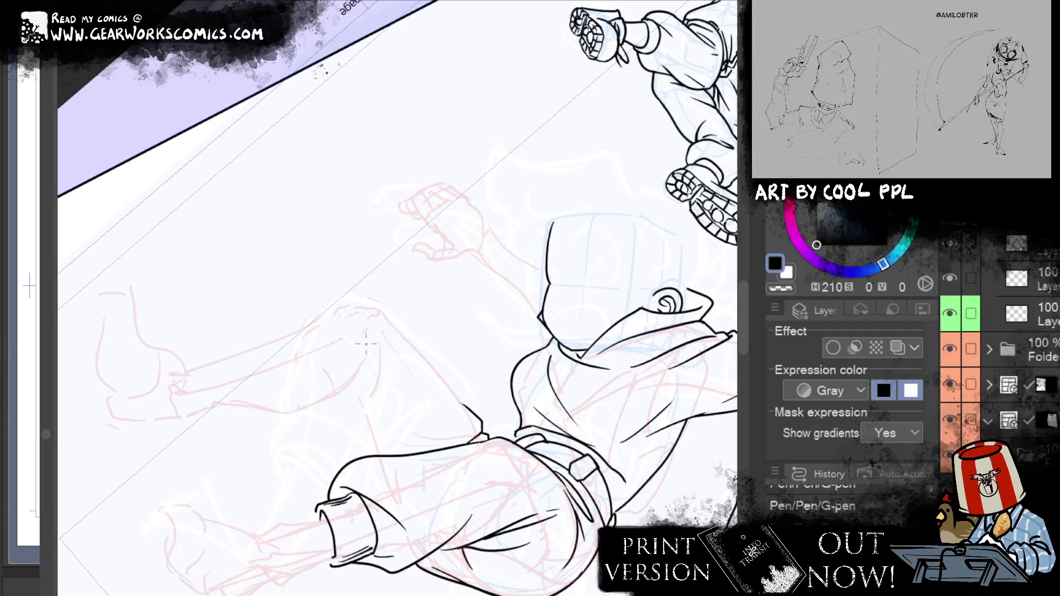
mouse_move(384, 342)
mouse_down()
mouse_move(461, 401)
mouse_move(403, 332)
mouse_up()
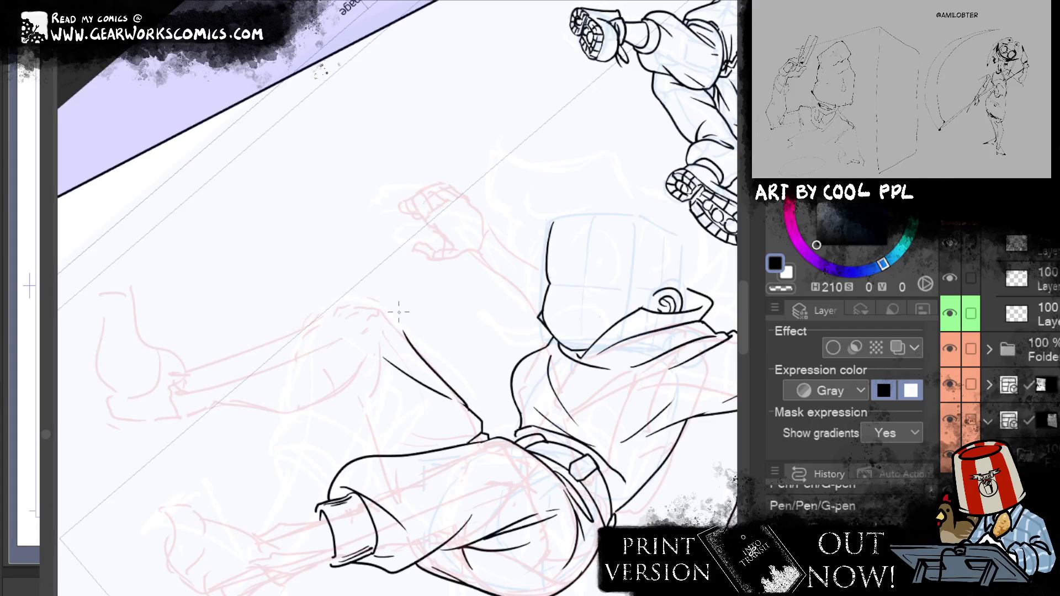
drag(472, 408, 318, 307)
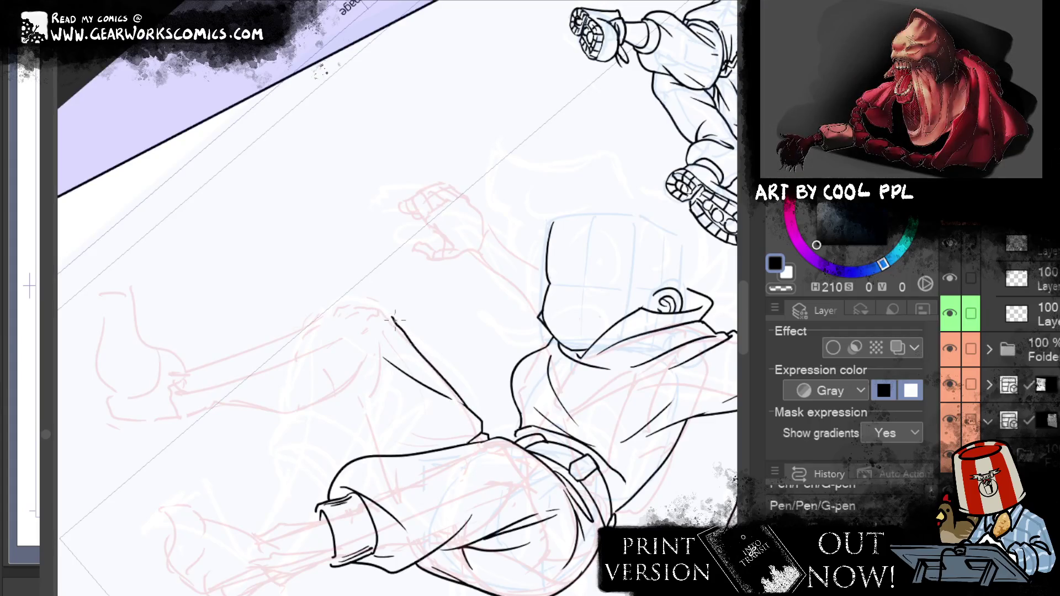
mouse_move(317, 307)
mouse_down()
mouse_move(428, 301)
mouse_move(326, 345)
mouse_up()
key(ctrl+z)
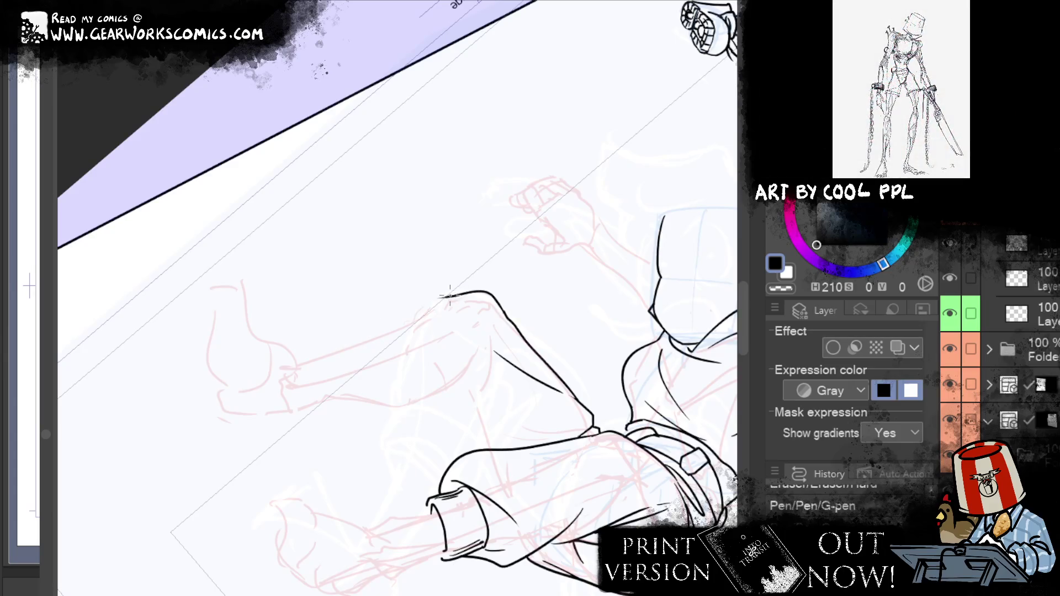
drag(434, 299, 333, 348)
Ink the leg's underside and fold lines, extending the outline toward the knee
mouse_move(343, 405)
mouse_down()
mouse_move(449, 398)
mouse_move(349, 370)
mouse_up()
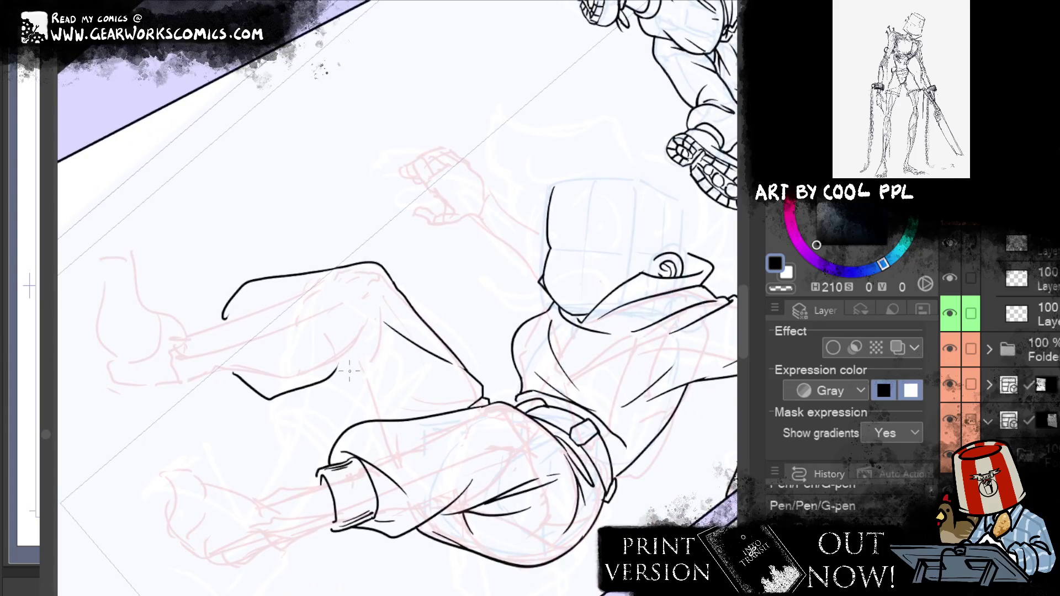
drag(375, 295, 341, 366)
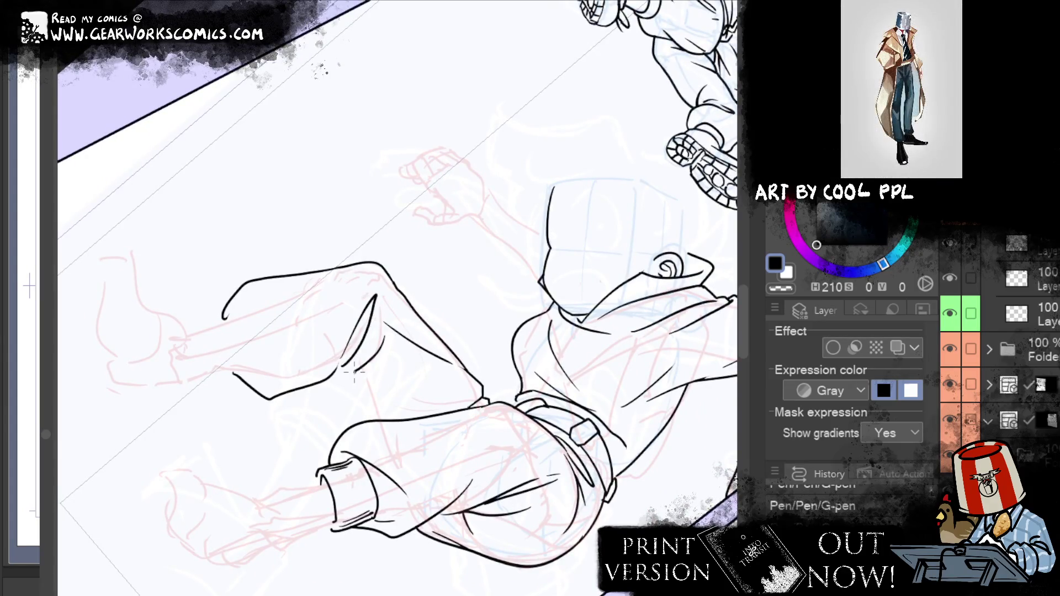
mouse_move(384, 337)
mouse_down()
mouse_move(354, 379)
mouse_move(335, 379)
mouse_up()
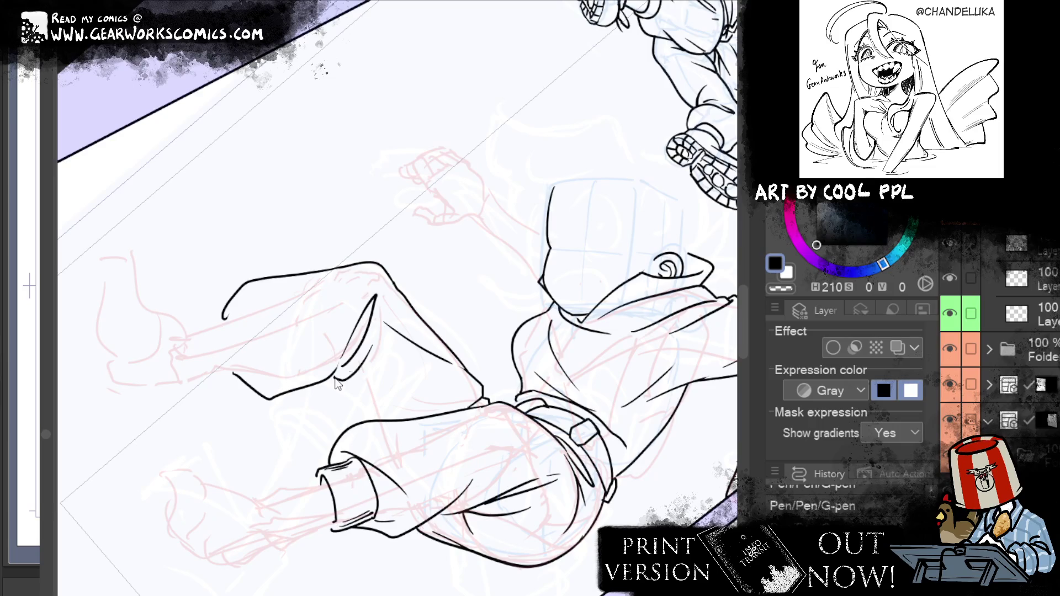
key(ctrl+z)
drag(380, 345, 326, 382)
key(ctrl+z)
drag(378, 346, 345, 379)
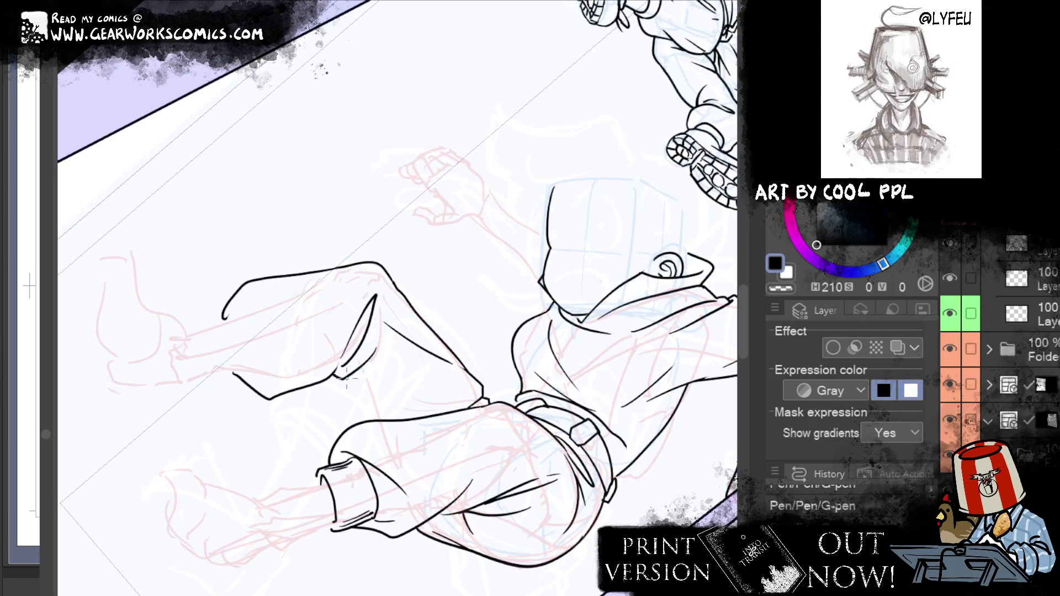
drag(356, 395, 380, 429)
key(ctrl+z)
drag(349, 371, 370, 417)
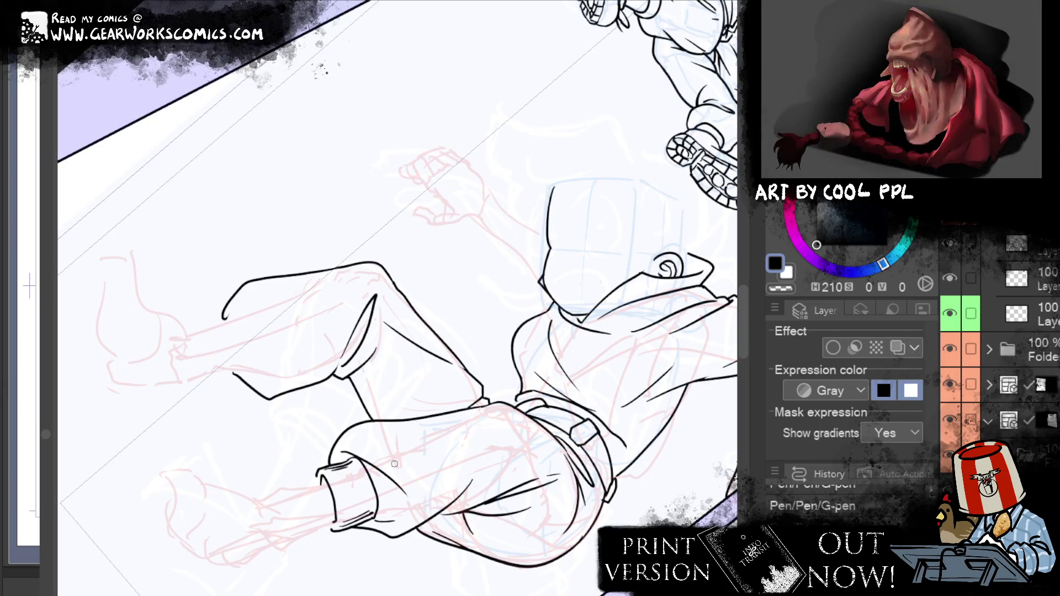
drag(362, 378, 384, 454)
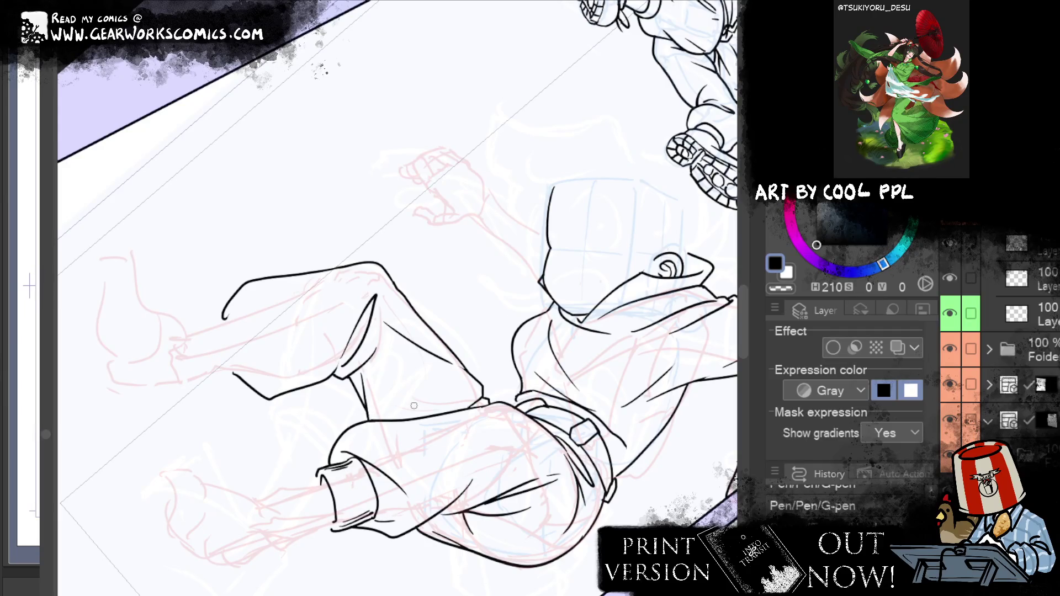
Add a slanted fold and draw the cuff's outer curve, erasing excess ink
key(e)
key(ctrl+z)
drag(436, 375, 413, 420)
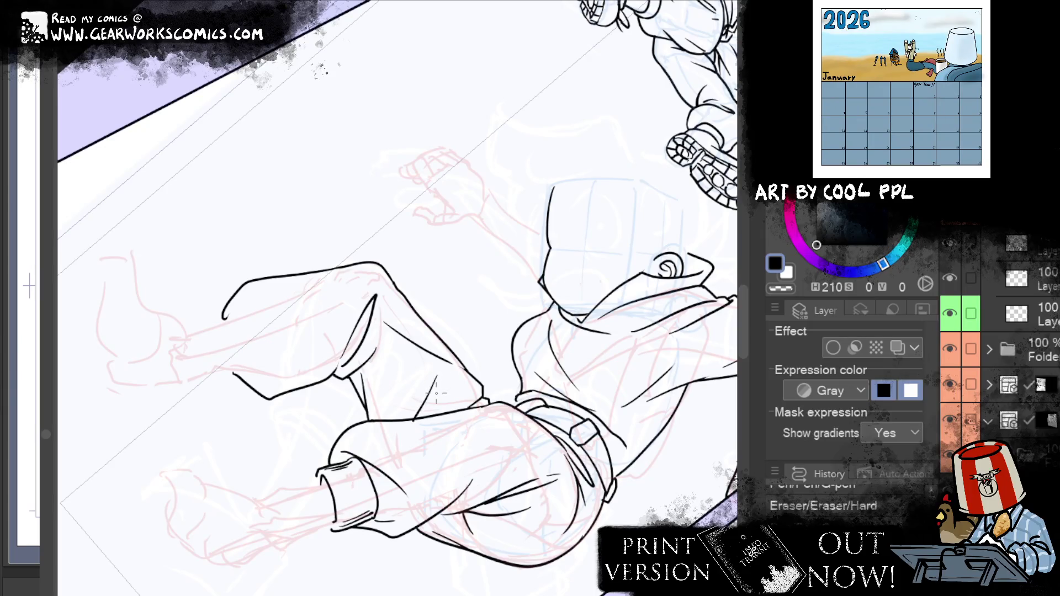
mouse_move(643, 249)
mouse_down()
mouse_move(675, 243)
mouse_move(655, 249)
mouse_up()
drag(264, 301, 309, 364)
key(ctrl+z)
mouse_move(270, 300)
mouse_down()
mouse_move(312, 353)
mouse_move(292, 371)
mouse_up()
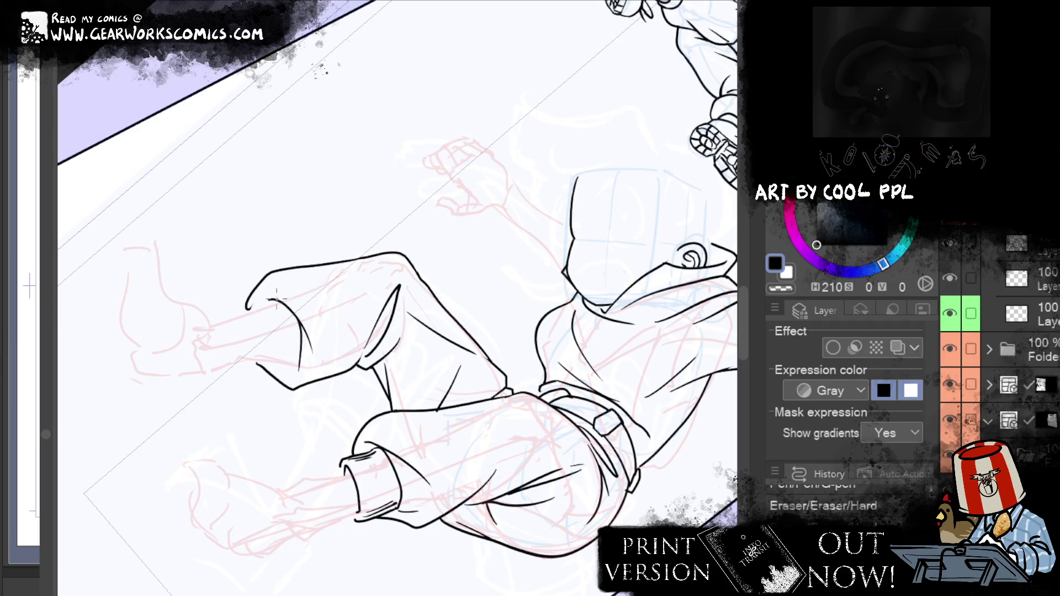
mouse_move(246, 309)
mouse_down()
mouse_move(278, 303)
mouse_move(239, 314)
mouse_up()
Add short strokes at the cuff edge and close the cuff opening with a curve
drag(248, 360, 275, 364)
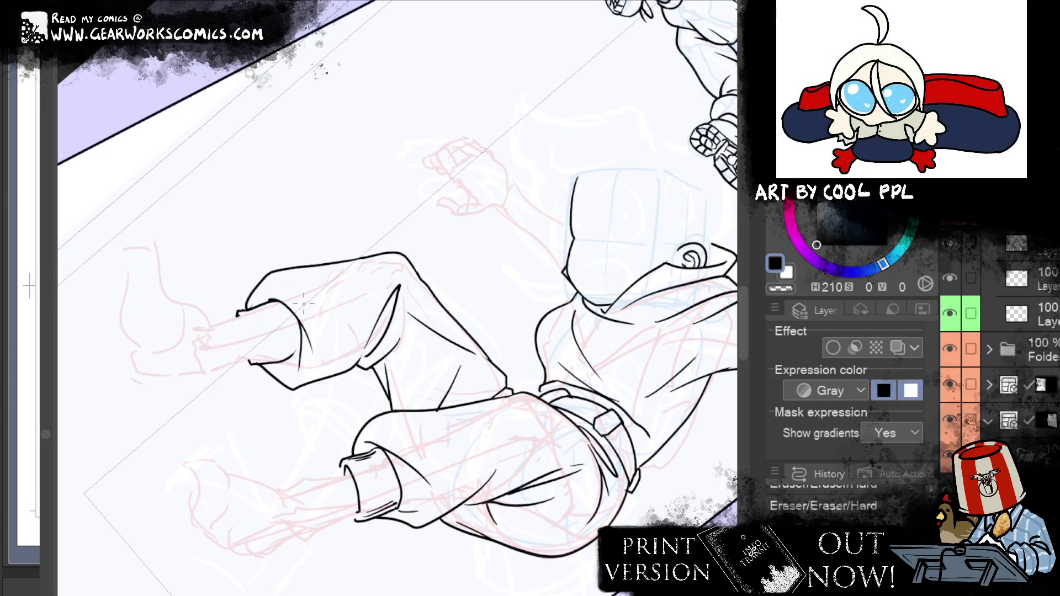
drag(293, 315, 301, 354)
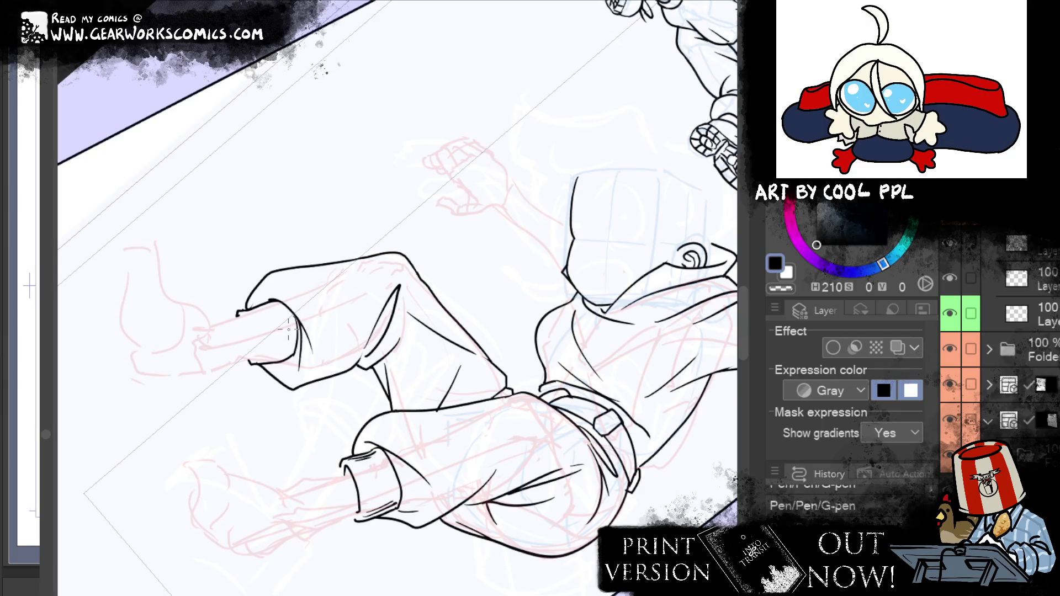
drag(255, 313, 259, 358)
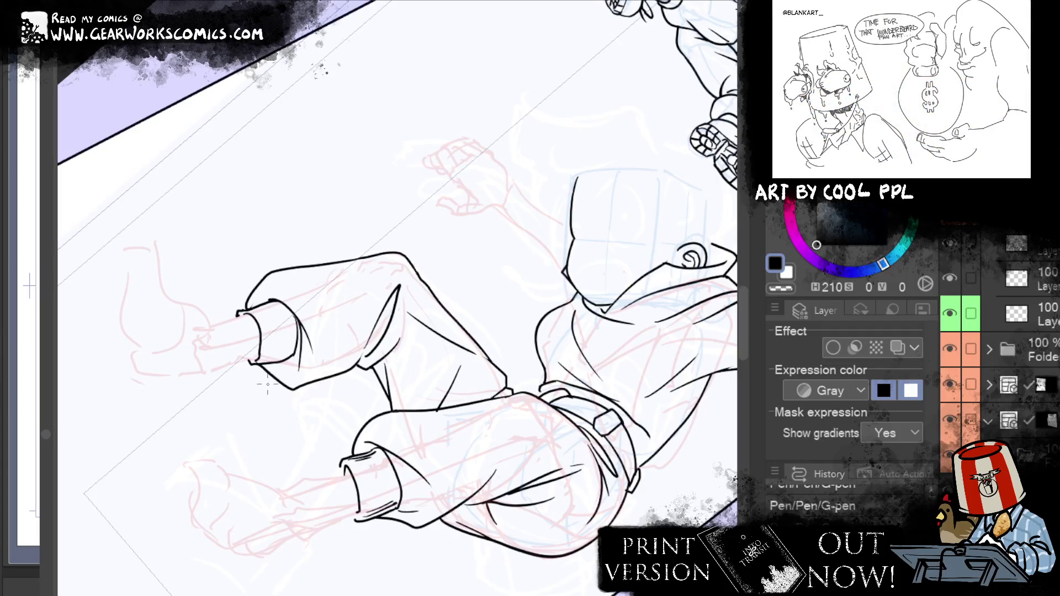
key(ctrl+z)
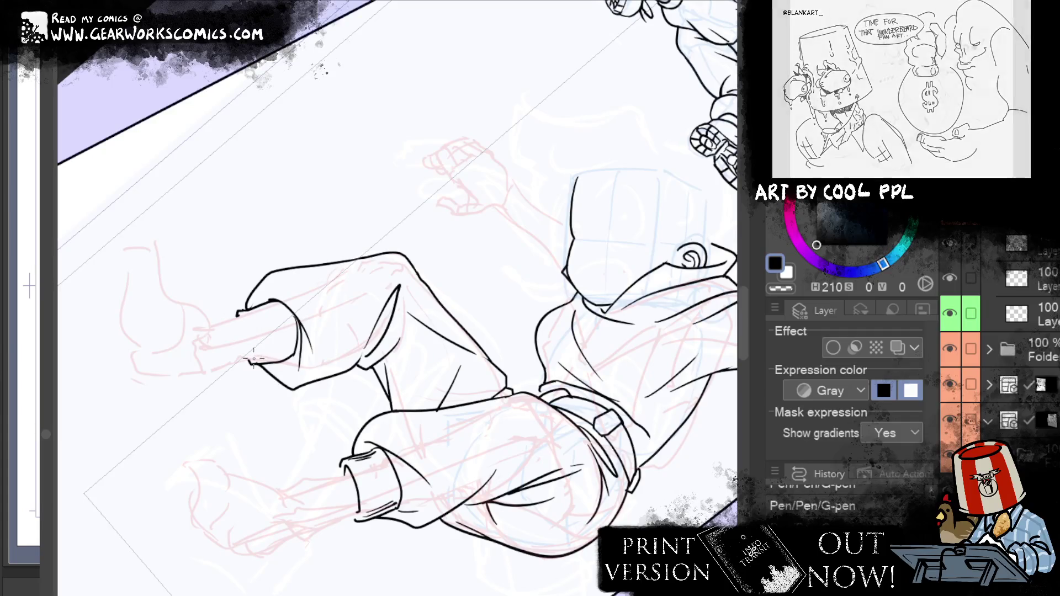
drag(249, 309, 263, 351)
key(ctrl+z)
mouse_move(243, 309)
mouse_down()
mouse_move(259, 353)
mouse_move(252, 362)
mouse_up()
key(ctrl+z)
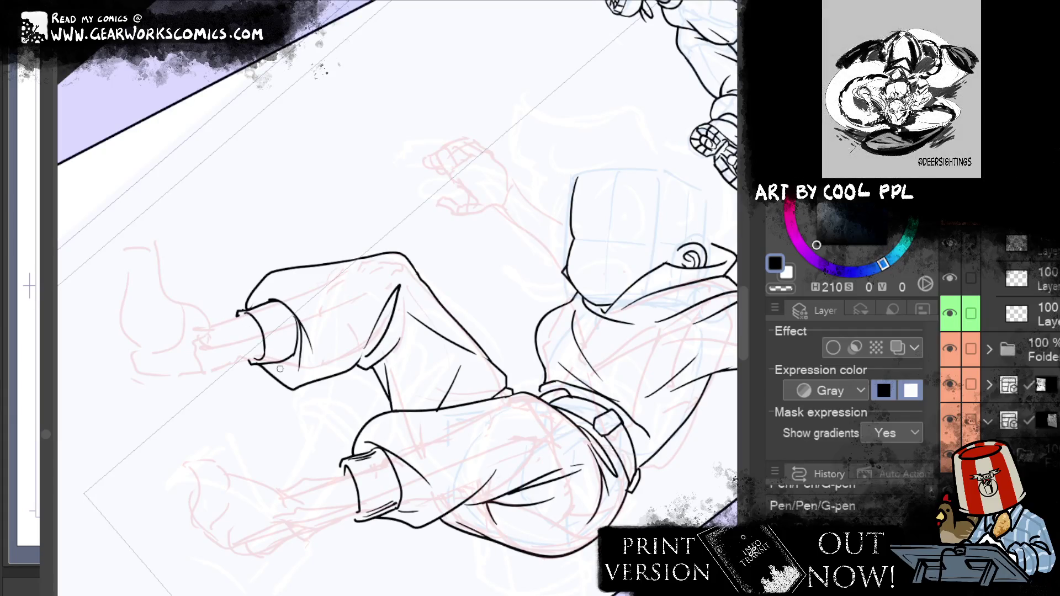
drag(569, 514, 593, 521)
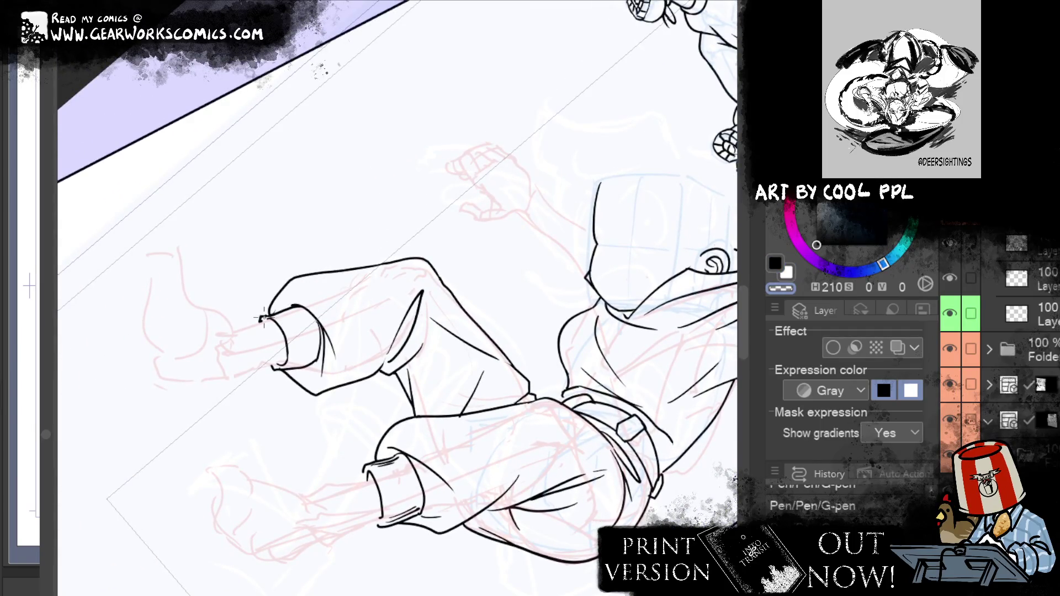
Restore black ink, switch between Eraser and G-pen to touch up the cuff rim
key(c)
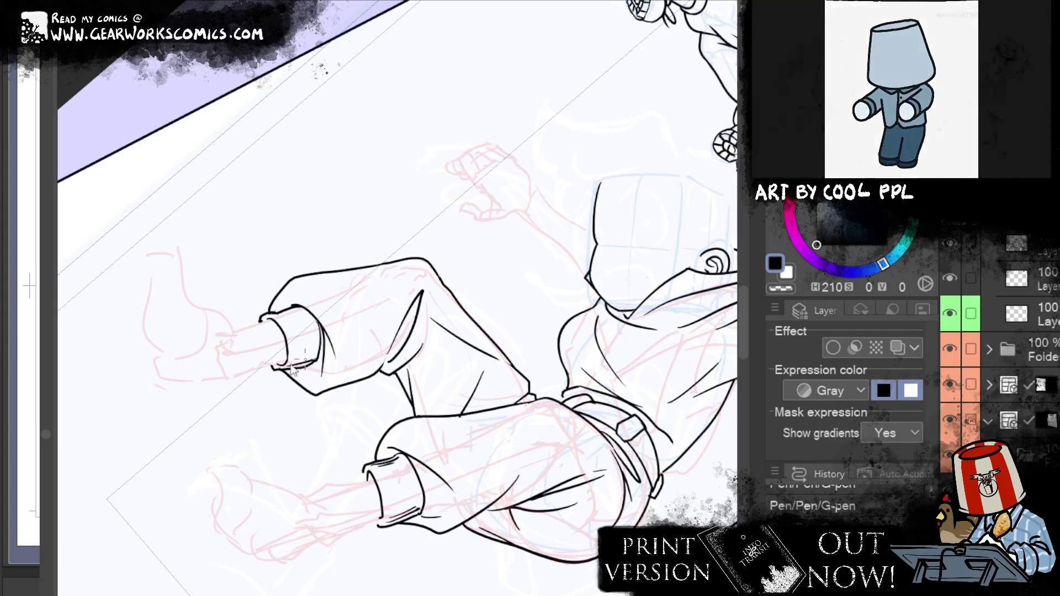
key(e)
key(p)
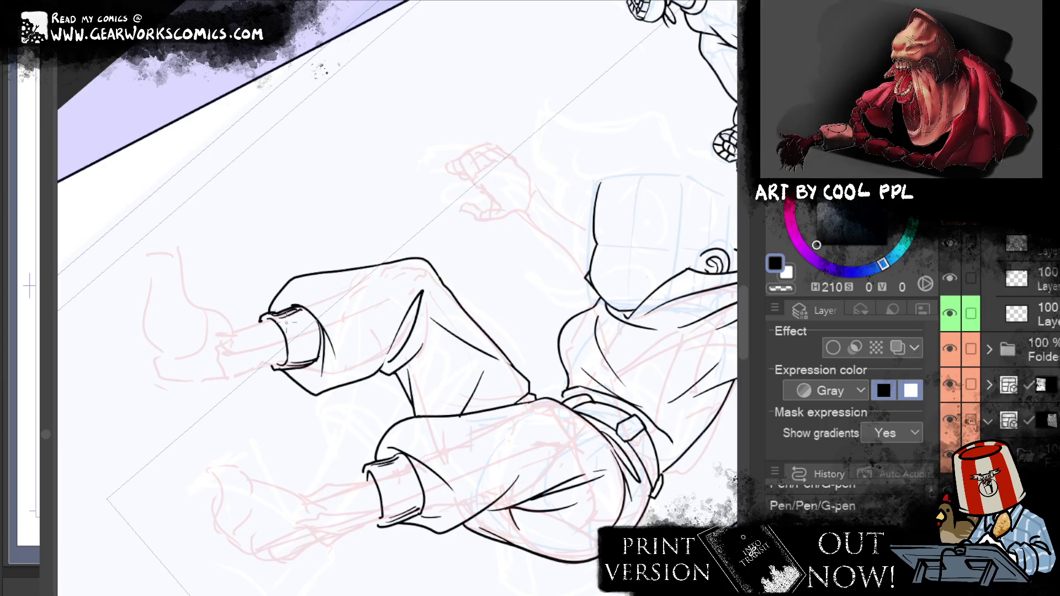
drag(527, 412, 463, 363)
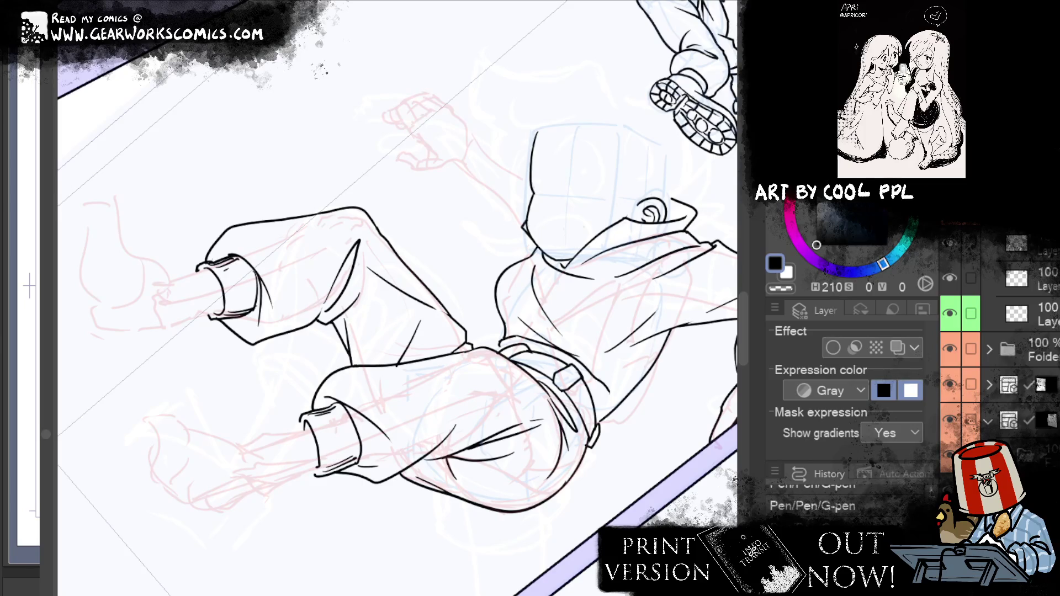
key(ctrl+z)
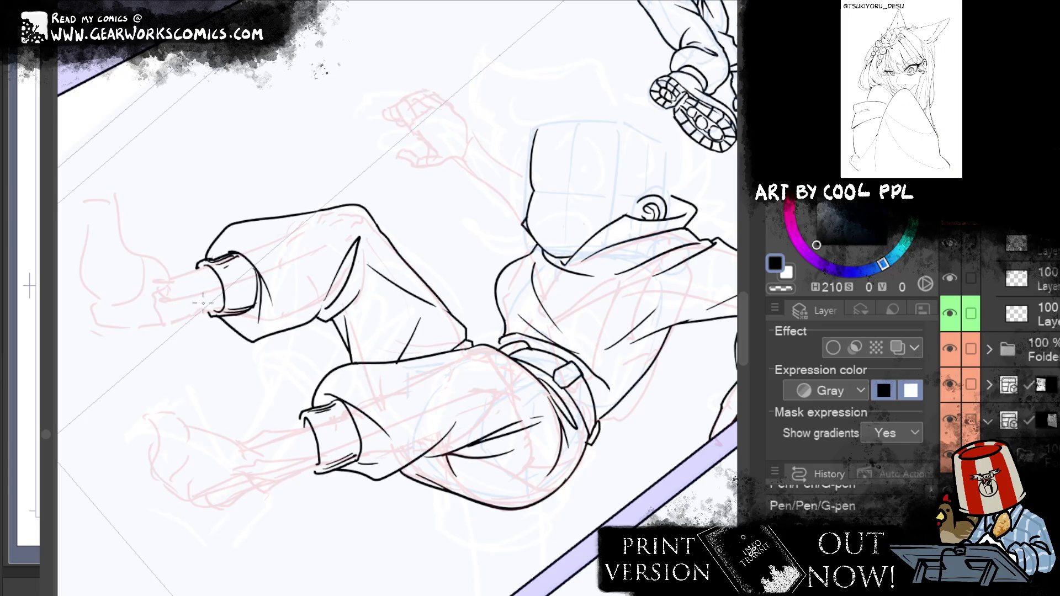
drag(463, 274, 589, 274)
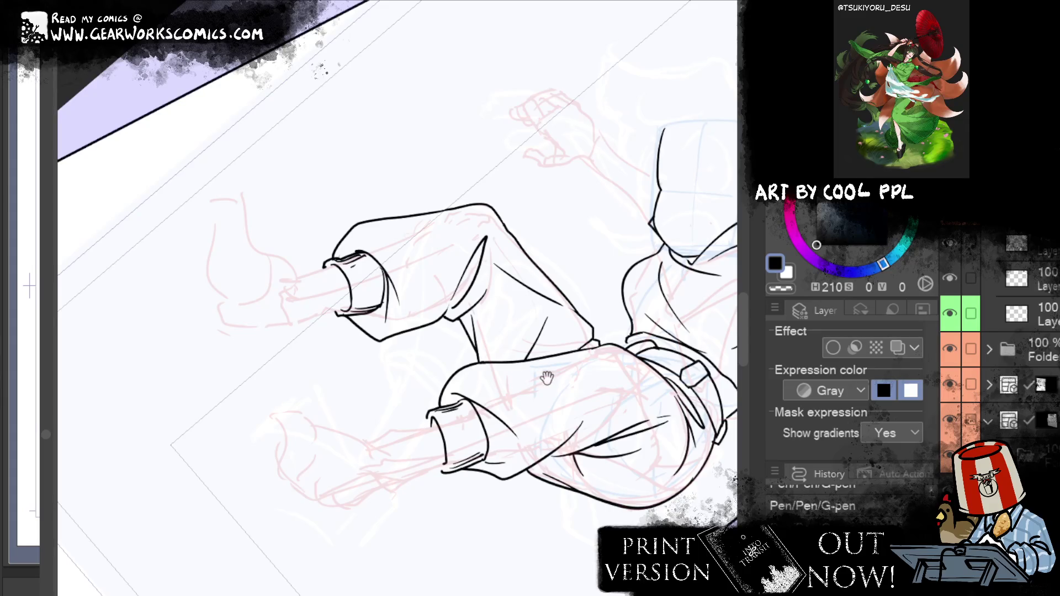
Try ankle lines beside the upper cuff, then undo them
drag(548, 378, 527, 428)
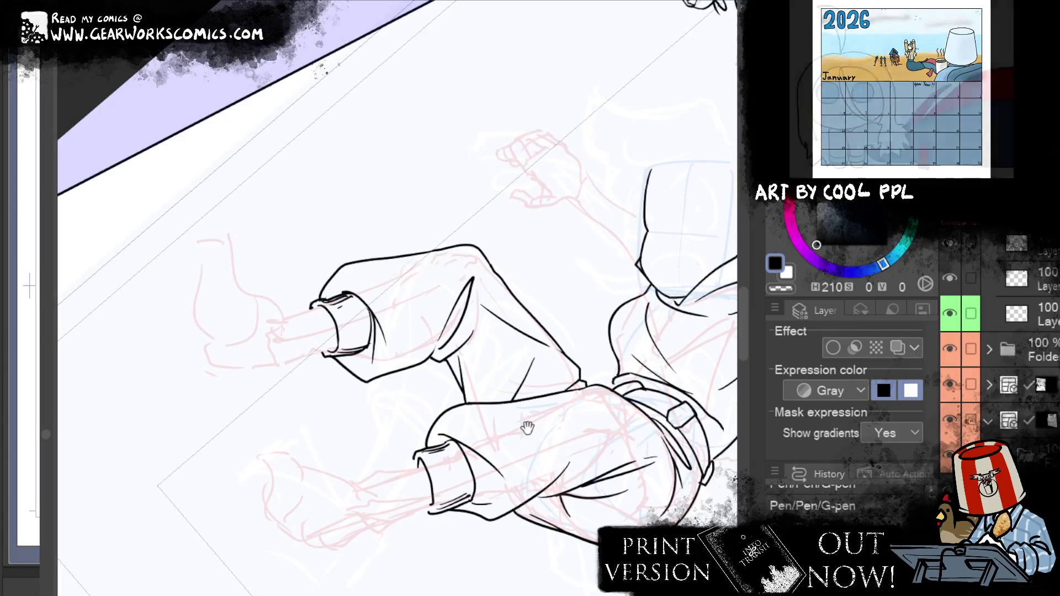
drag(412, 440, 508, 396)
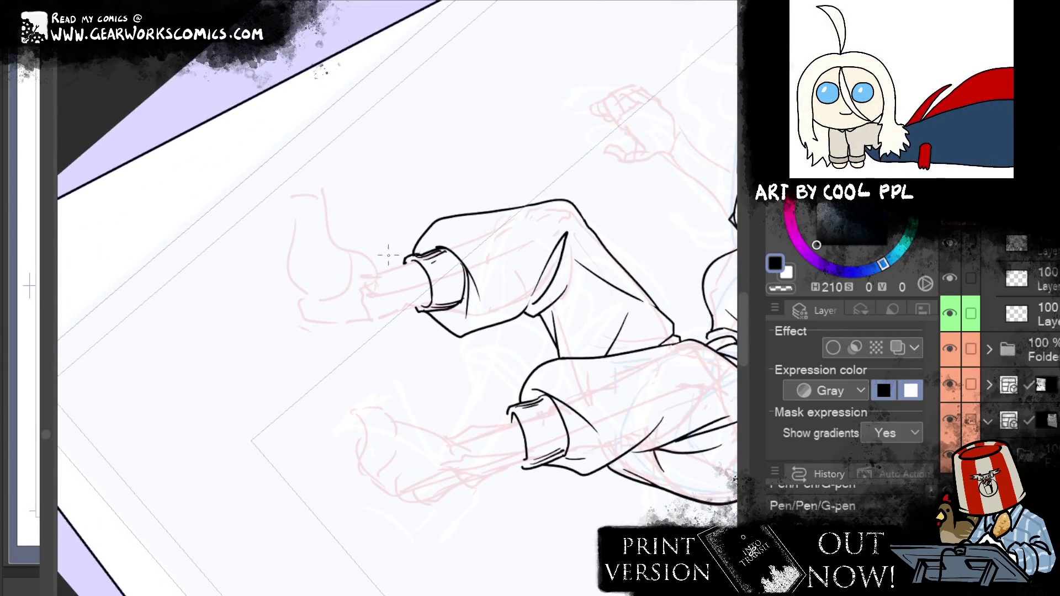
mouse_move(377, 258)
mouse_down()
mouse_move(403, 245)
mouse_move(409, 274)
mouse_up()
key(ctrl+z)
key(ctrl+z)
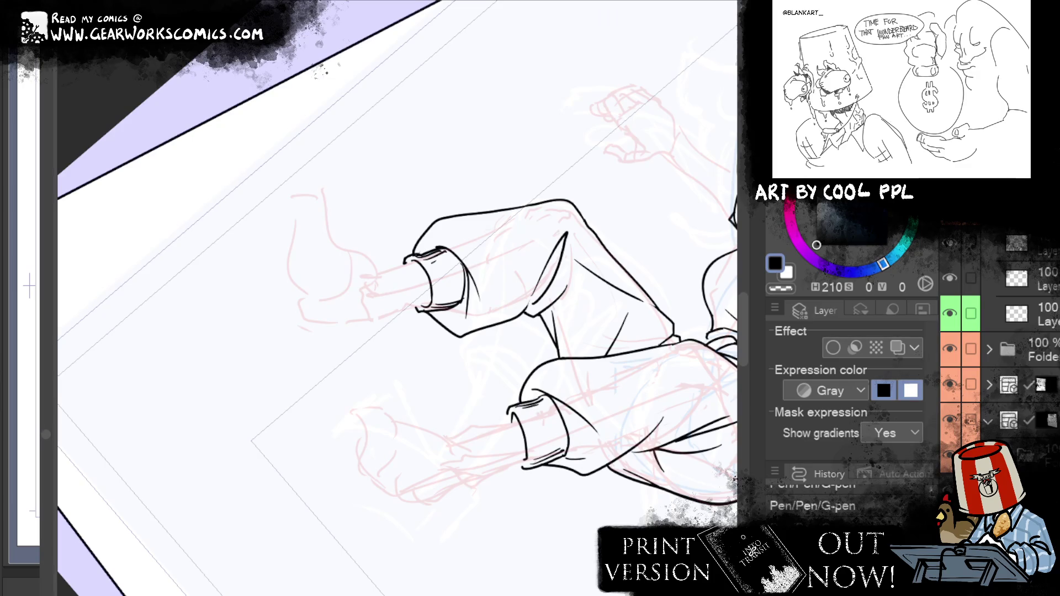
drag(544, 469, 466, 422)
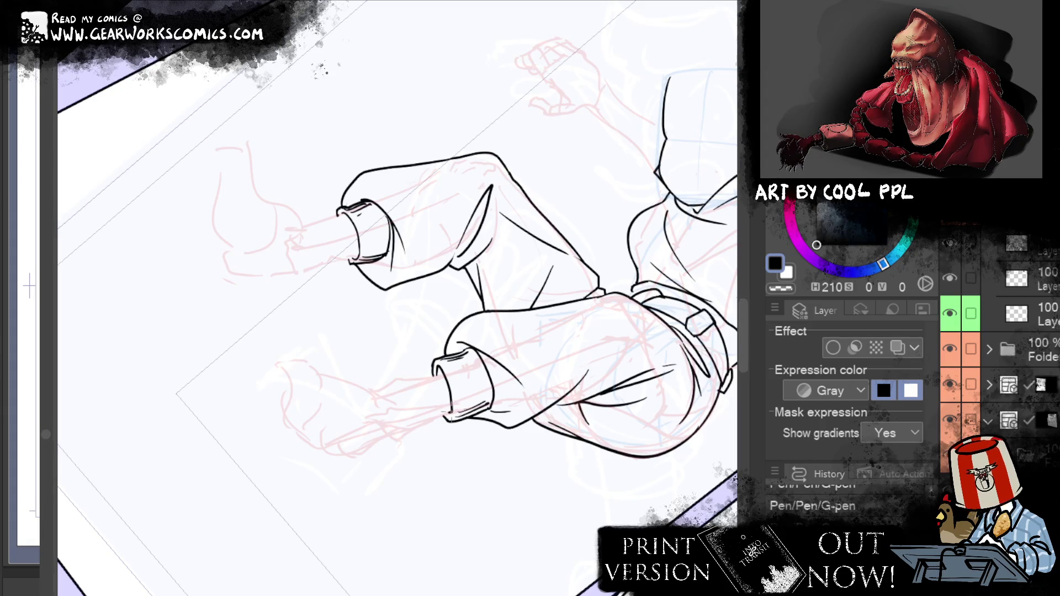
Touch up the lower cuff, reshape the upper cuff's edge and add a fold inside it
drag(451, 414, 428, 423)
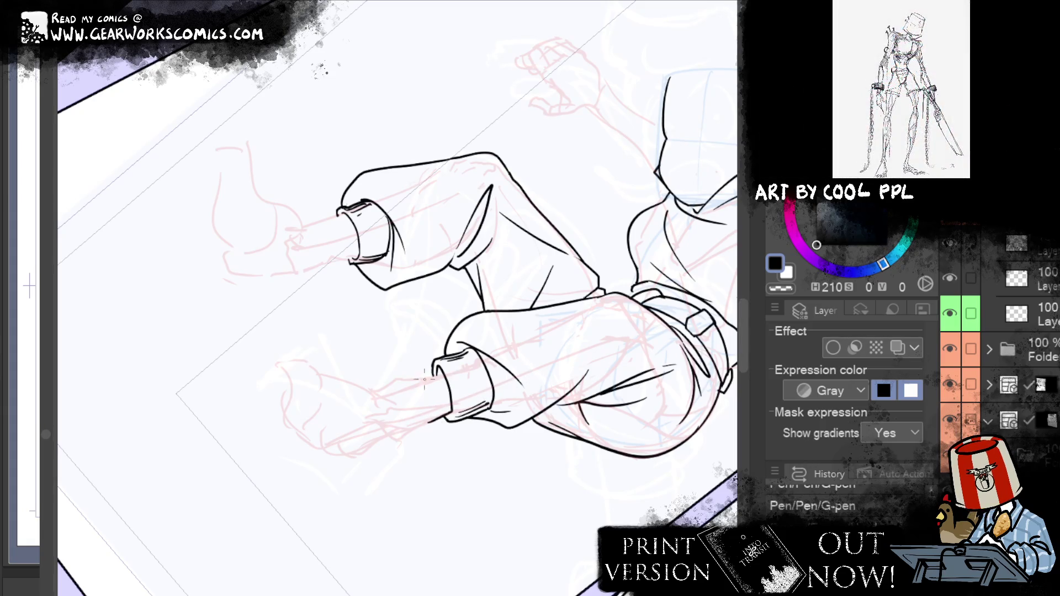
drag(424, 379, 447, 376)
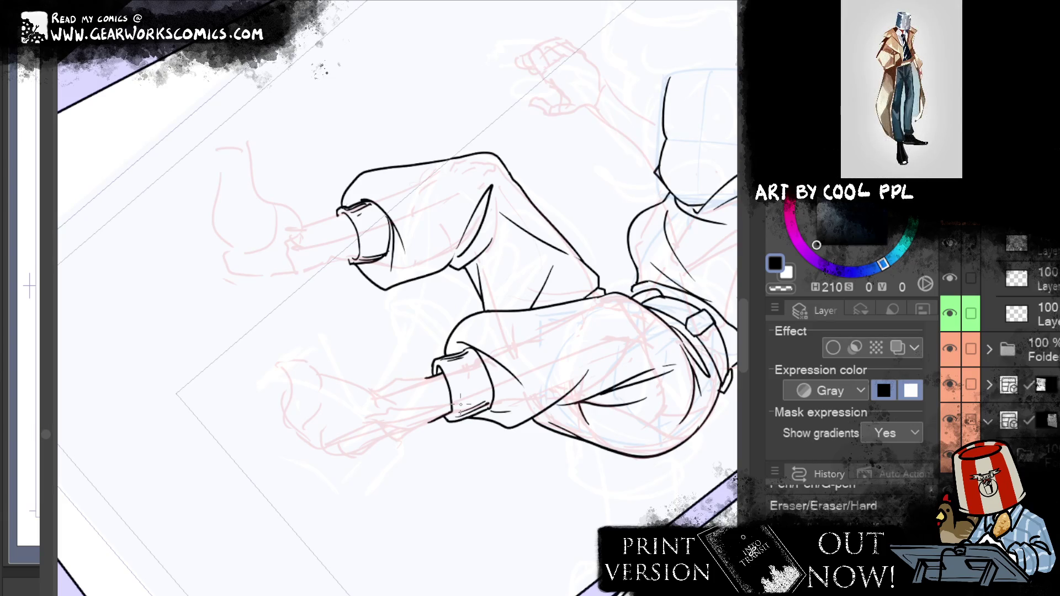
drag(353, 259, 342, 258)
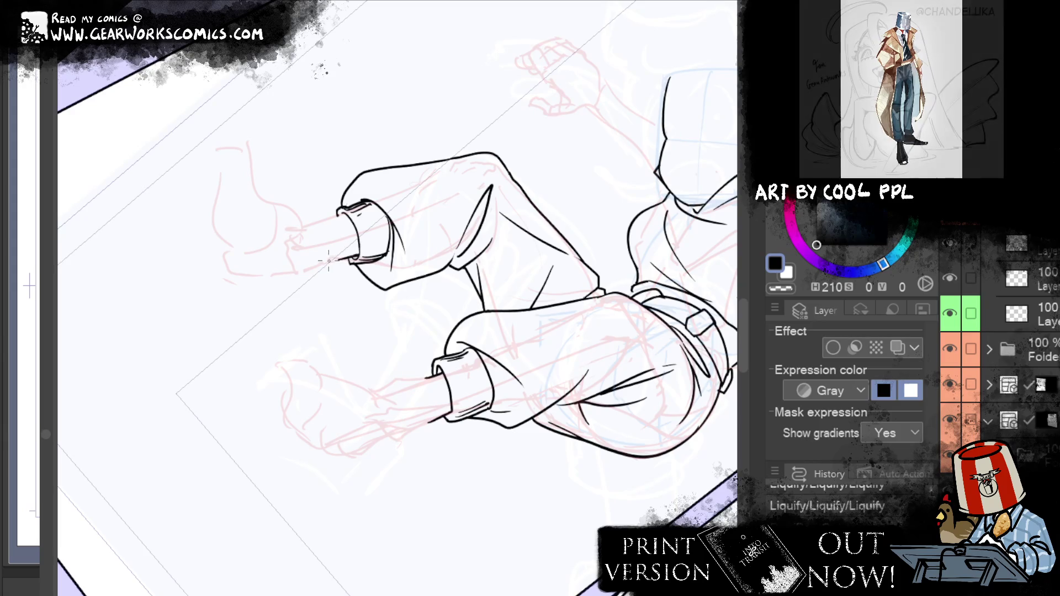
mouse_move(368, 255)
mouse_down()
mouse_move(346, 261)
mouse_move(357, 259)
mouse_up()
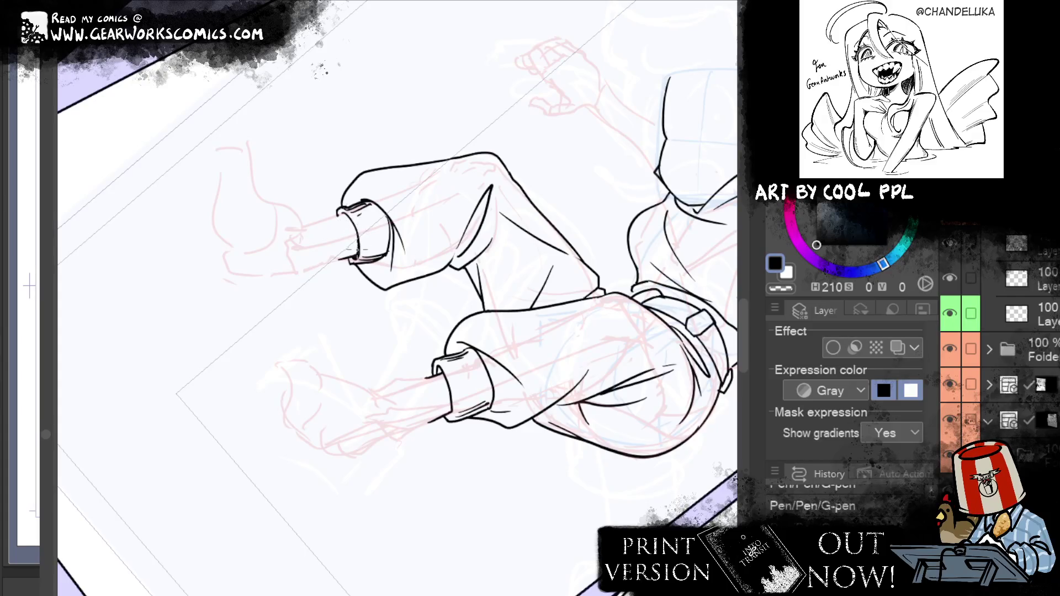
mouse_move(358, 212)
mouse_down()
mouse_move(357, 238)
mouse_move(349, 212)
mouse_up()
key(ctrl+z)
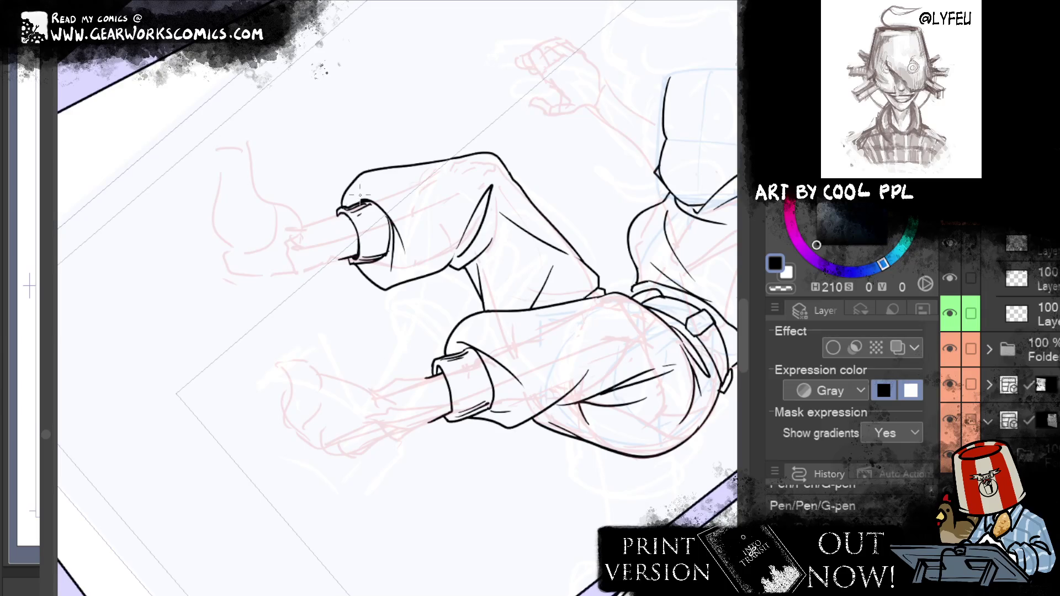
drag(359, 193, 673, 248)
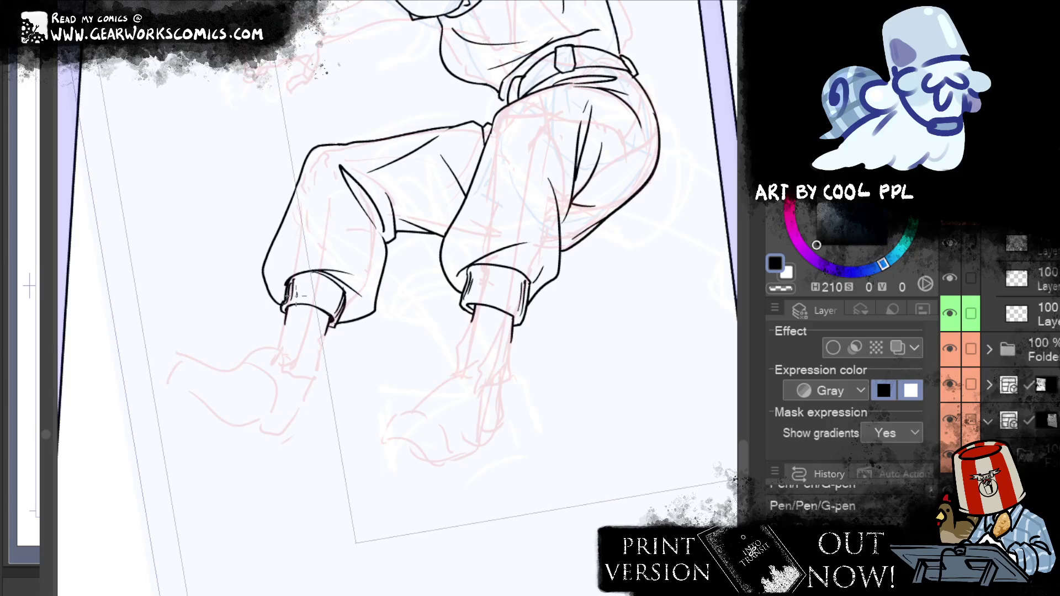
Ink the shoe sole's top line, underside curve and end, redrawing until it fits
scroll(667, 456, up, 2)
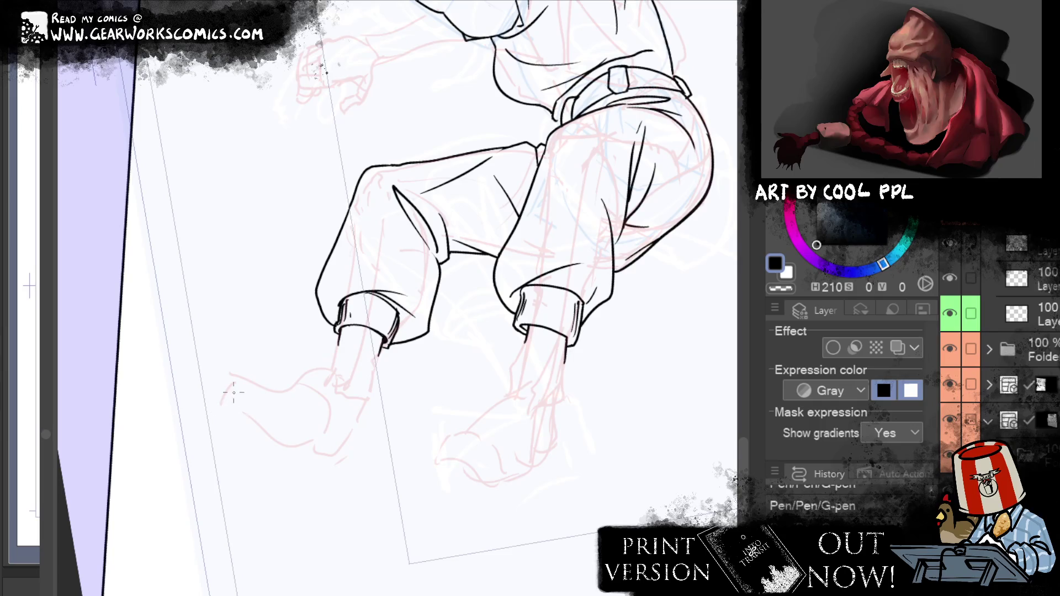
drag(223, 397, 312, 443)
key(ctrl+z)
drag(223, 397, 312, 443)
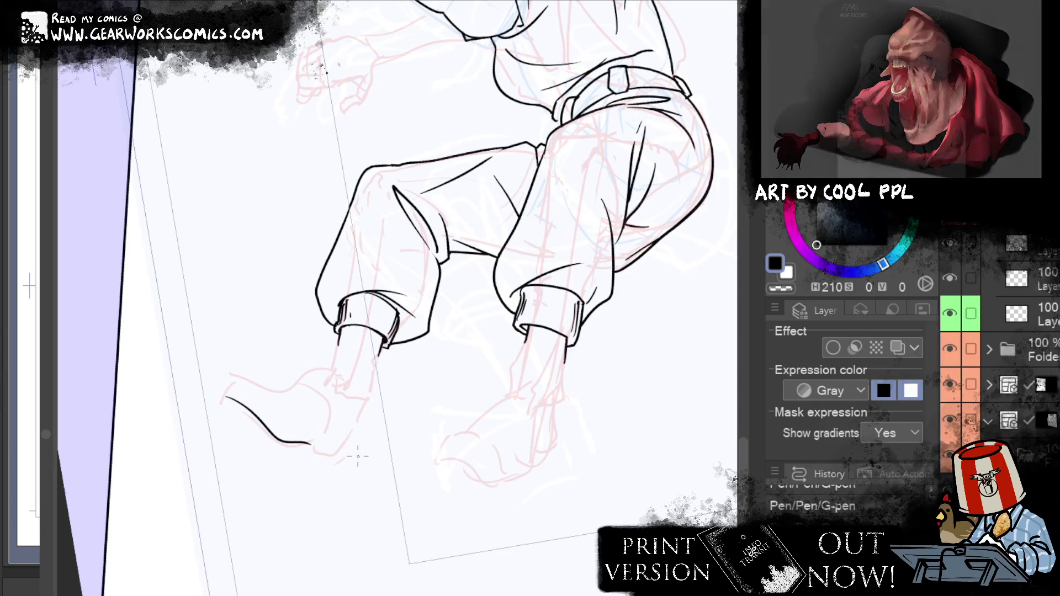
drag(217, 403, 287, 444)
key(ctrl+z)
drag(217, 402, 278, 448)
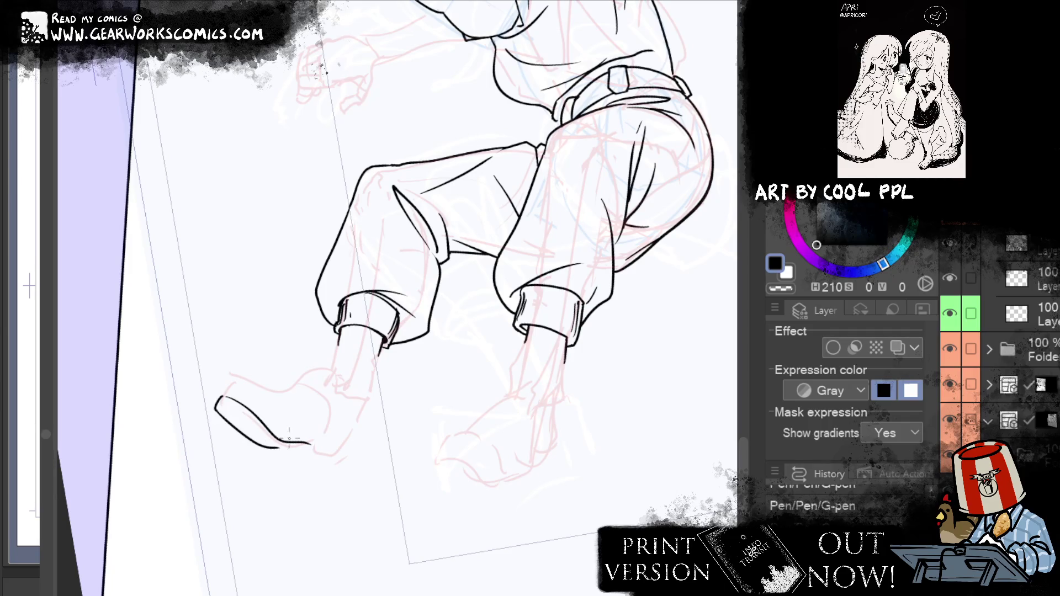
key(ctrl+z)
drag(217, 409, 279, 447)
key(ctrl+z)
mouse_move(217, 409)
mouse_down()
mouse_move(284, 451)
mouse_move(312, 445)
mouse_up()
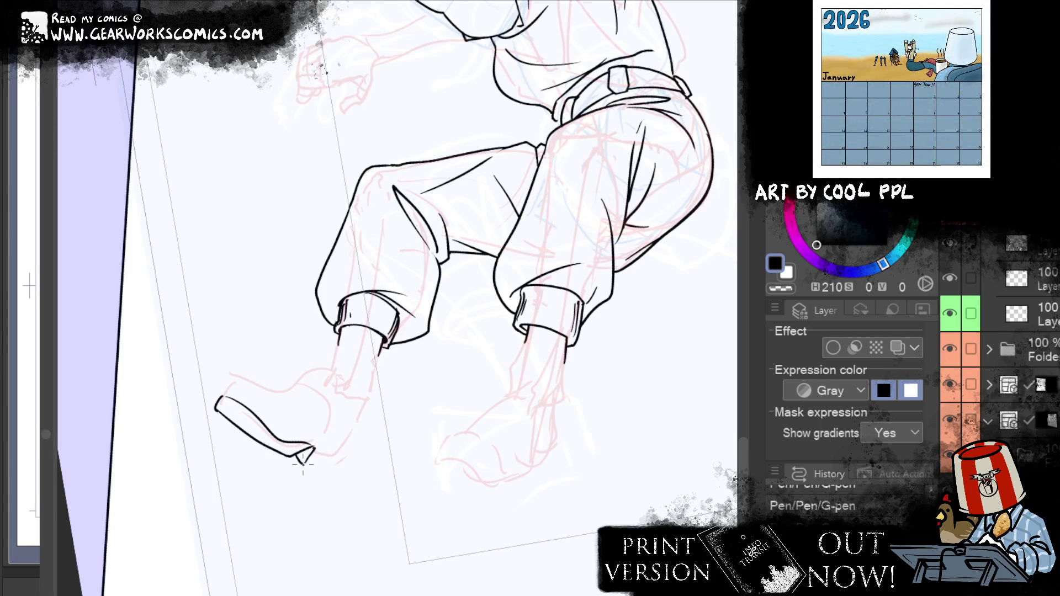
drag(335, 456, 327, 465)
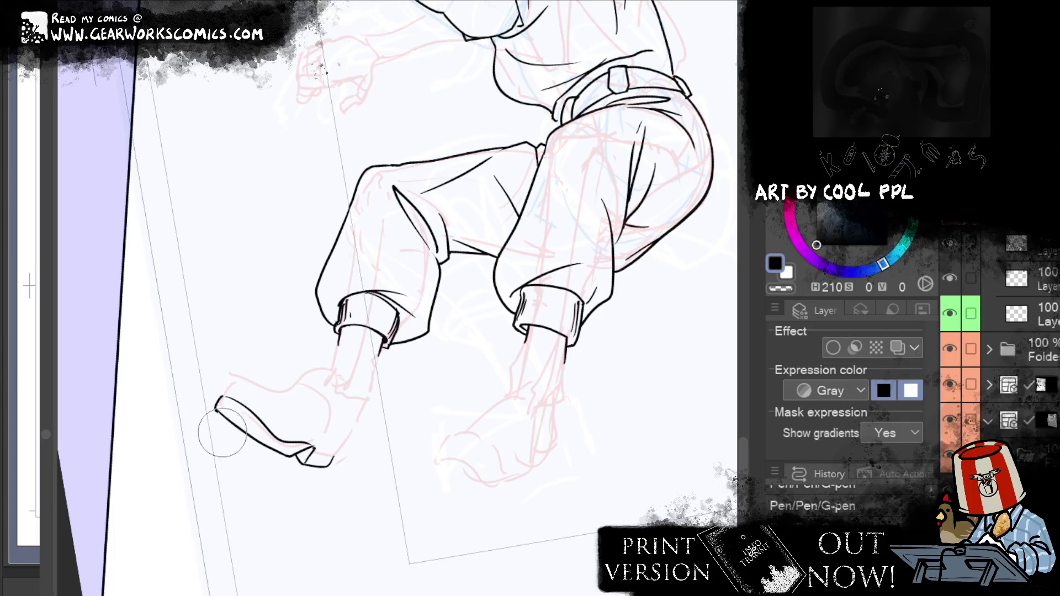
Push the sole's corners, lower contour and tip into shape with Liquify
drag(217, 398, 221, 412)
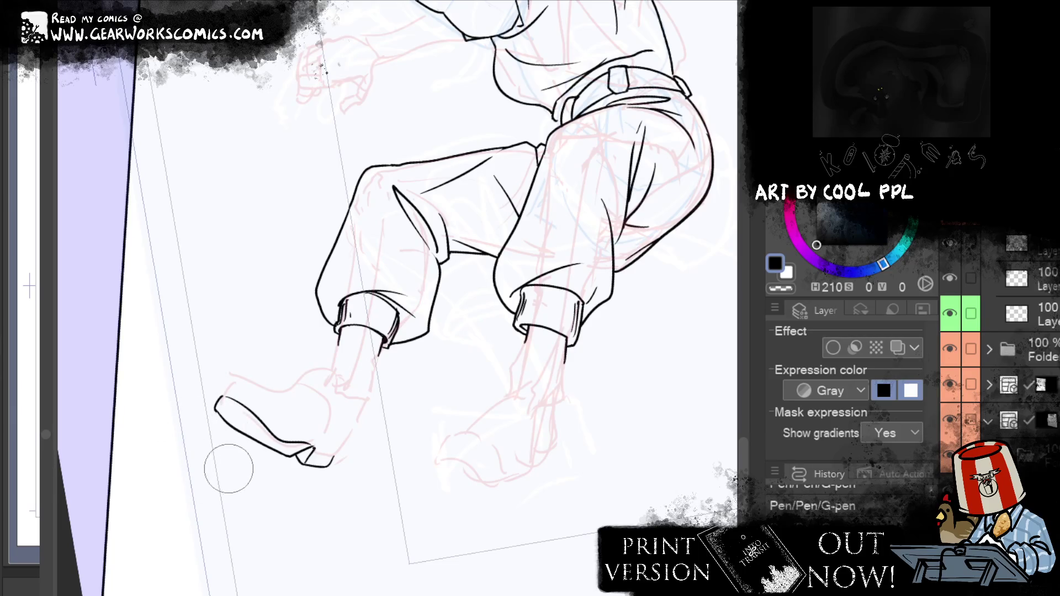
drag(248, 447, 220, 436)
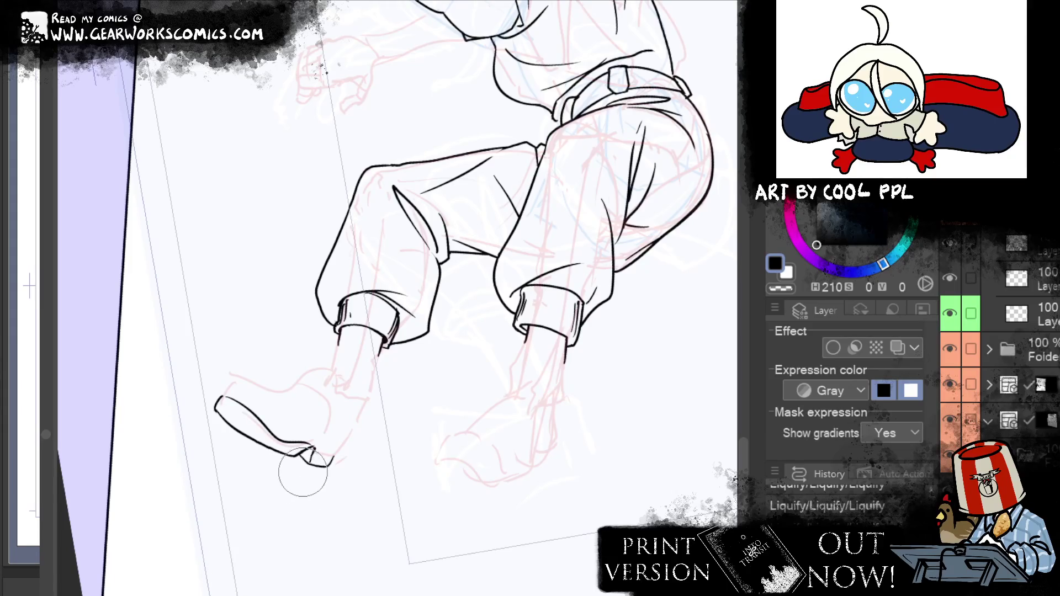
drag(243, 464, 243, 439)
drag(306, 489, 308, 468)
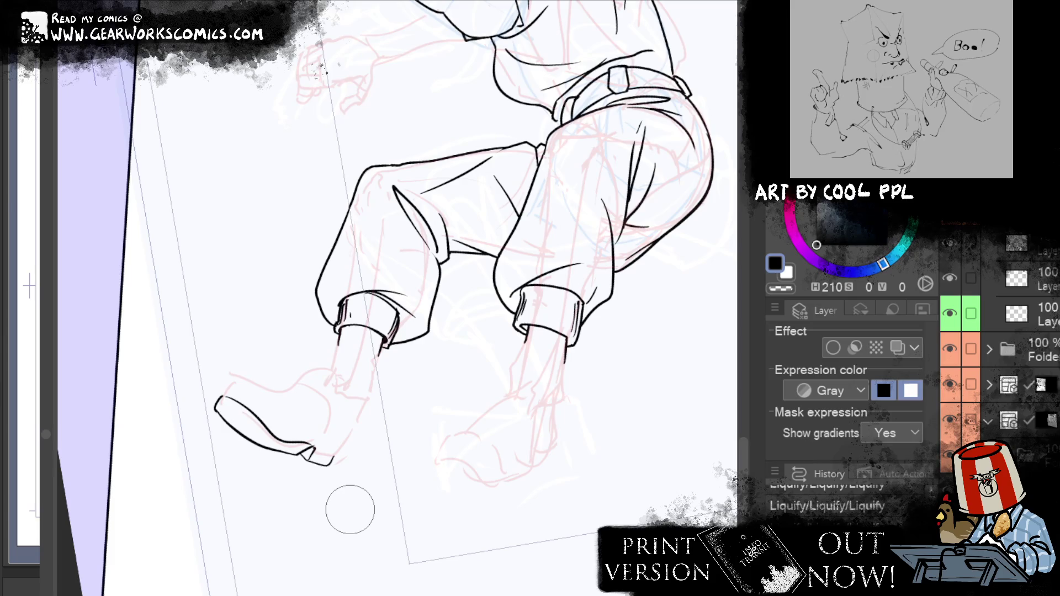
drag(343, 450, 358, 443)
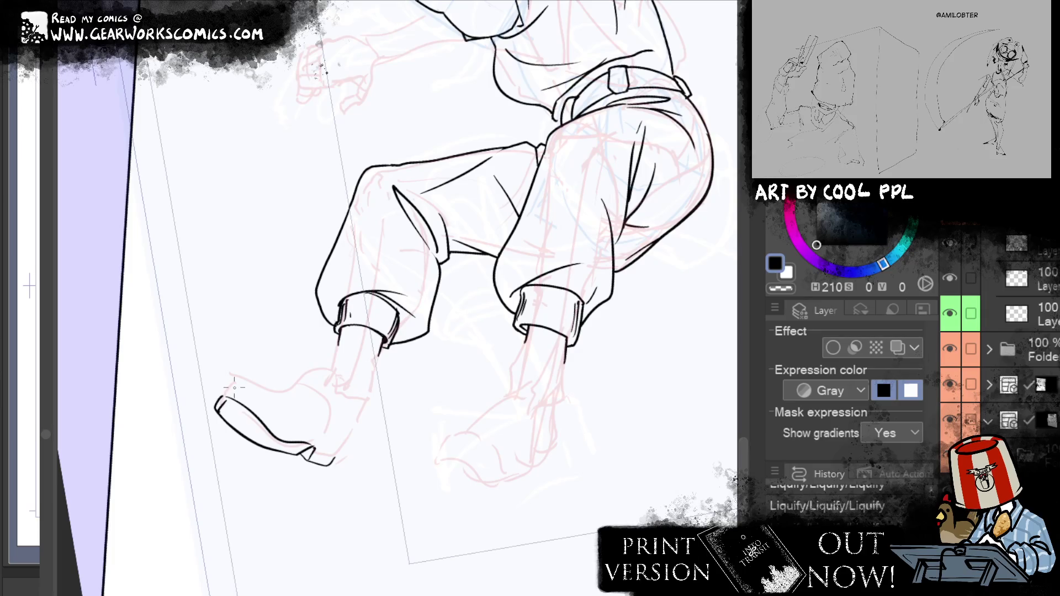
Add a thicker inner line along the sole's edge and a short stroke at its tip
drag(220, 409, 259, 445)
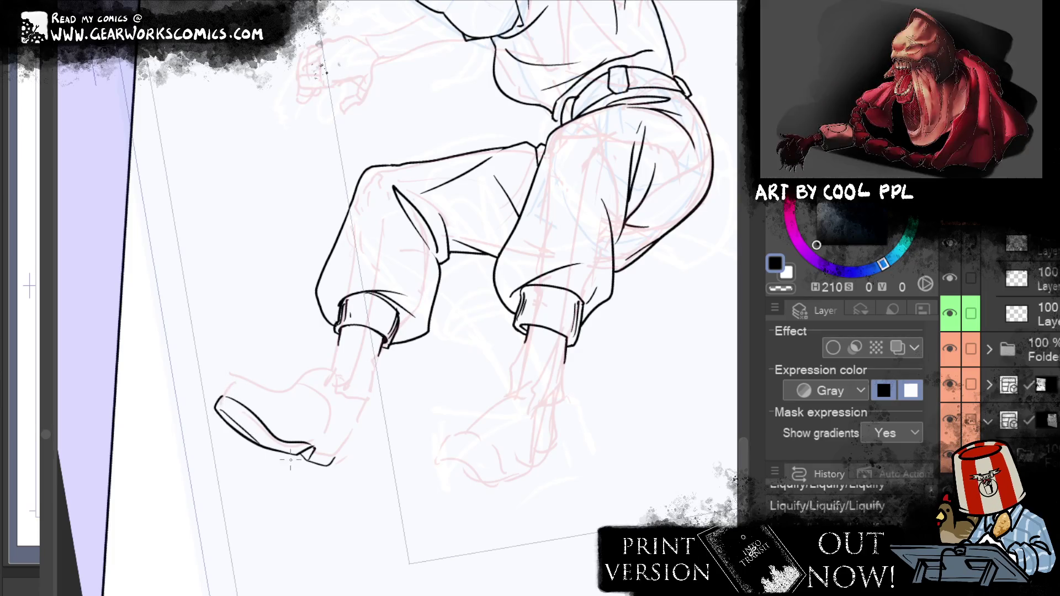
drag(221, 410, 266, 446)
drag(220, 397, 237, 405)
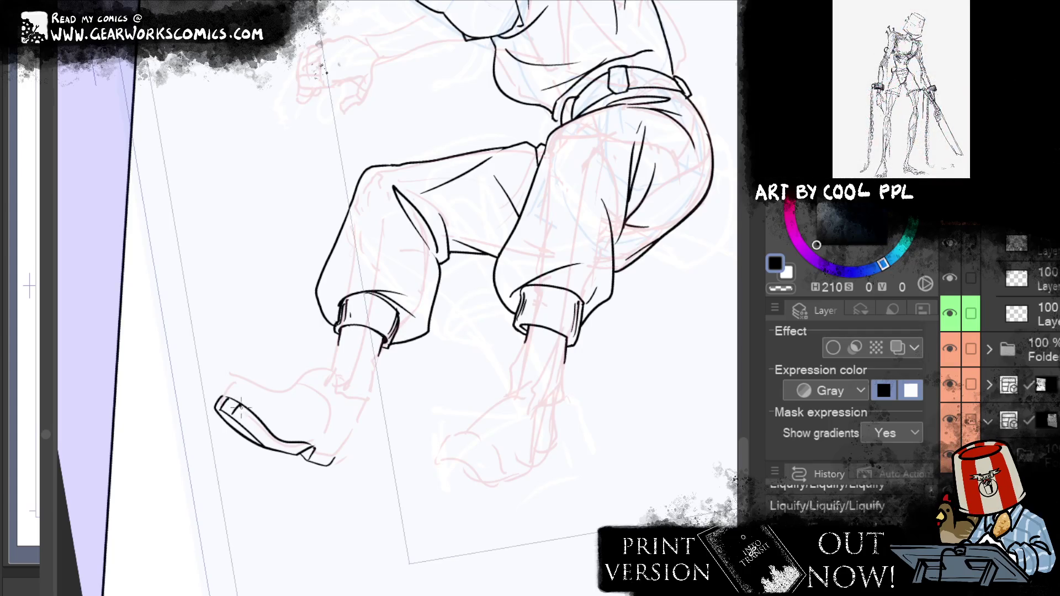
drag(226, 403, 250, 424)
key(ctrl+z)
key(ctrl+z)
key(ctrl+z)
Draw diagonal tread lines across the sole and darken its inside edge
drag(237, 413, 261, 433)
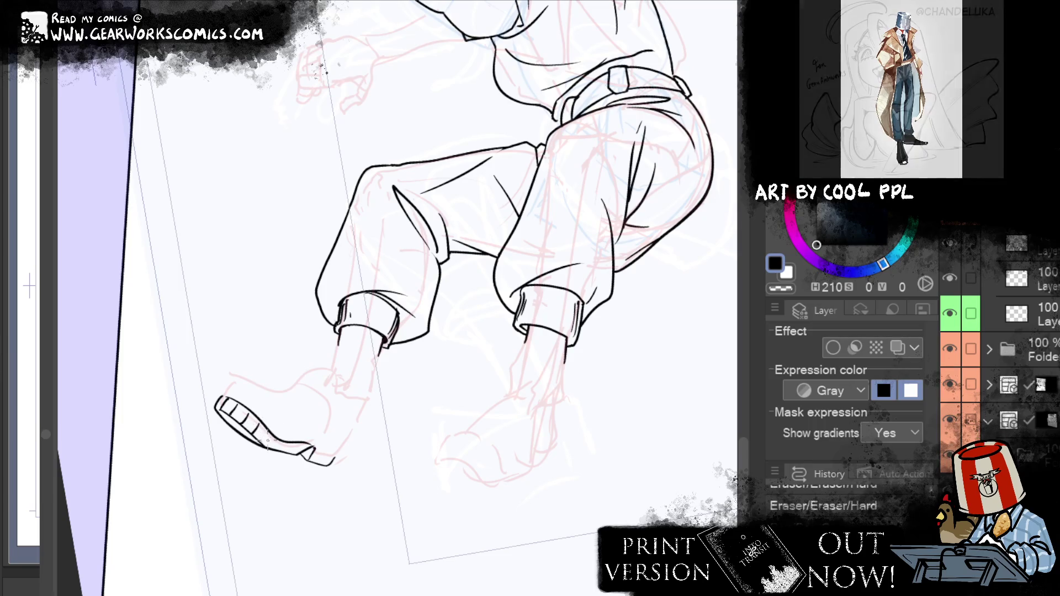
drag(259, 424, 283, 450)
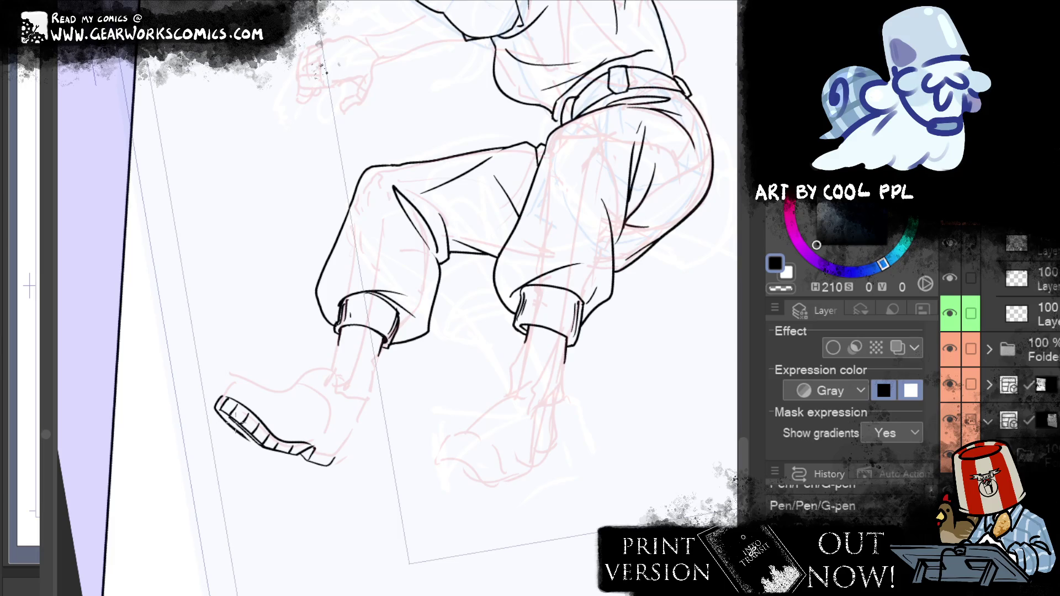
key(ctrl+z)
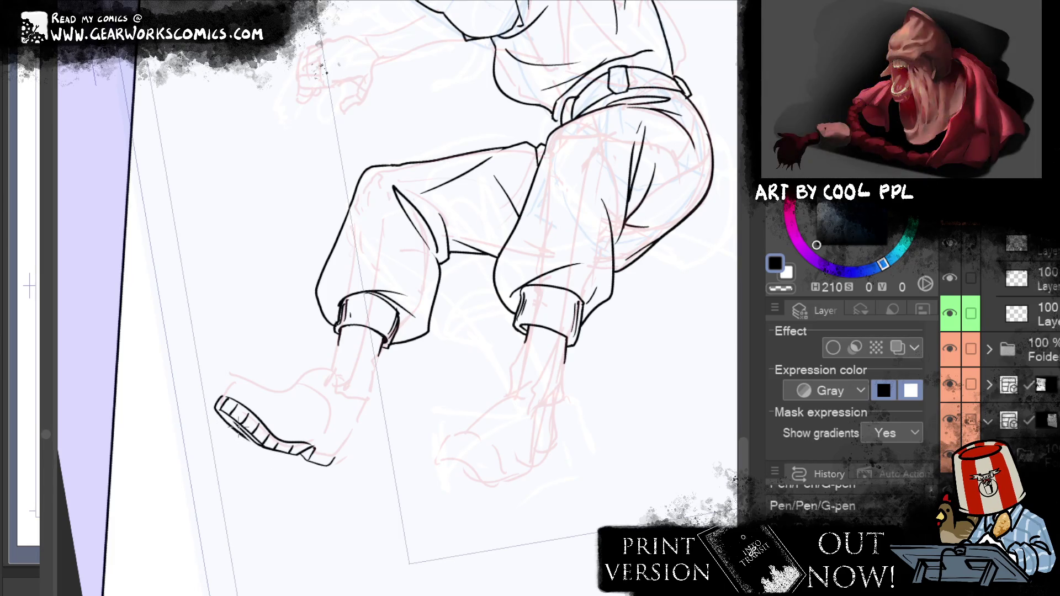
drag(237, 421, 250, 439)
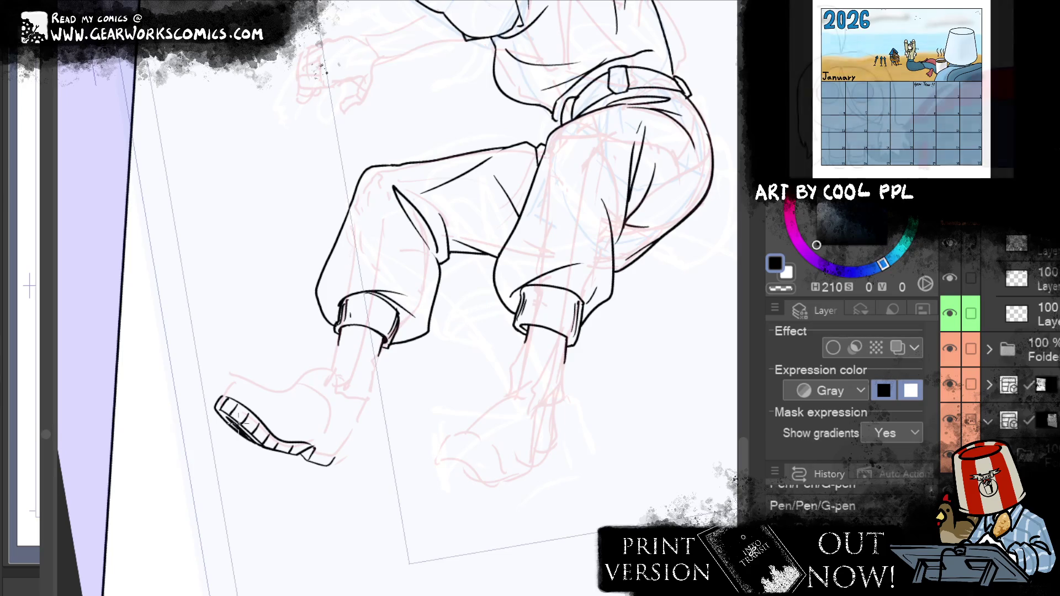
drag(456, 461, 515, 504)
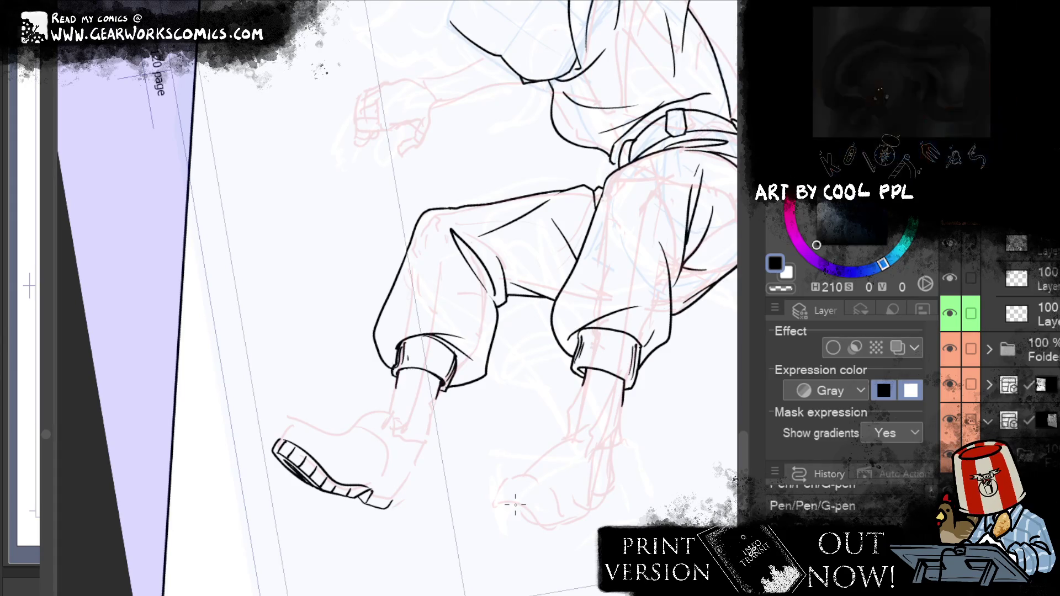
drag(574, 533, 514, 490)
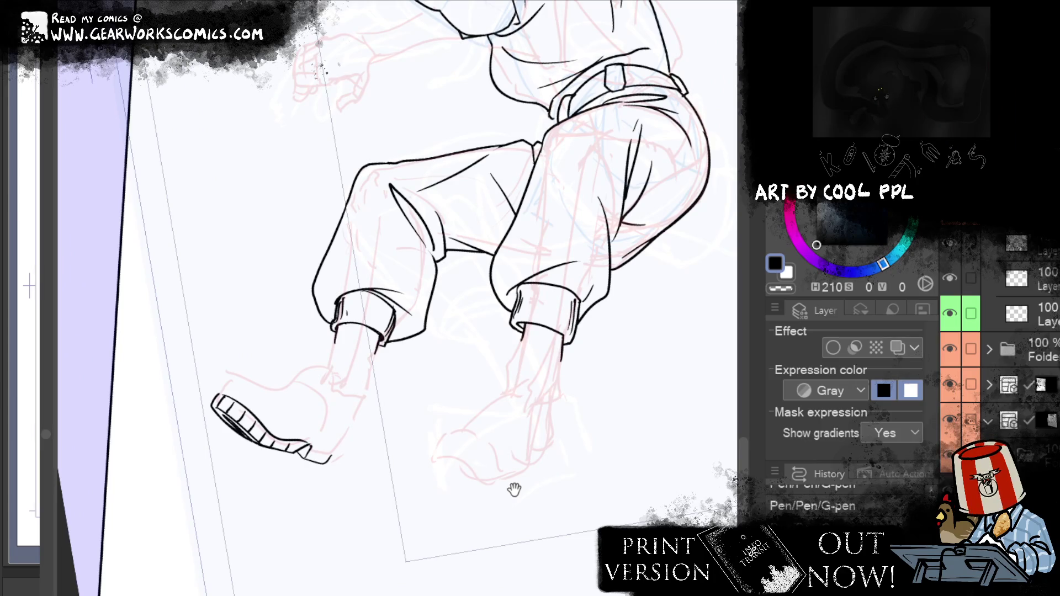
drag(438, 501, 471, 522)
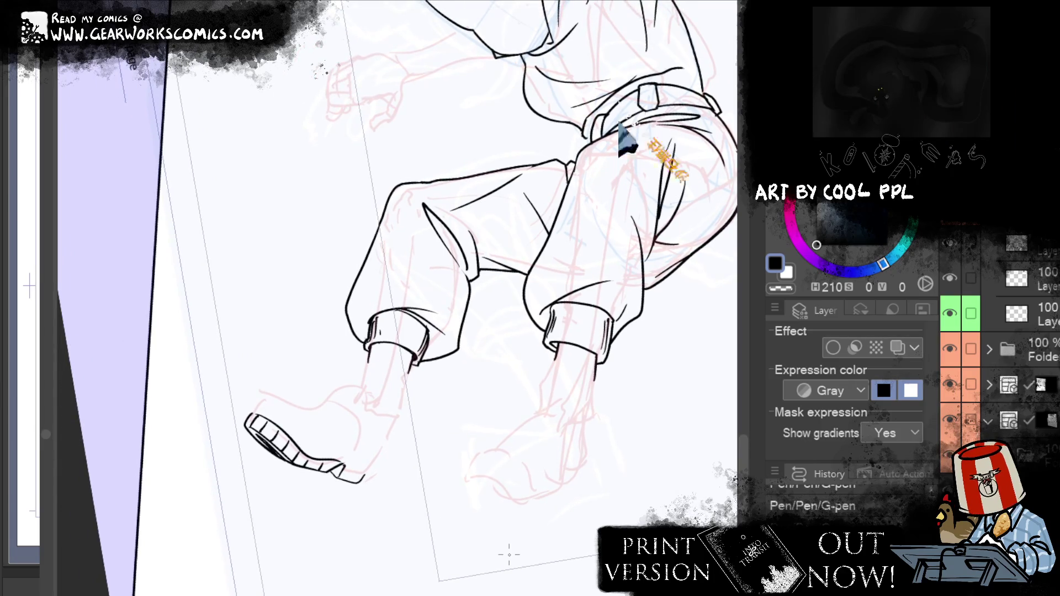
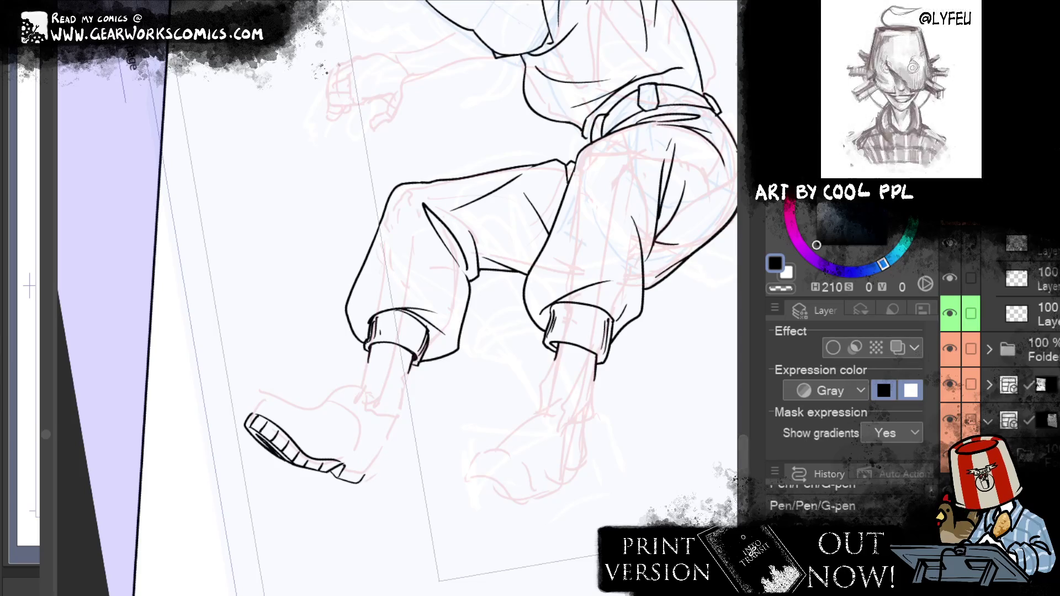
Ink the lower-left boot's rising curve and ankle, redrawing the boot top as a rising curve
mouse_move(253, 412)
mouse_down()
mouse_move(275, 386)
mouse_move(319, 408)
mouse_up()
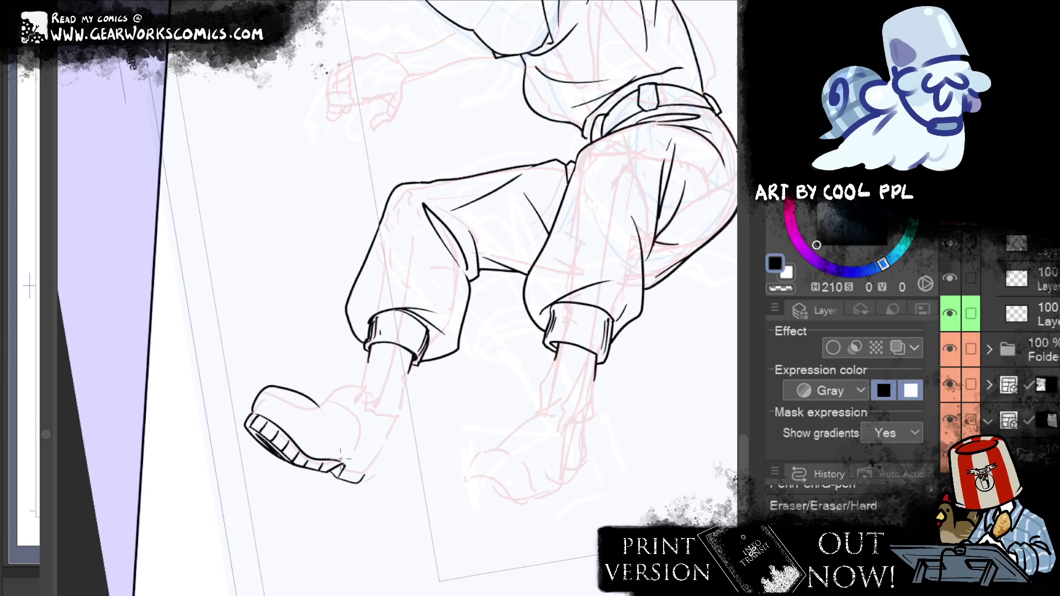
drag(319, 408, 355, 428)
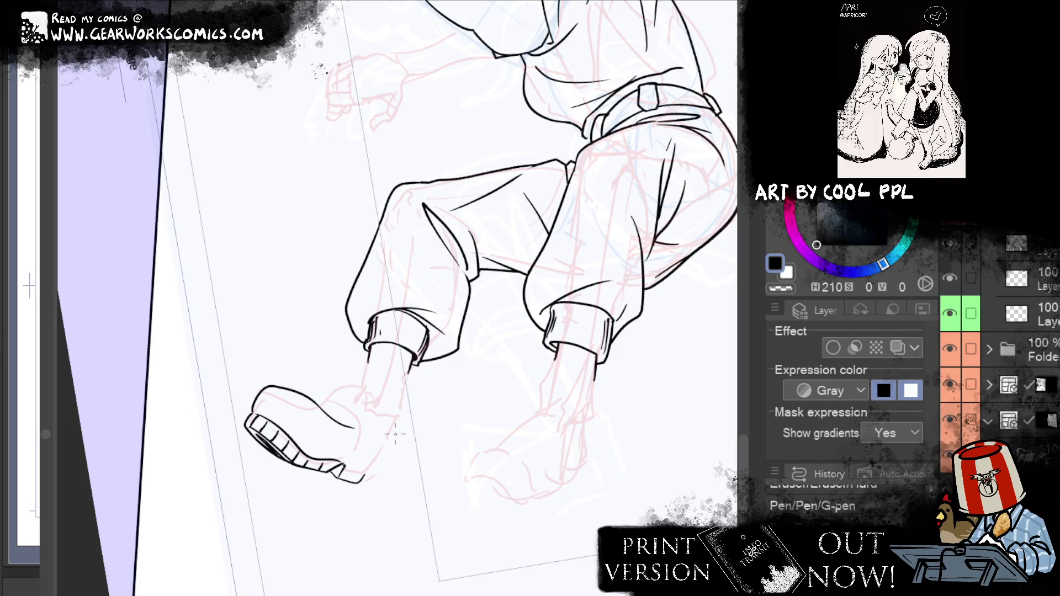
drag(349, 426, 367, 409)
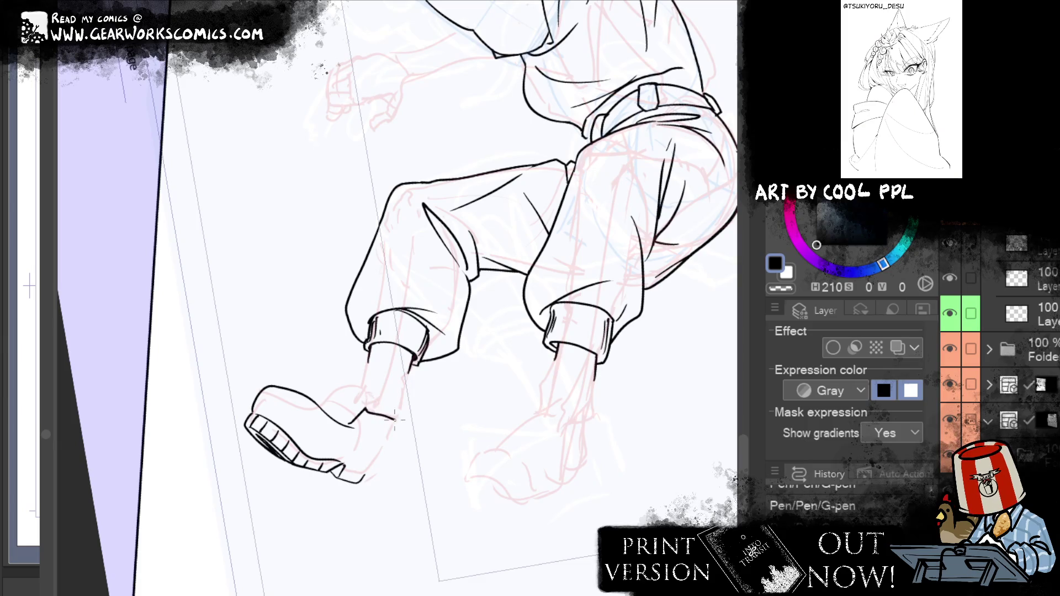
key(ctrl+z)
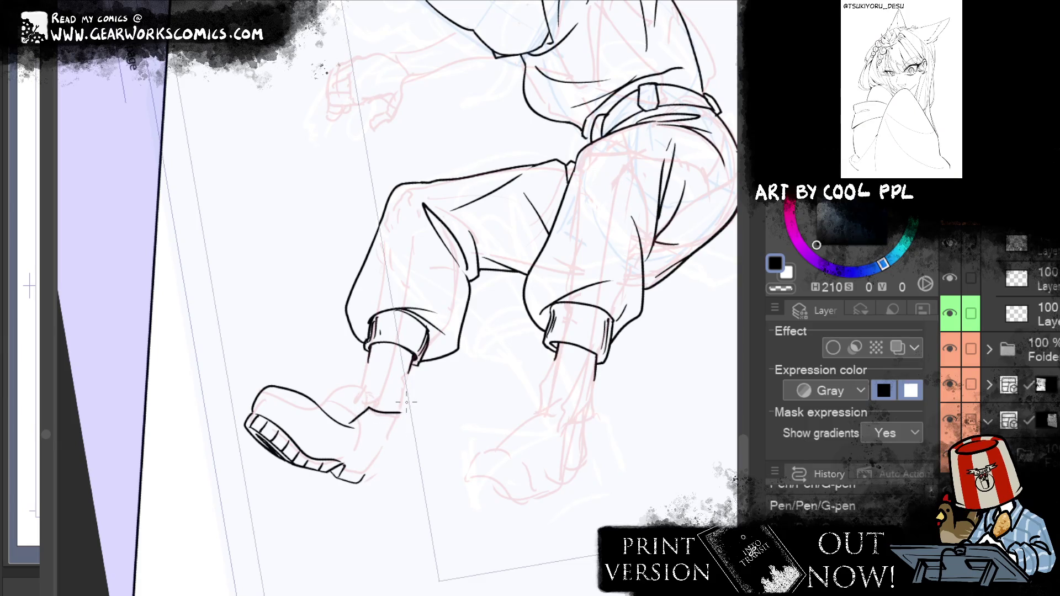
drag(343, 423, 399, 428)
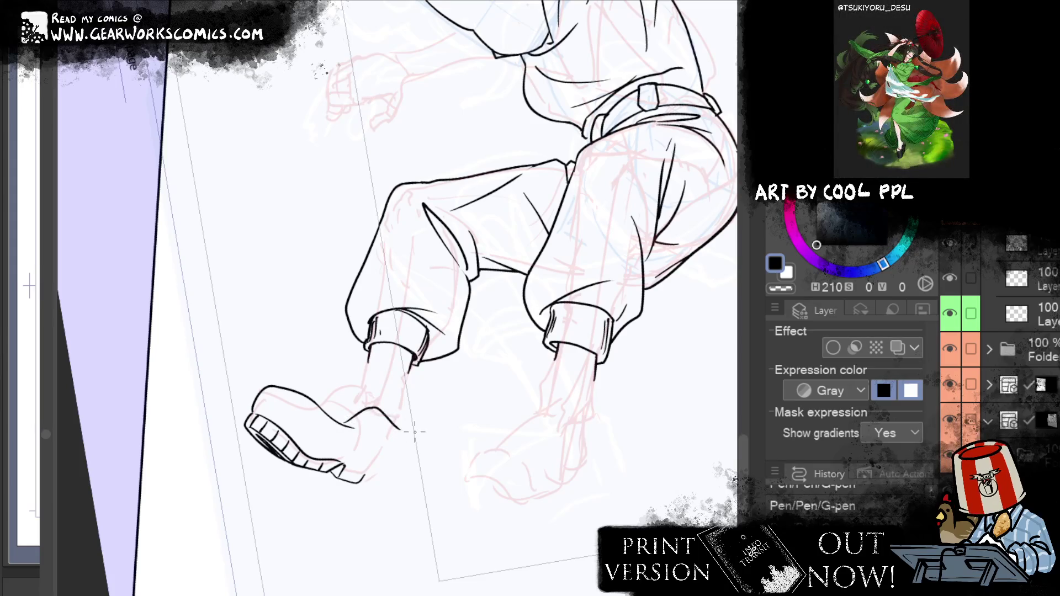
key(ctrl+z)
mouse_move(345, 425)
mouse_down()
mouse_move(377, 394)
mouse_move(401, 420)
mouse_move(365, 474)
mouse_up()
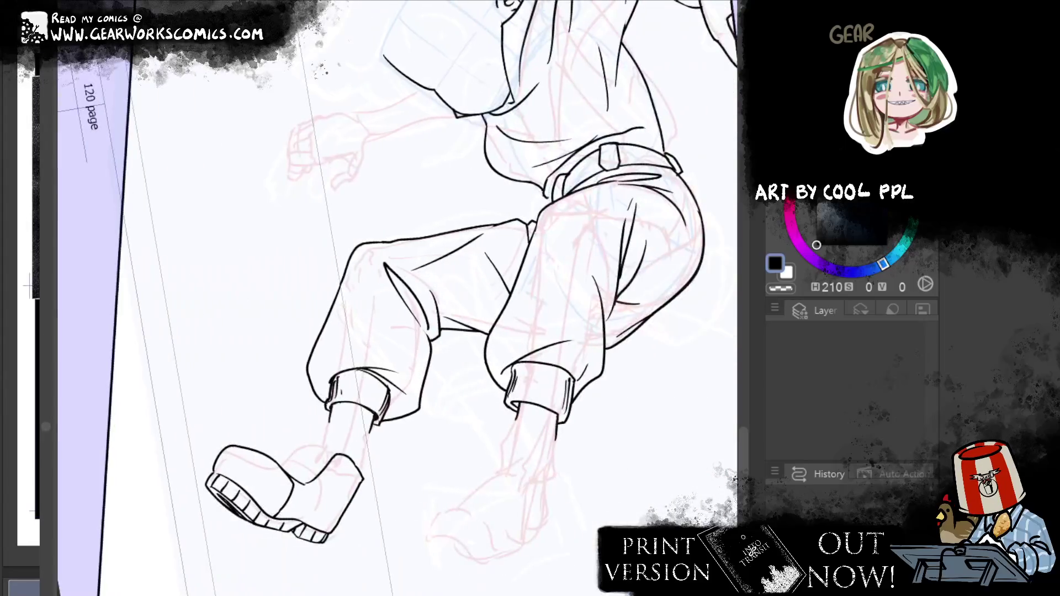
Ink the lower-left boot's ankle outline and erase stray lines around it
drag(490, 294, 479, 222)
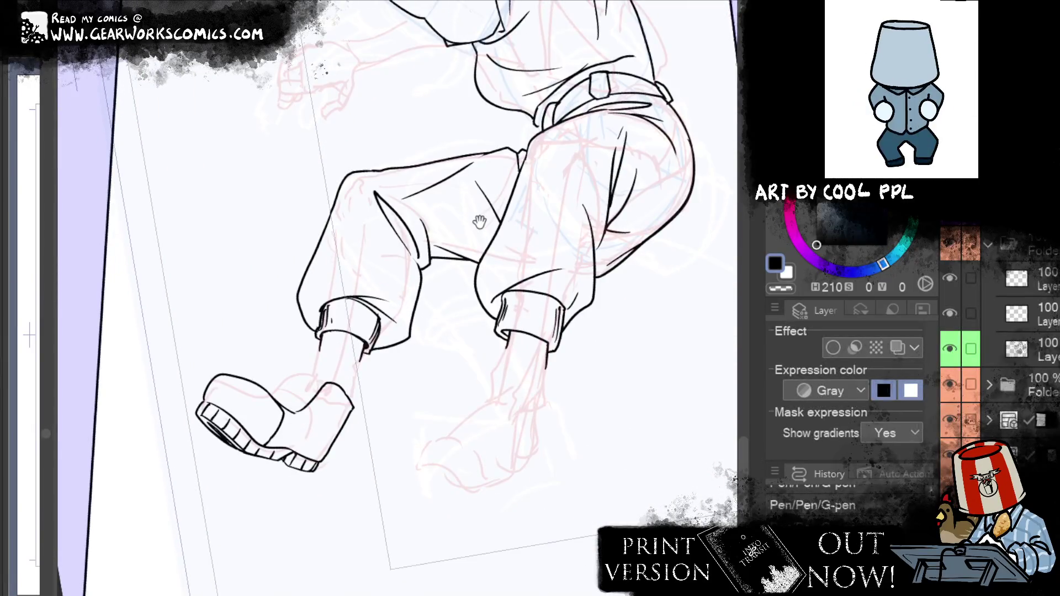
drag(521, 290, 526, 232)
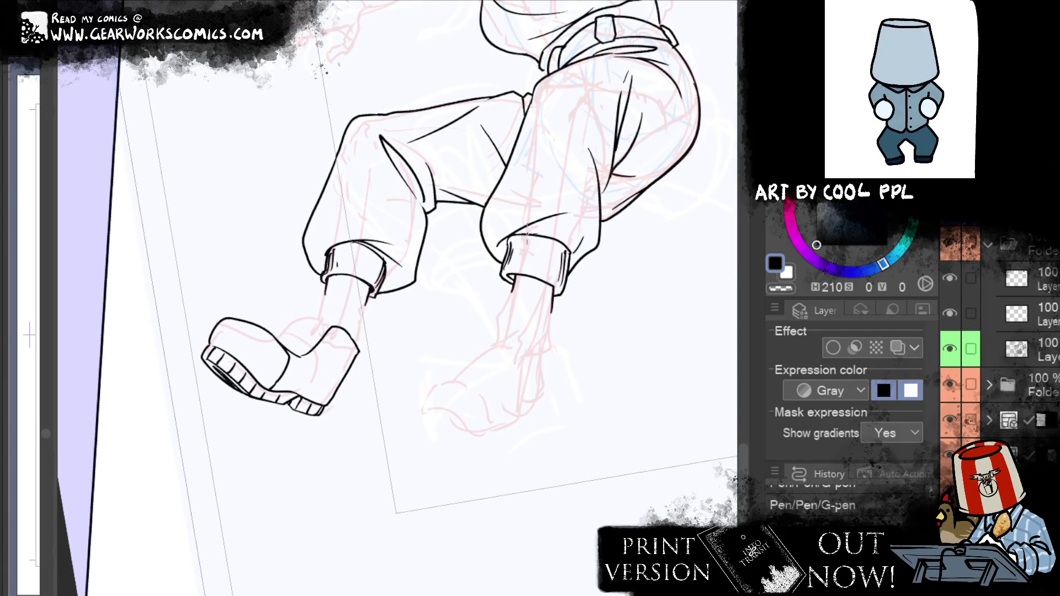
drag(272, 335, 272, 440)
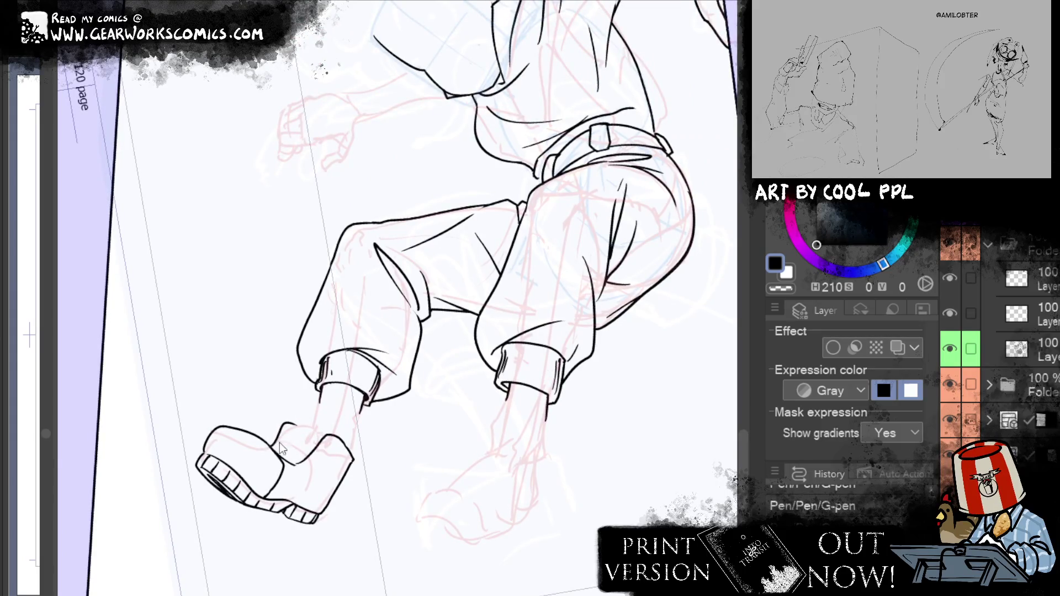
mouse_move(283, 452)
mouse_down()
mouse_move(279, 415)
mouse_move(308, 437)
mouse_up()
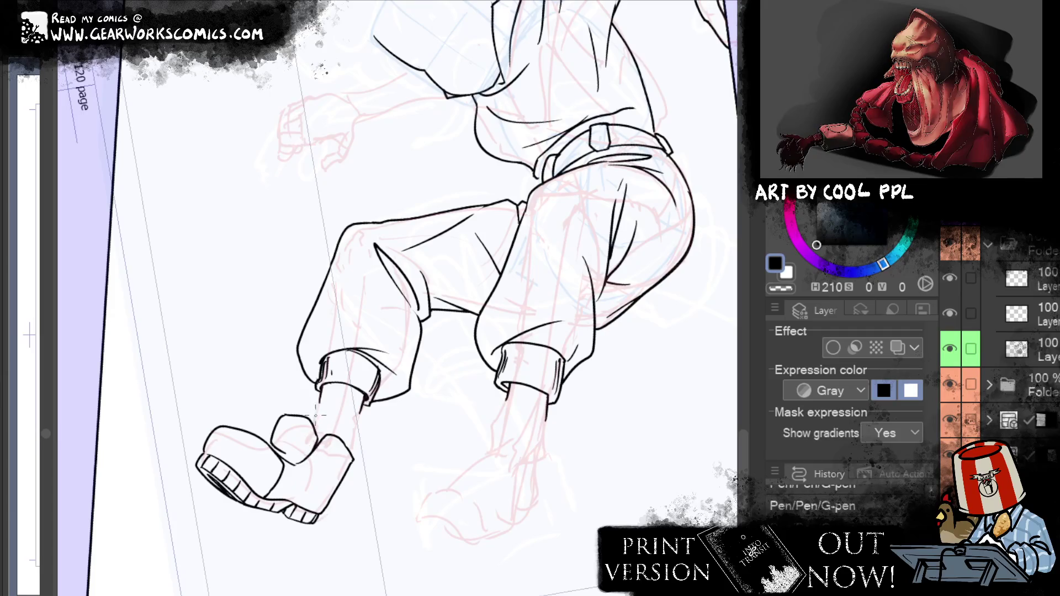
key(e)
drag(280, 439, 297, 458)
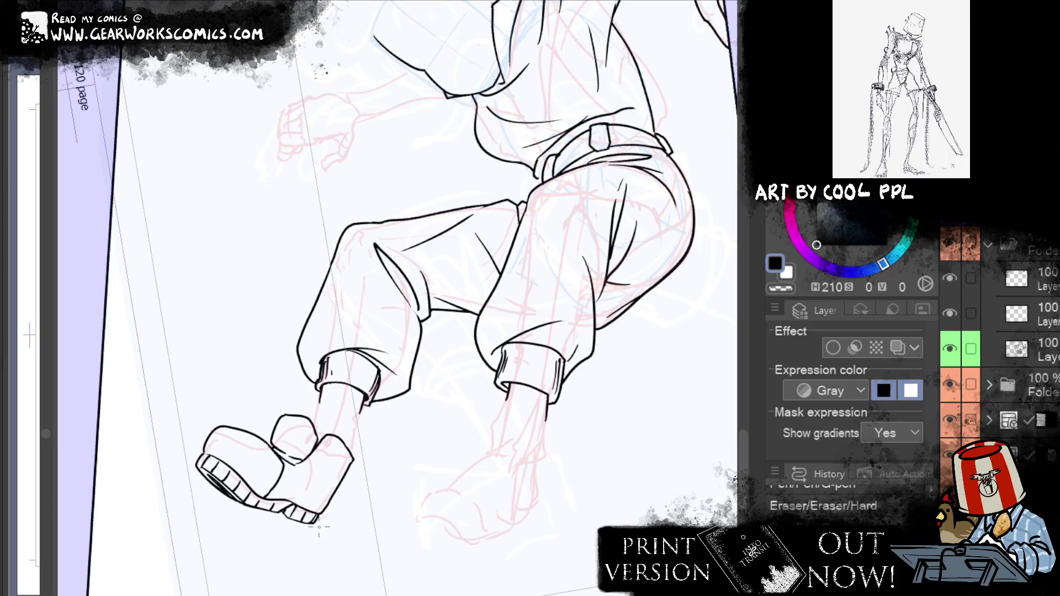
key(p)
drag(288, 460, 288, 457)
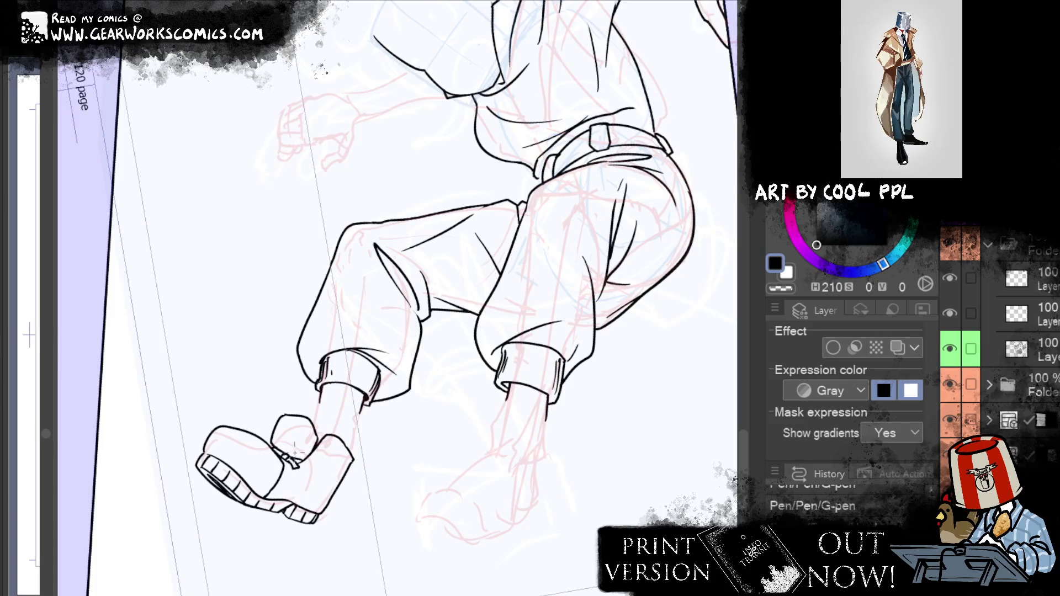
Ink the boot's lace strokes and upper edge, trimming excess linework with the eraser
drag(478, 281, 490, 281)
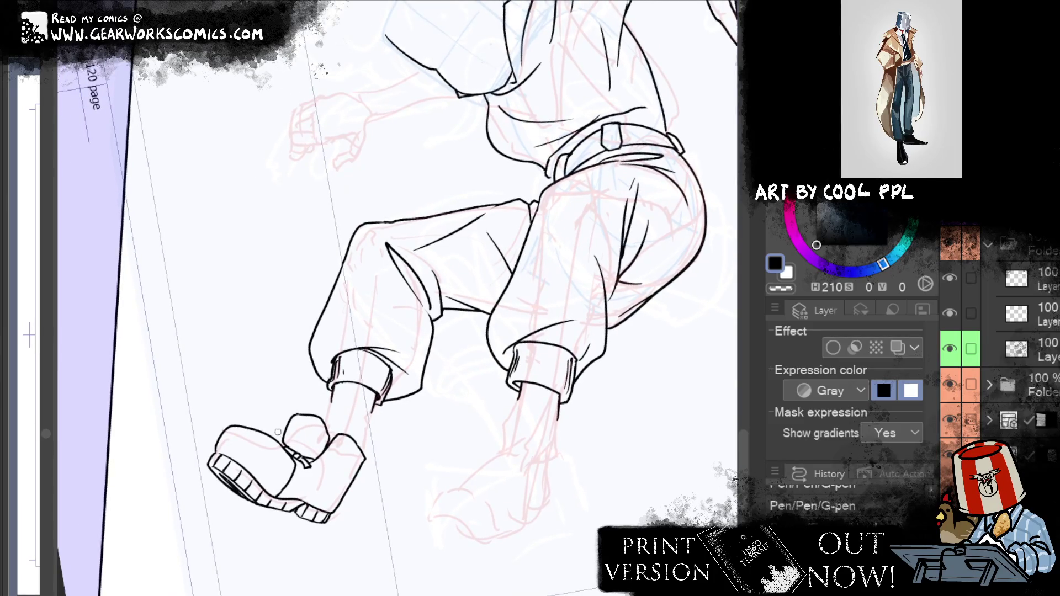
key(e)
drag(288, 455, 303, 476)
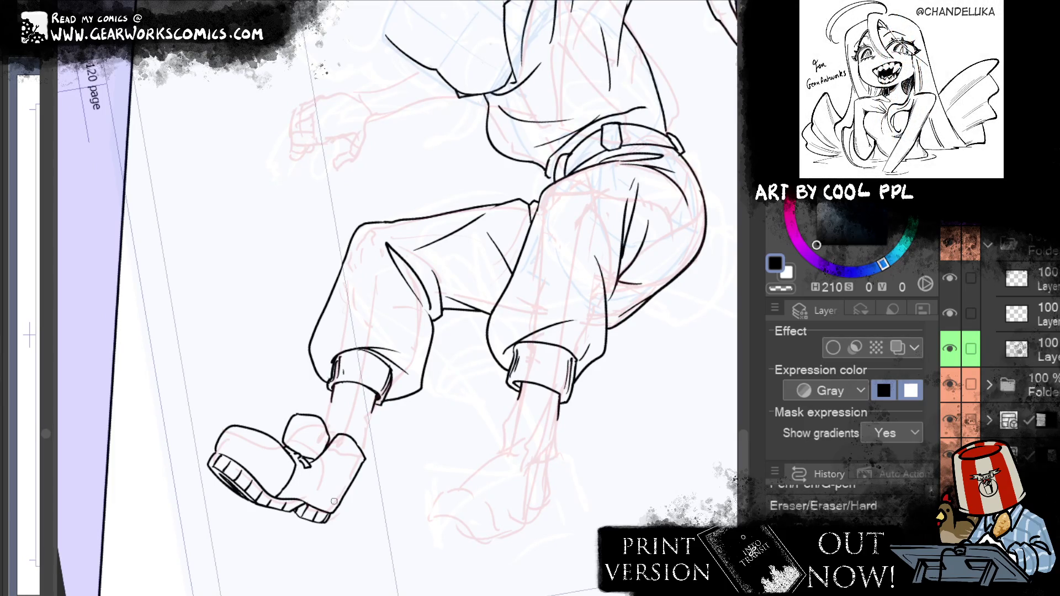
key(p)
drag(286, 454, 282, 451)
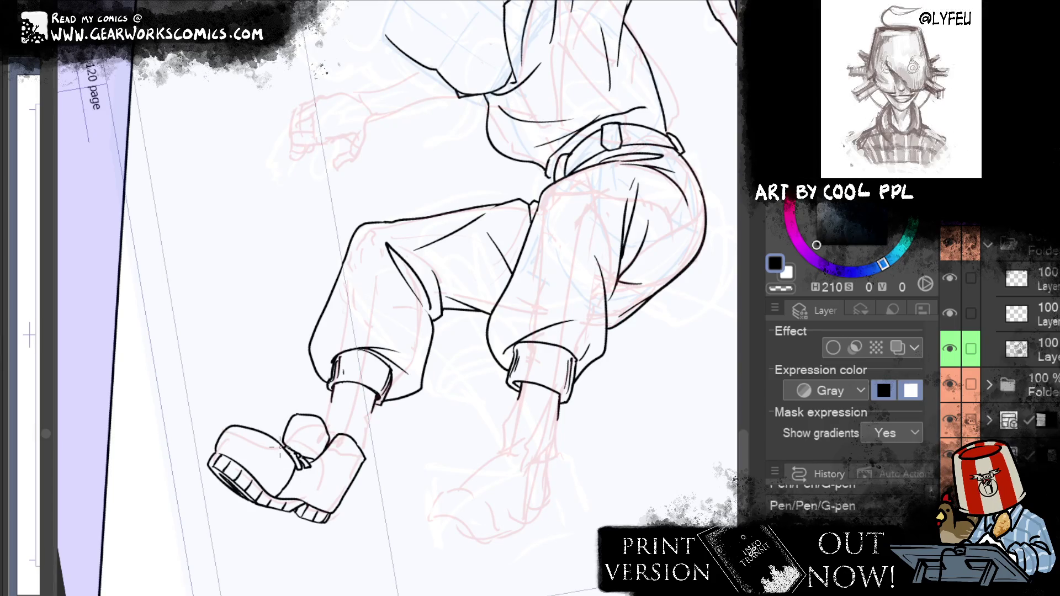
drag(293, 448, 310, 457)
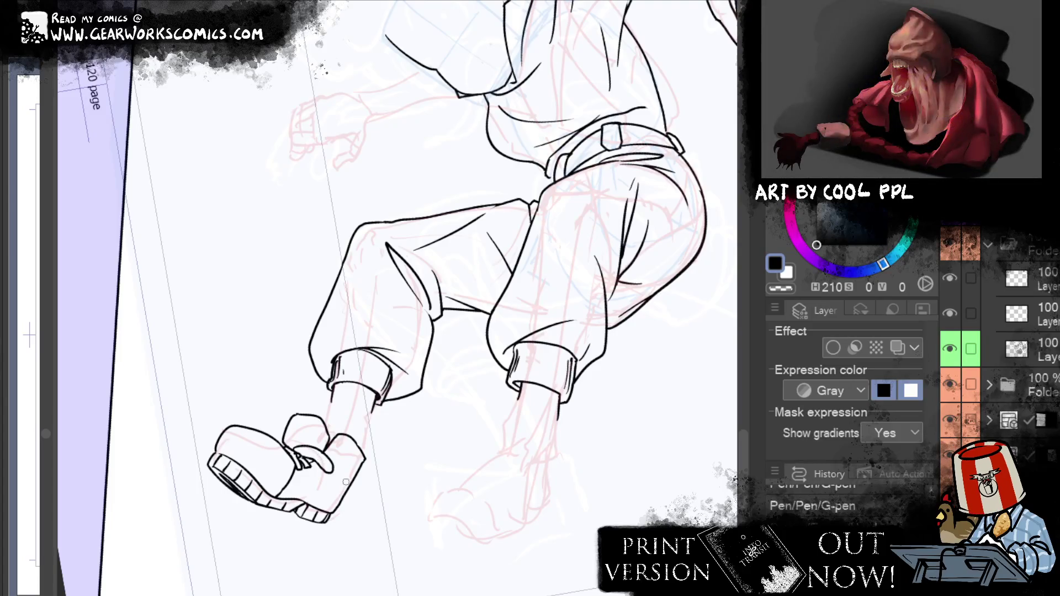
drag(331, 478, 324, 451)
key(ctrl+z)
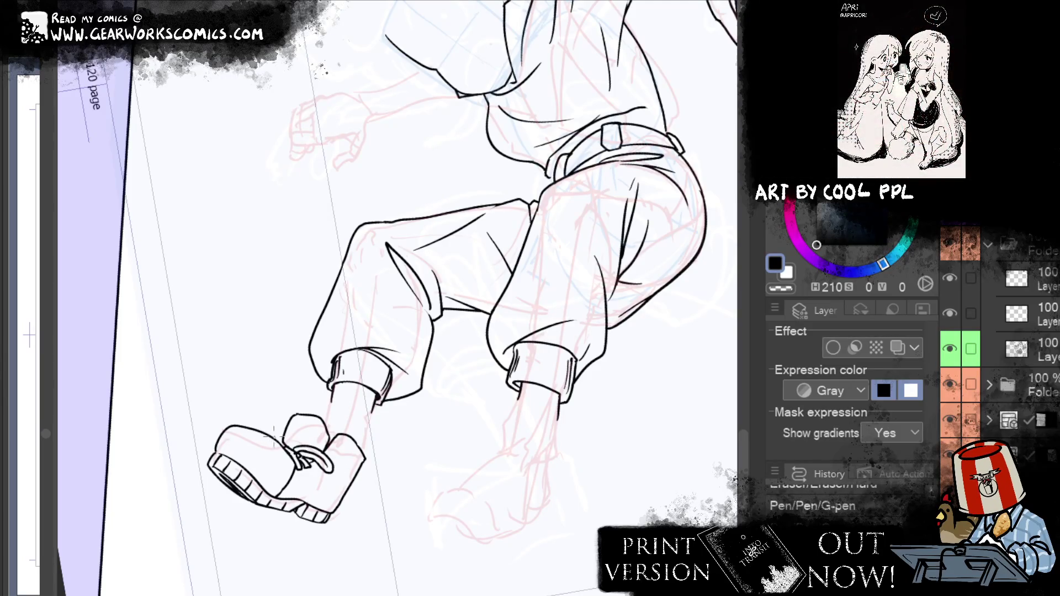
drag(265, 428, 283, 441)
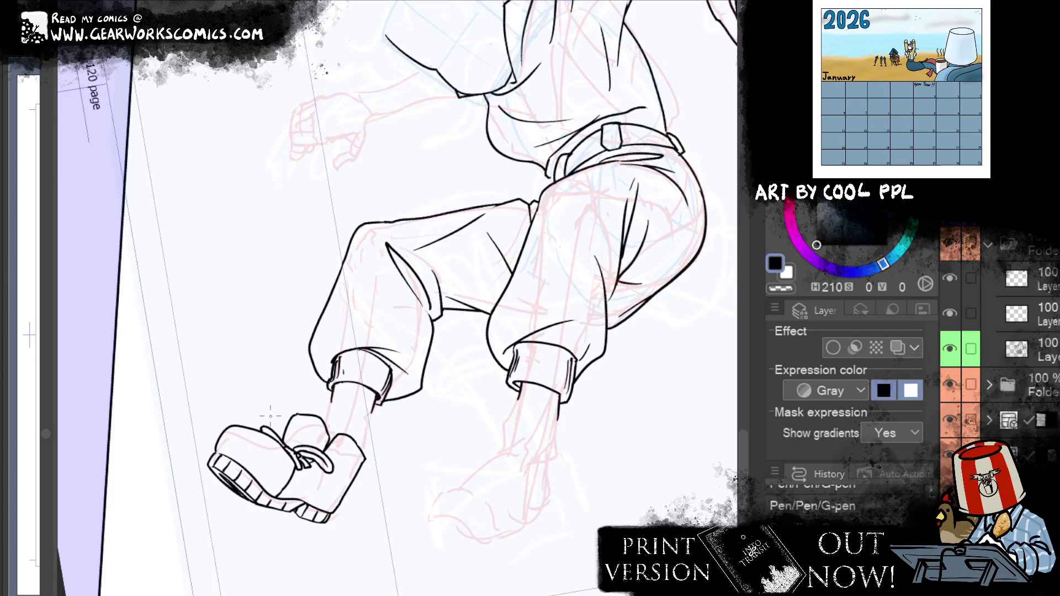
mouse_move(710, 397)
mouse_down()
mouse_move(575, 345)
mouse_move(649, 182)
mouse_move(584, 418)
mouse_up()
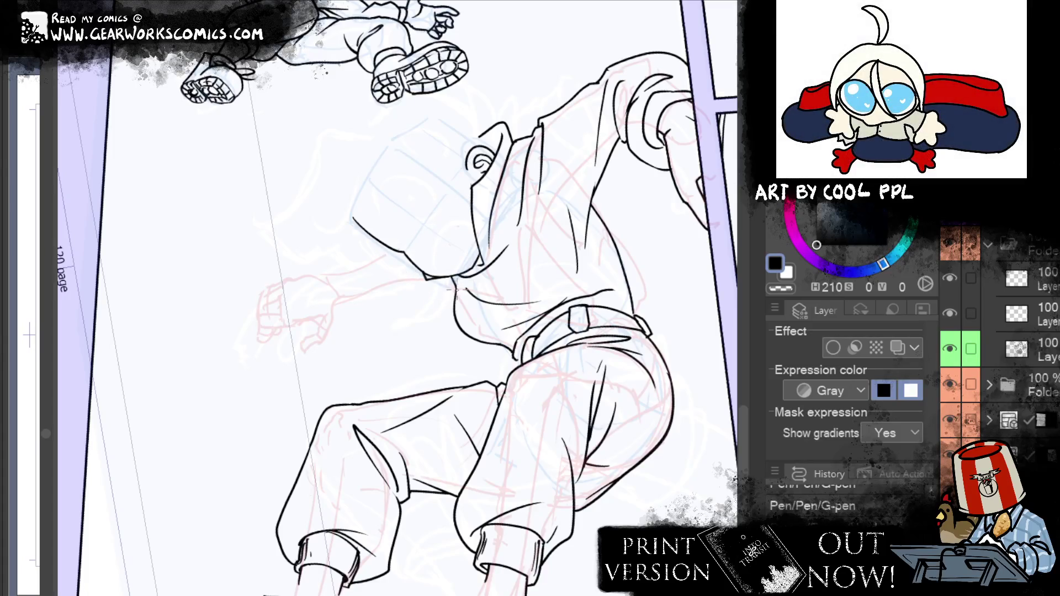
Erase and redraw the hood's bottom edge lines with the G-pen
key(e)
drag(440, 292, 344, 254)
key(p)
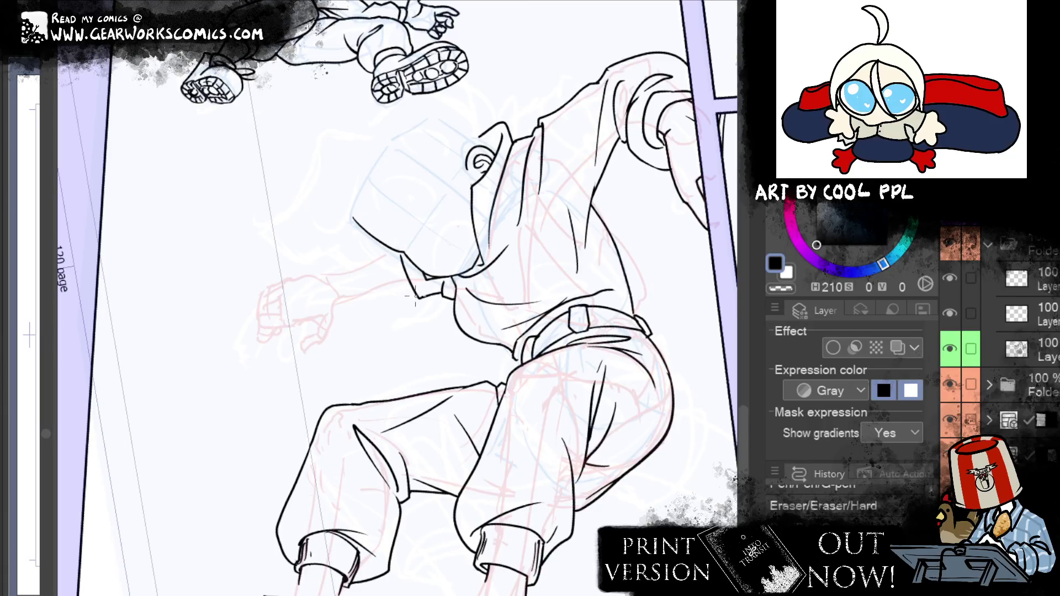
key(ctrl+z)
drag(417, 293, 390, 304)
drag(354, 255, 386, 309)
drag(355, 260, 378, 241)
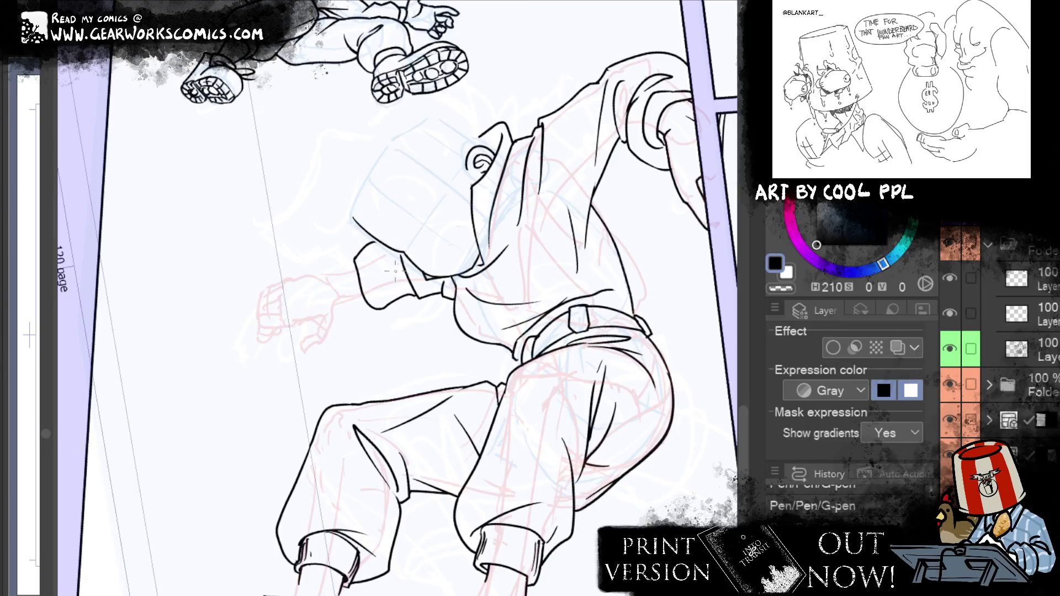
key(ctrl+z)
drag(355, 260, 384, 243)
key(ctrl+z)
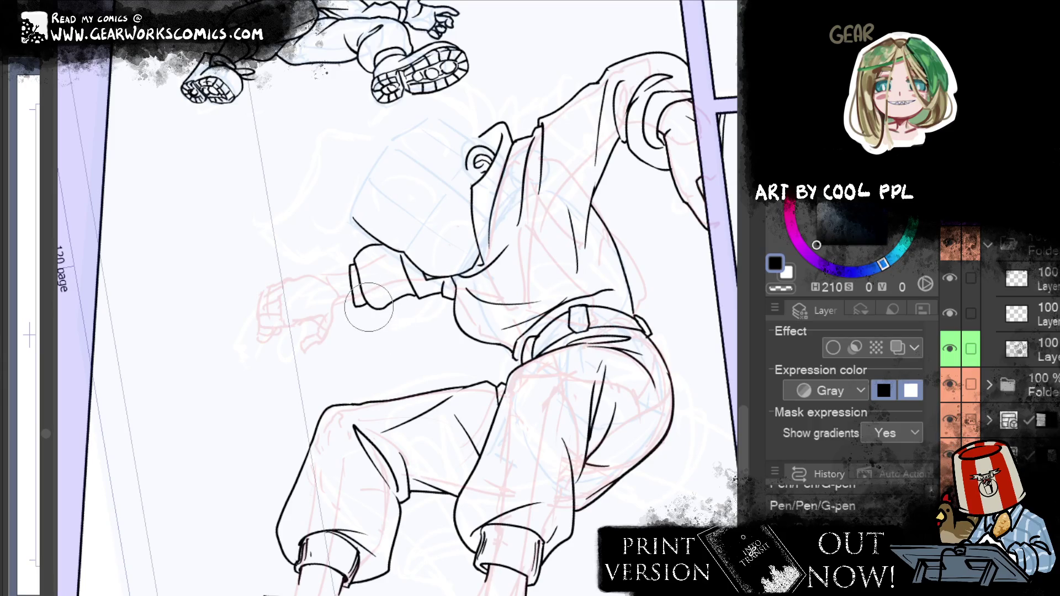
Push the sleeve cuff into shape with a large Liquify brush
key(e)
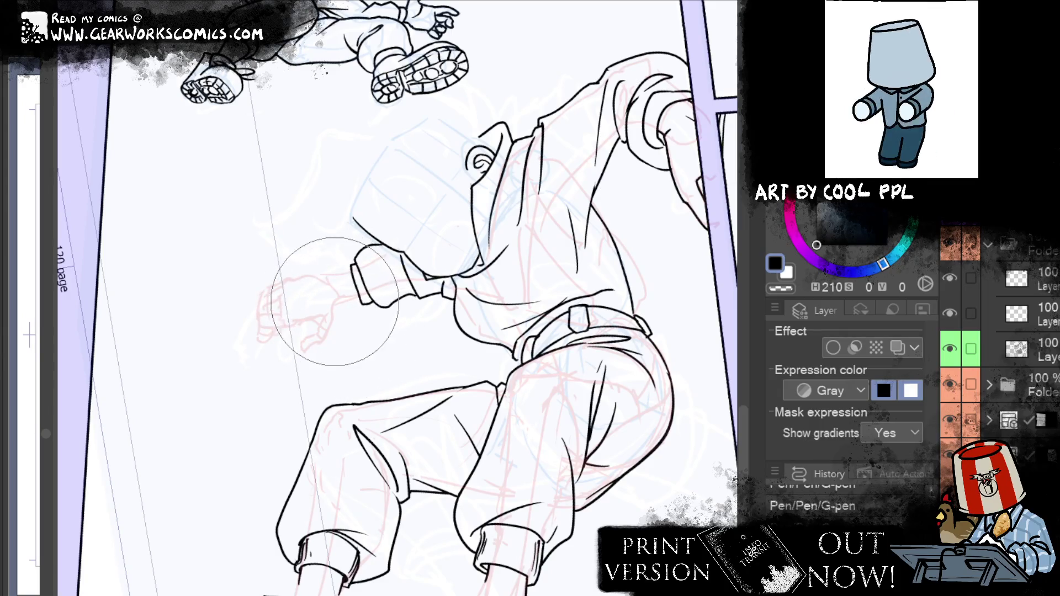
drag(356, 330, 331, 317)
drag(666, 211, 726, 145)
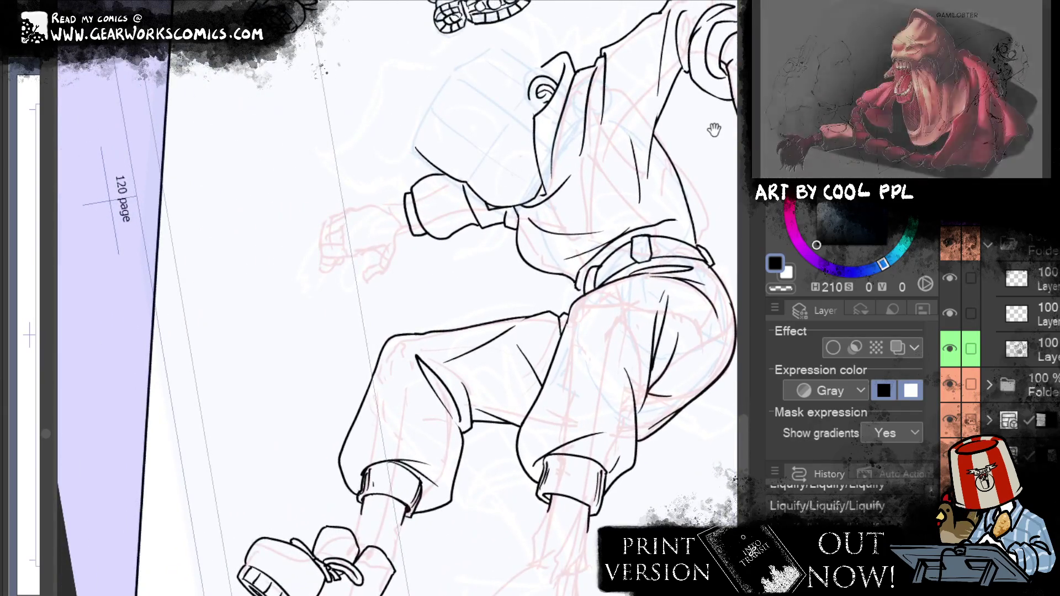
Ink the first finger and thumb strokes below the sleeve cuff, reshaping the fingertips with Liquify
mouse_move(595, 222)
mouse_down()
mouse_move(574, 195)
mouse_move(604, 267)
mouse_up()
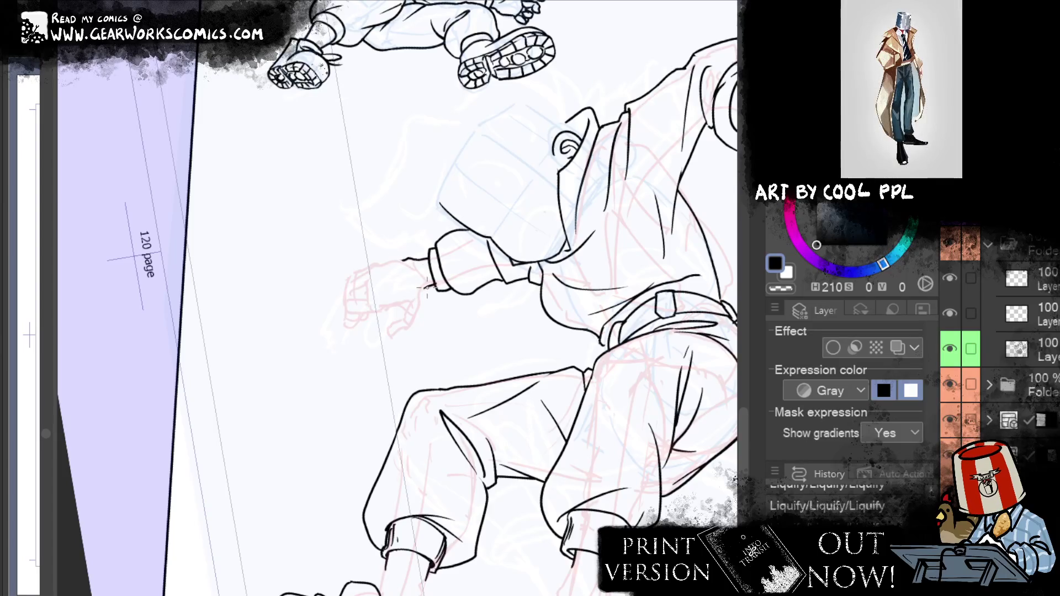
drag(419, 295, 395, 332)
key(ctrl+z)
key(ctrl+z)
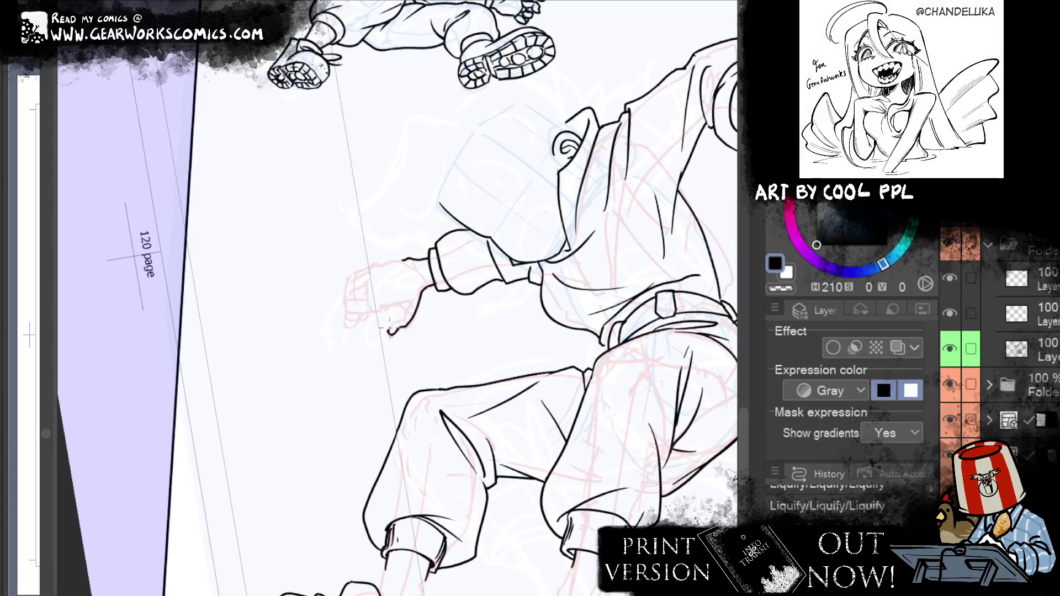
key(ctrl+z)
drag(415, 326, 401, 314)
key(p)
mouse_move(401, 313)
mouse_down()
mouse_move(381, 313)
mouse_move(407, 308)
mouse_up()
key(ctrl+z)
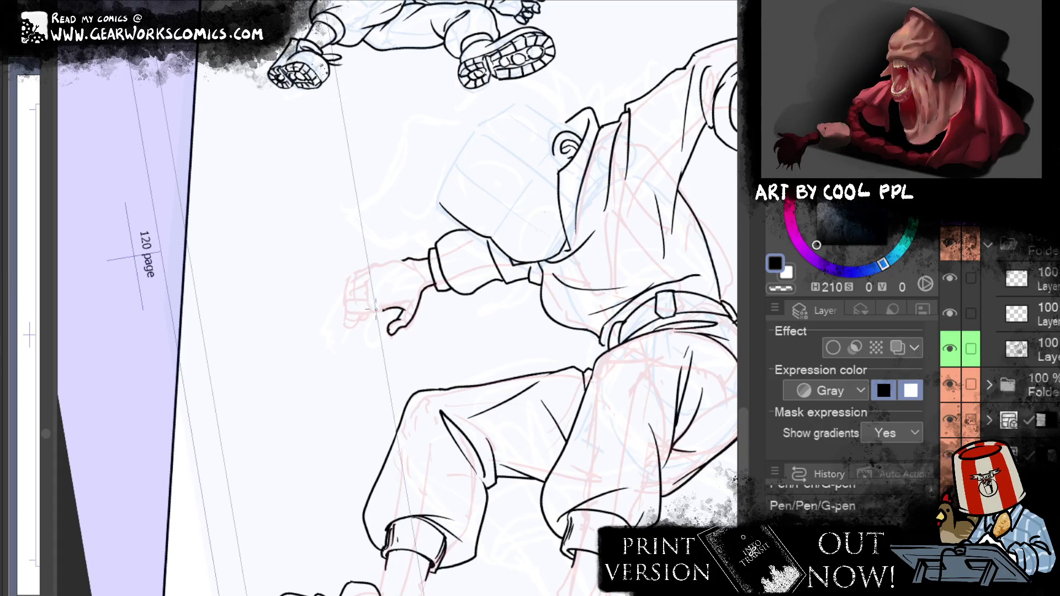
Trace the reaching hand's finger curves and knuckles, undoing and redrawing stray strokes
click(376, 314)
key(ctrl+z)
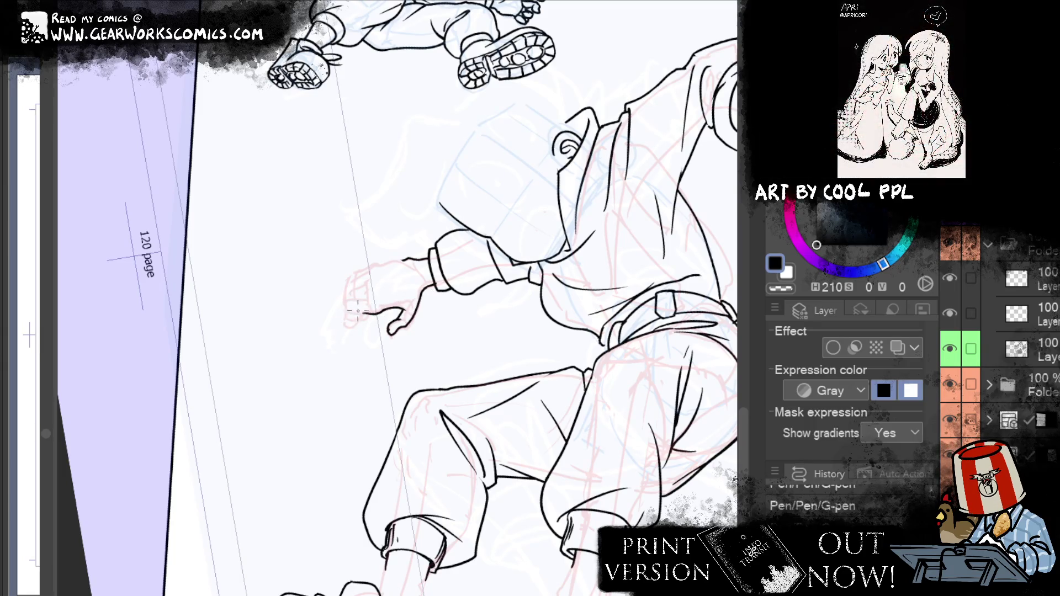
drag(368, 313, 349, 311)
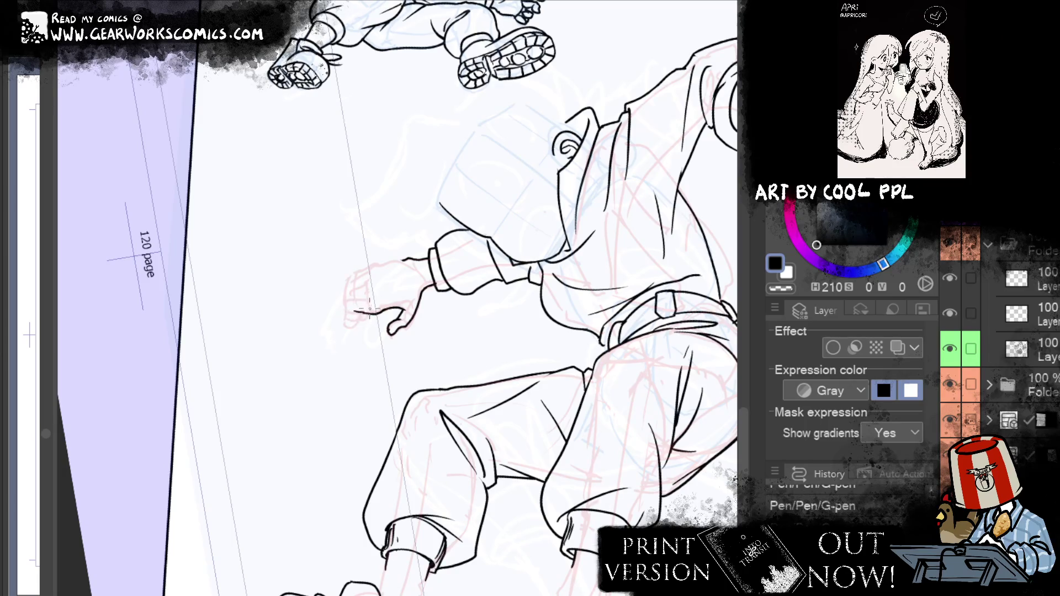
key(ctrl+z)
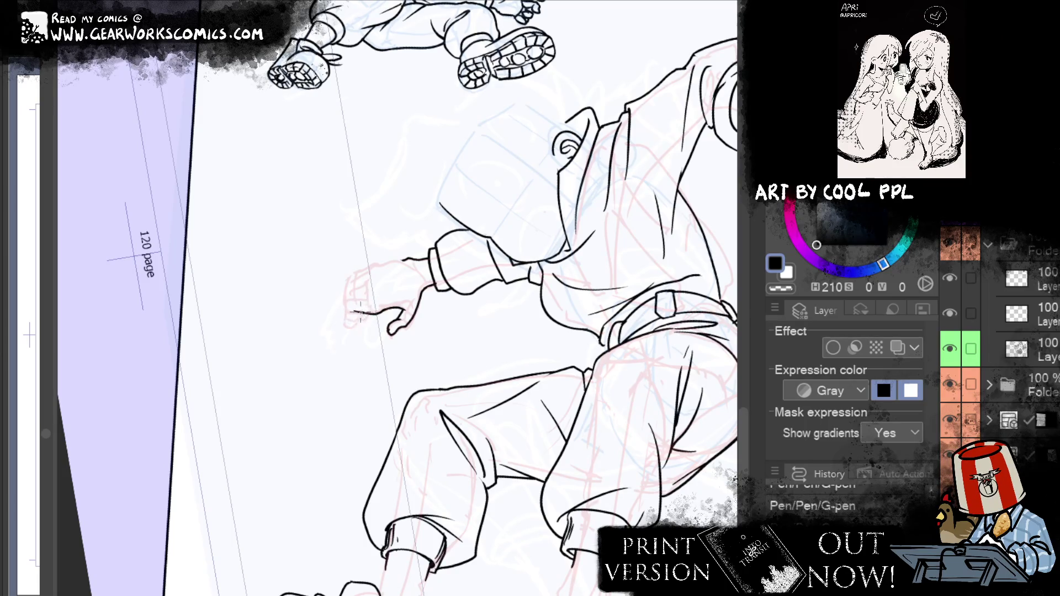
mouse_move(355, 312)
mouse_down()
mouse_move(366, 315)
mouse_move(356, 328)
mouse_move(356, 314)
mouse_up()
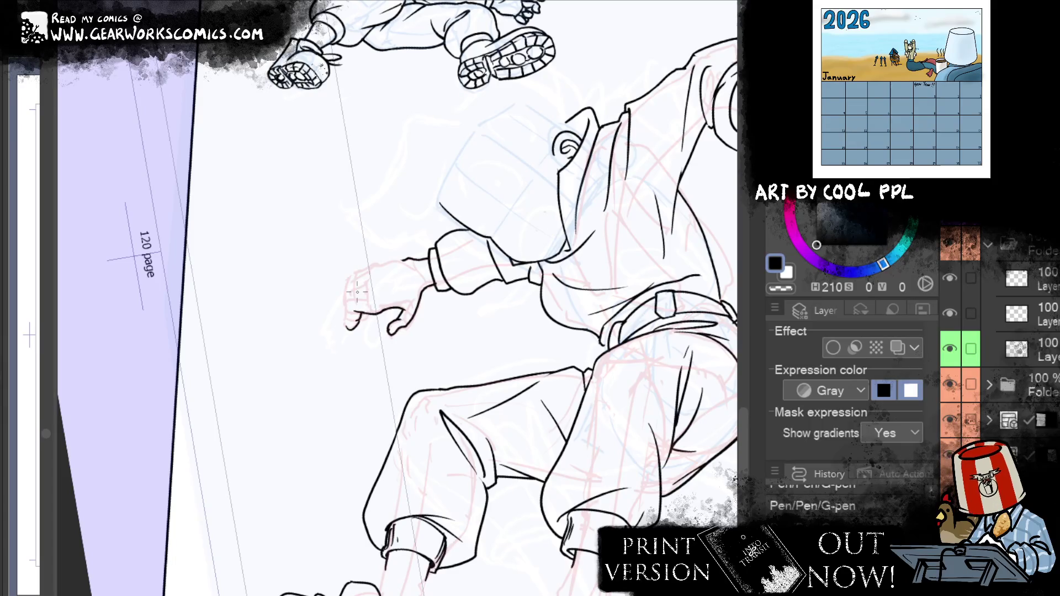
drag(348, 329, 354, 315)
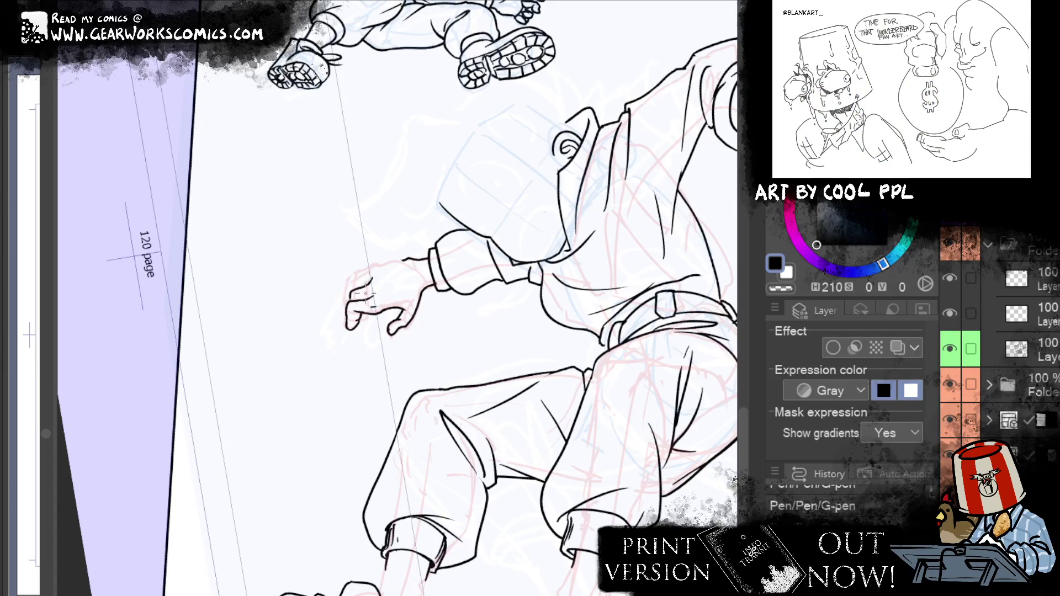
mouse_move(369, 284)
mouse_down()
mouse_move(339, 320)
mouse_move(352, 322)
mouse_move(368, 303)
mouse_up()
key(ctrl+z)
key(ctrl+z)
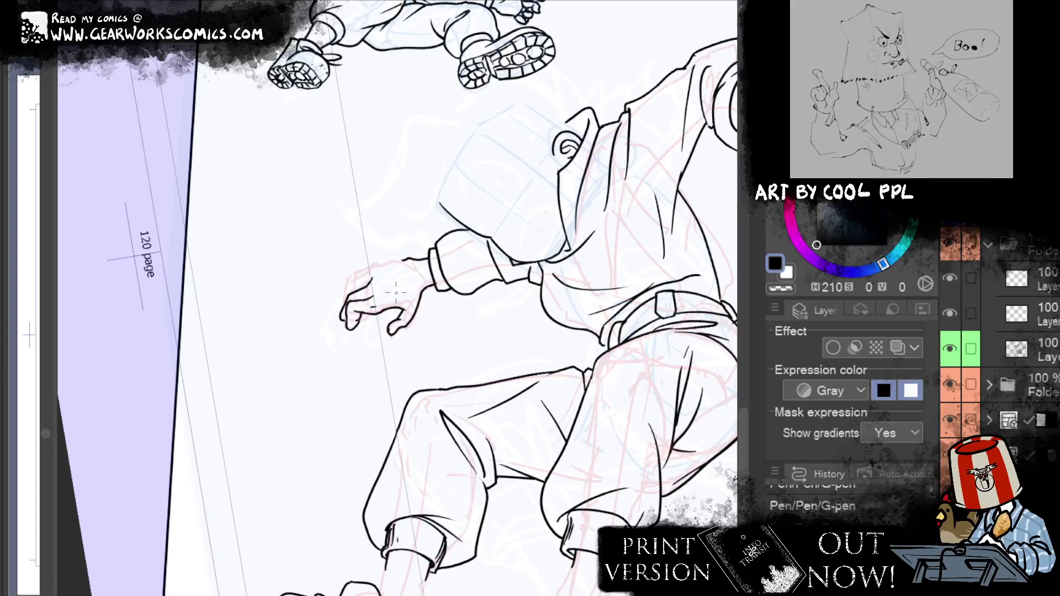
key(ctrl+z)
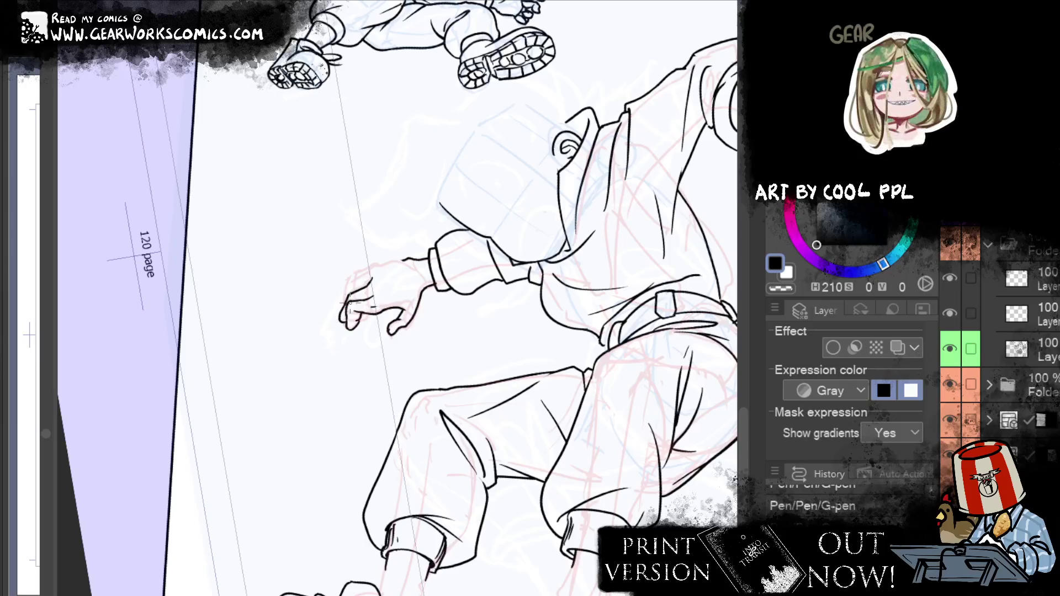
key(ctrl+z)
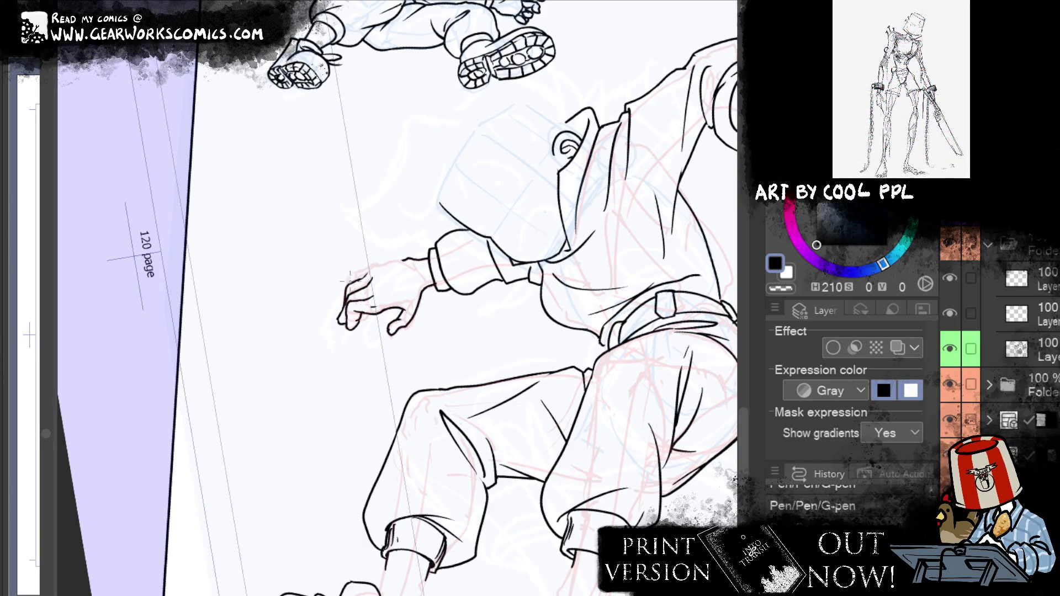
Ink a line from the hand toward the sleeve, erase stray ink and add finishing finger strokes
drag(348, 279, 399, 260)
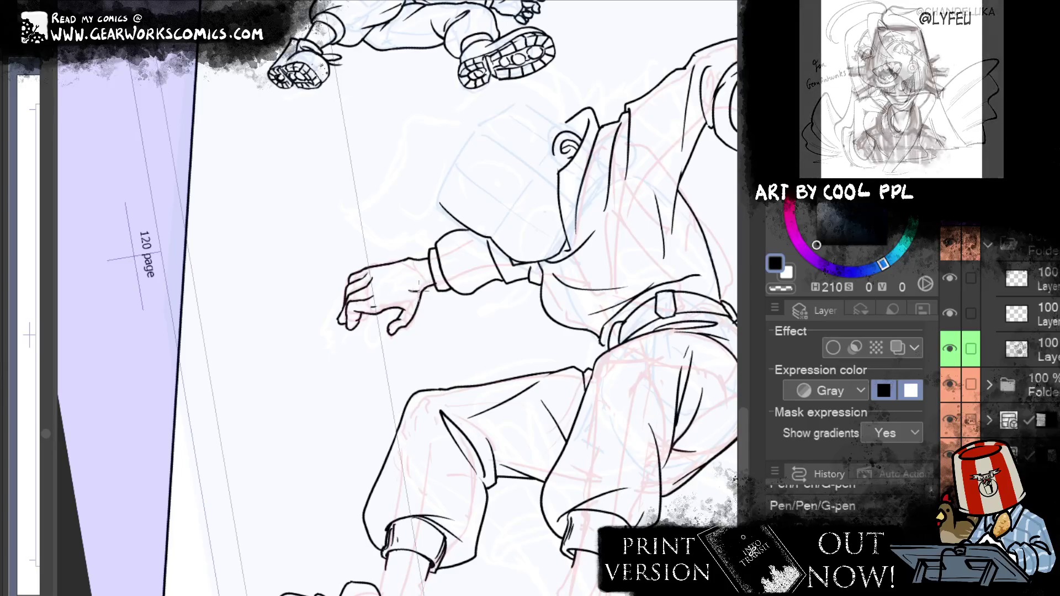
mouse_move(433, 290)
mouse_down()
mouse_move(458, 514)
mouse_move(503, 517)
mouse_up()
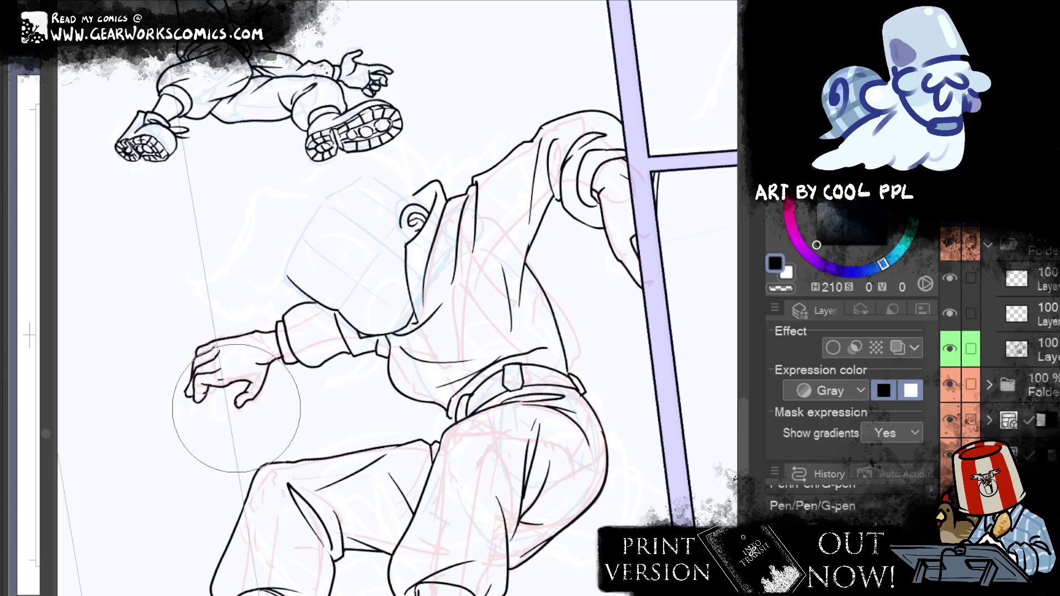
drag(182, 279, 190, 276)
drag(157, 417, 165, 409)
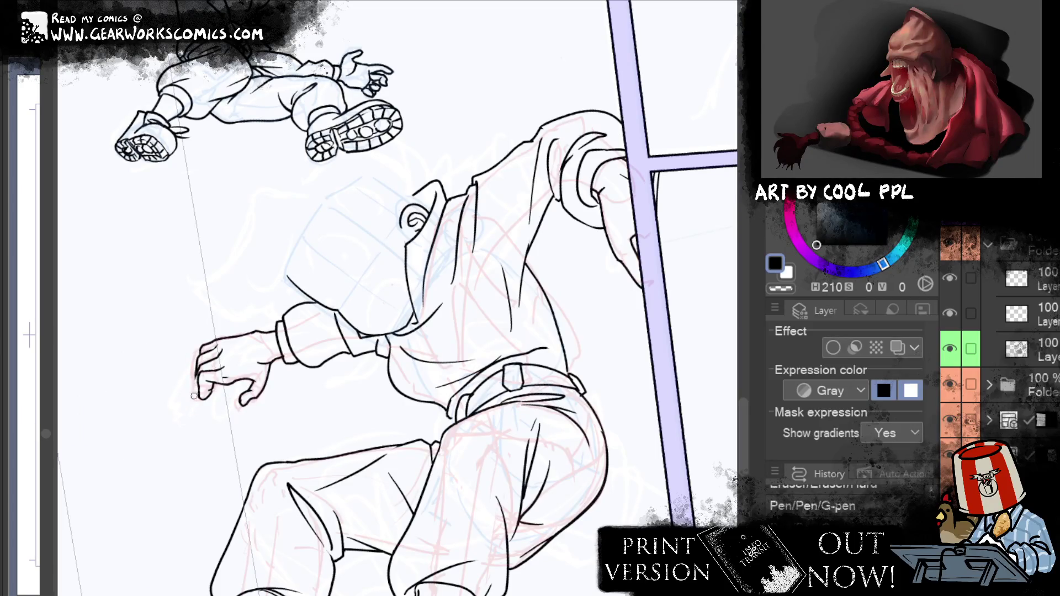
drag(195, 395, 196, 403)
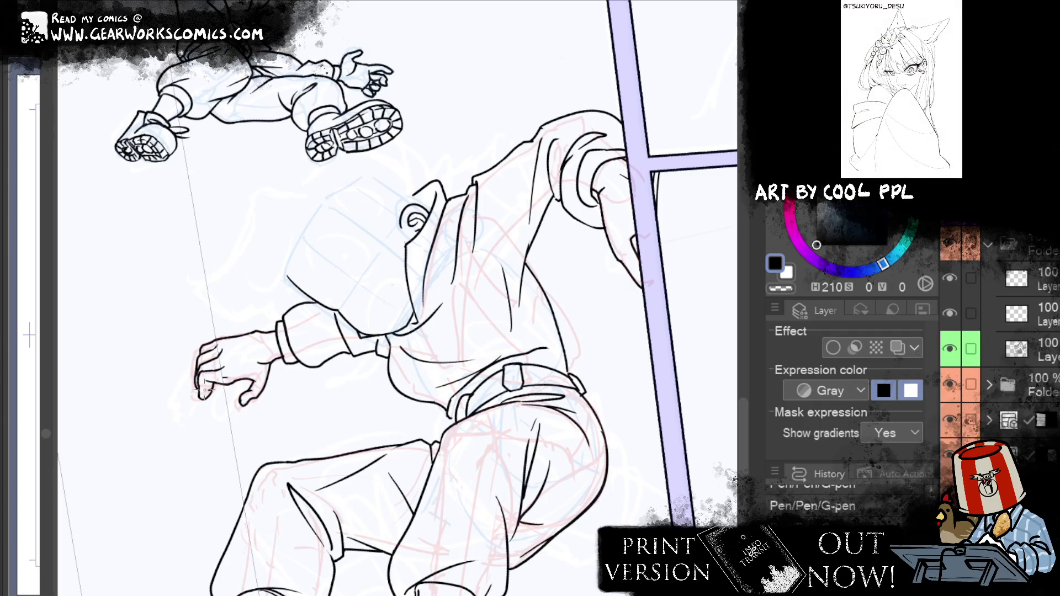
scroll(205, 389, down, 1)
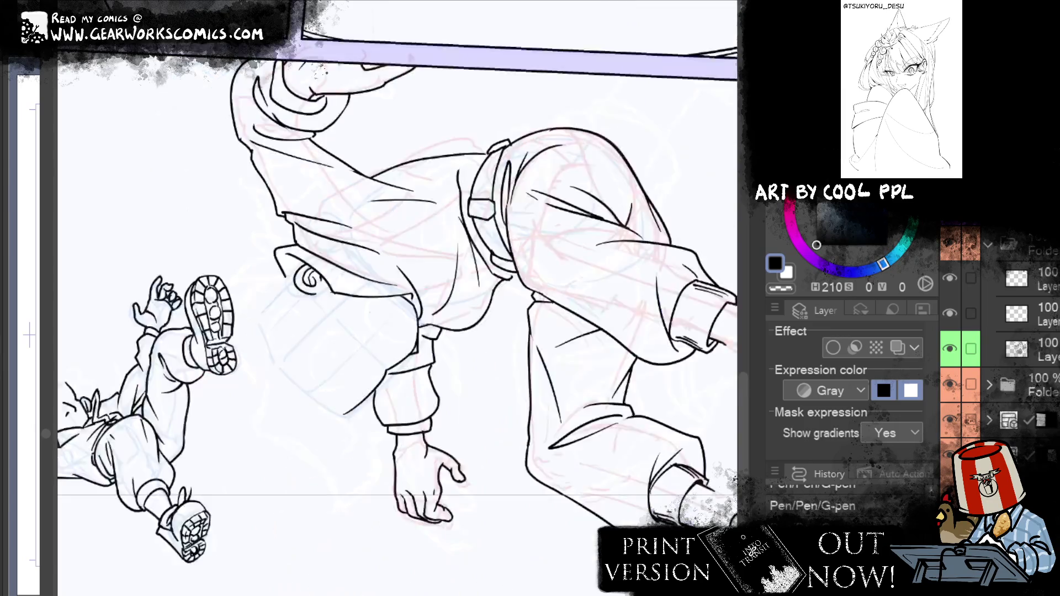
Tilt the page to the boot's angle and ink the second boot's upper and lower toe curves
scroll(205, 390, down, 1)
drag(453, 513, 379, 523)
scroll(379, 522, up, 2)
scroll(379, 522, up, 2)
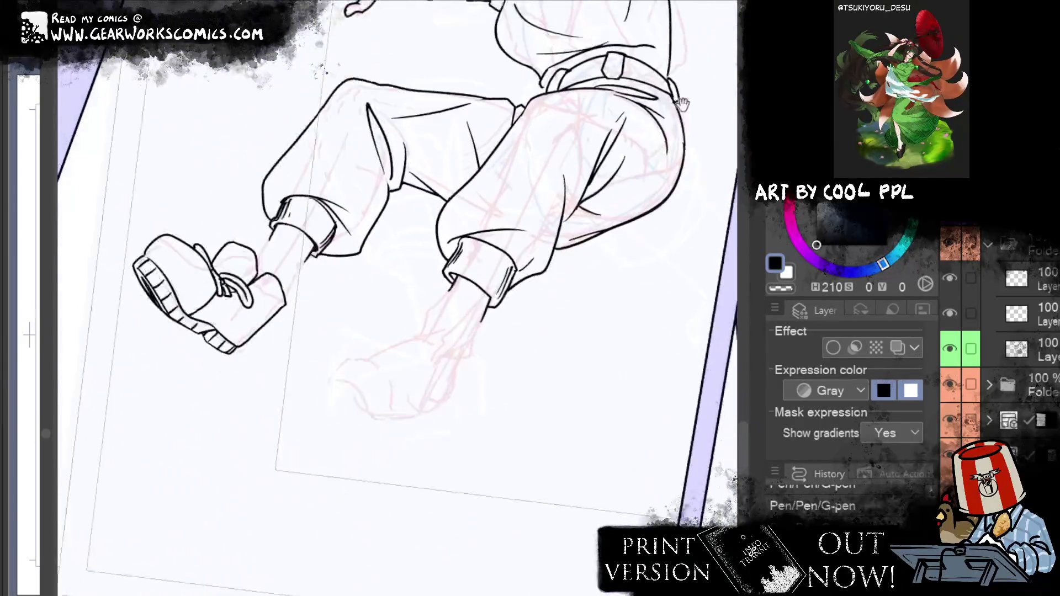
drag(338, 360, 413, 389)
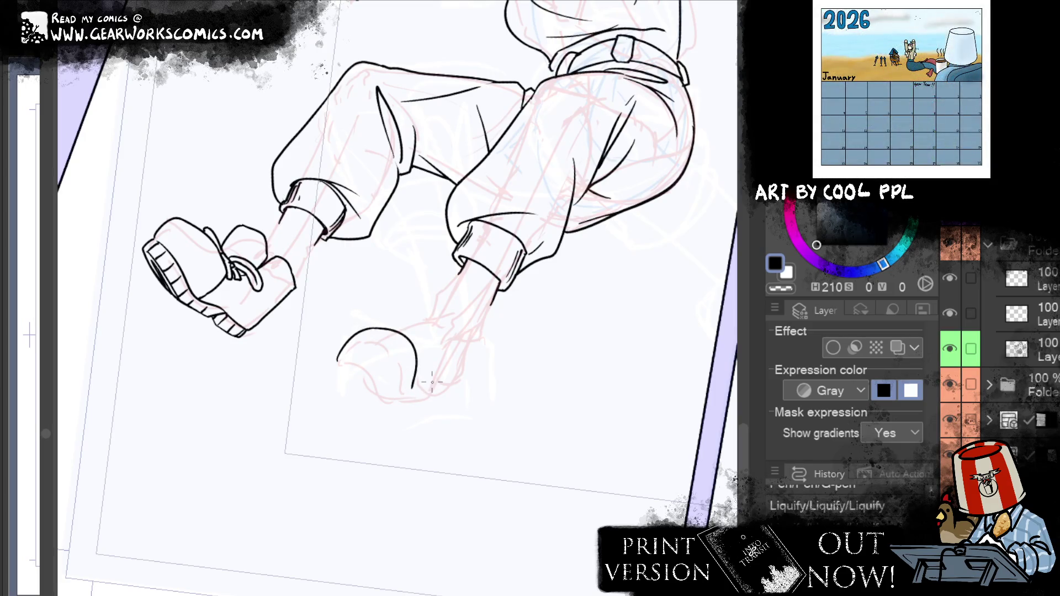
drag(339, 360, 410, 401)
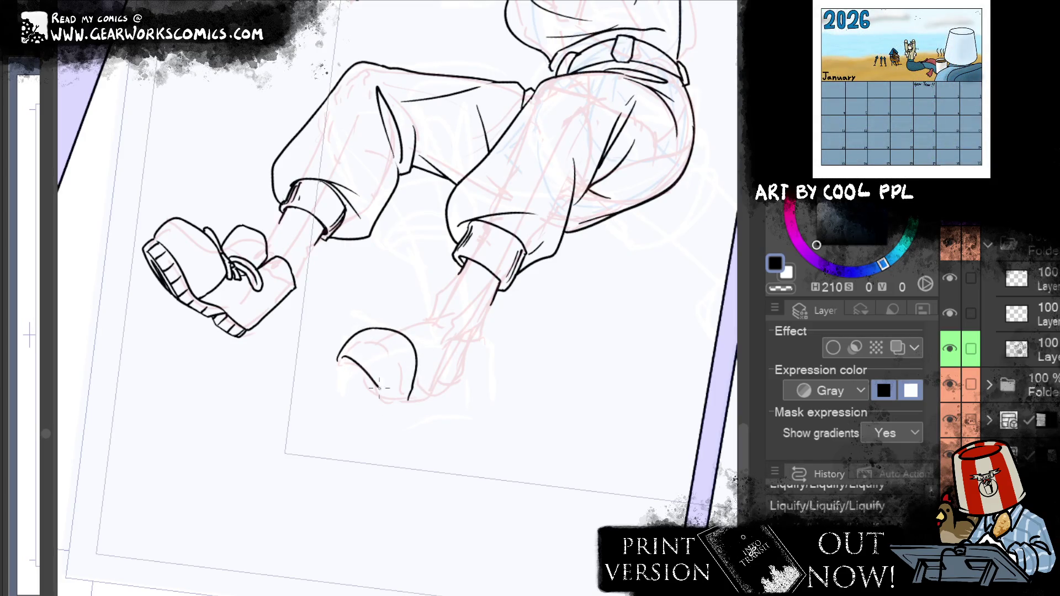
drag(338, 359, 413, 401)
key(ctrl+z)
drag(338, 359, 444, 402)
key(ctrl+z)
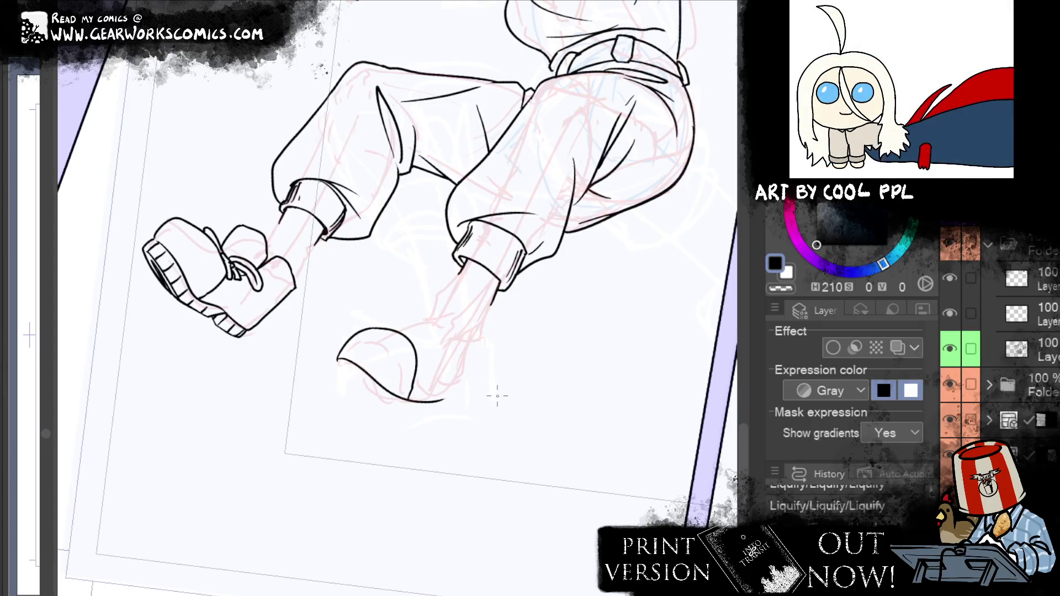
key(ctrl+z)
drag(339, 361, 394, 403)
key(ctrl+z)
mouse_move(337, 360)
mouse_down()
mouse_move(389, 394)
mouse_move(431, 396)
mouse_up()
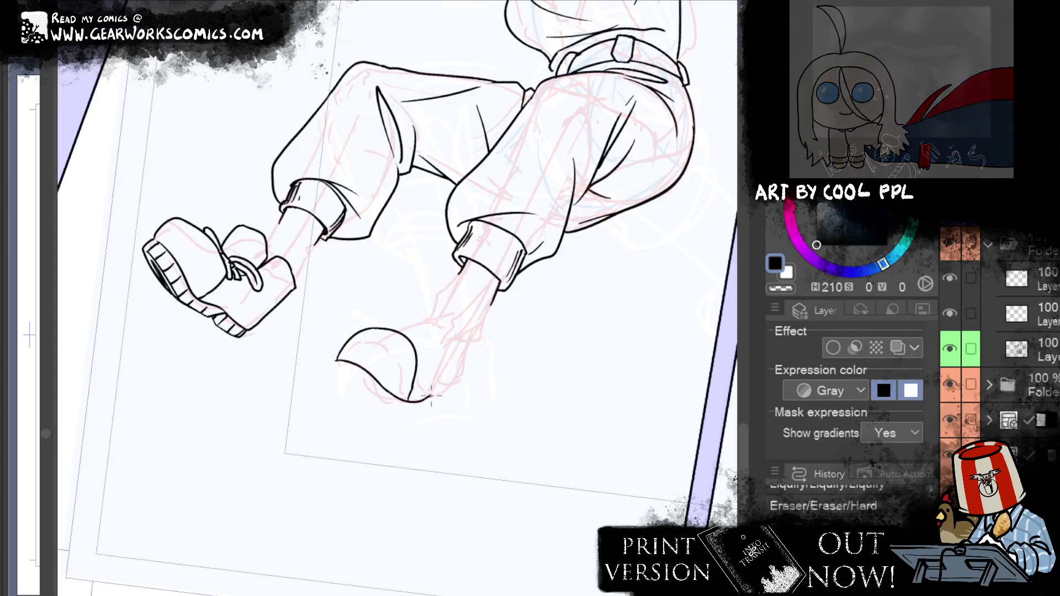
mouse_move(429, 397)
mouse_down()
mouse_move(460, 387)
mouse_move(436, 398)
mouse_up()
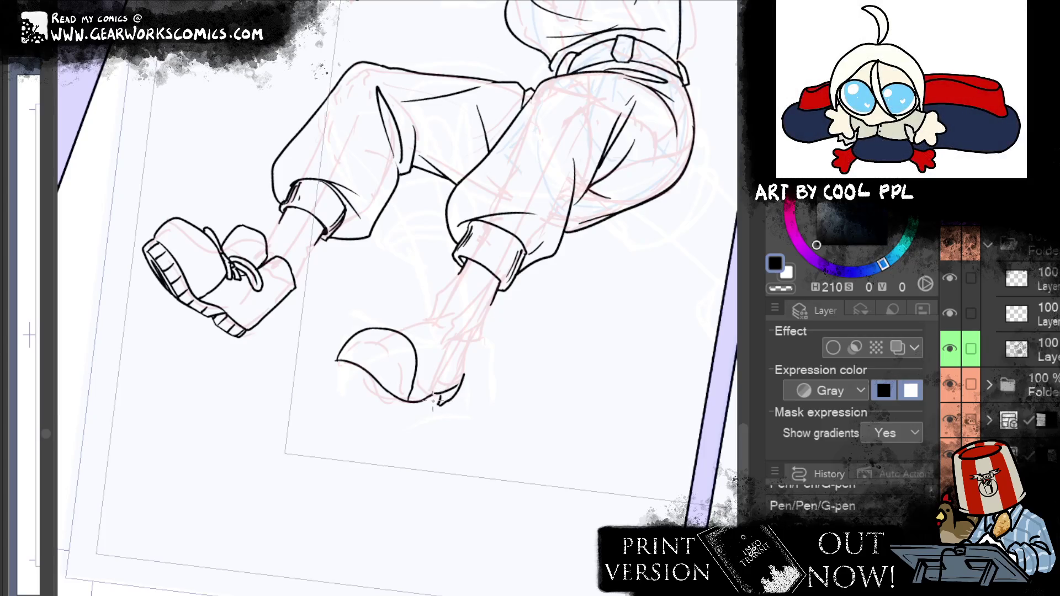
Ink the heel line and sole edge under the toe, then erase excess ink at the bottom
drag(438, 393, 423, 413)
drag(331, 367, 413, 424)
key(ctrl+z)
drag(330, 367, 413, 424)
key(ctrl+z)
drag(327, 370, 424, 413)
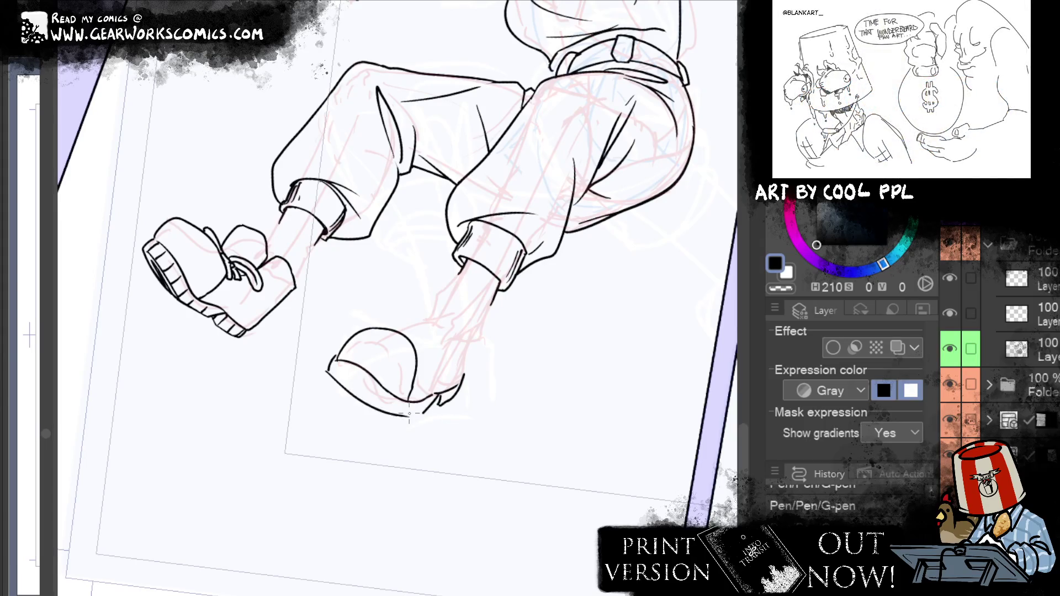
key(ctrl+z)
drag(327, 370, 439, 406)
drag(331, 371, 394, 414)
key(ctrl+z)
drag(341, 371, 414, 419)
key(ctrl+z)
drag(340, 376, 419, 415)
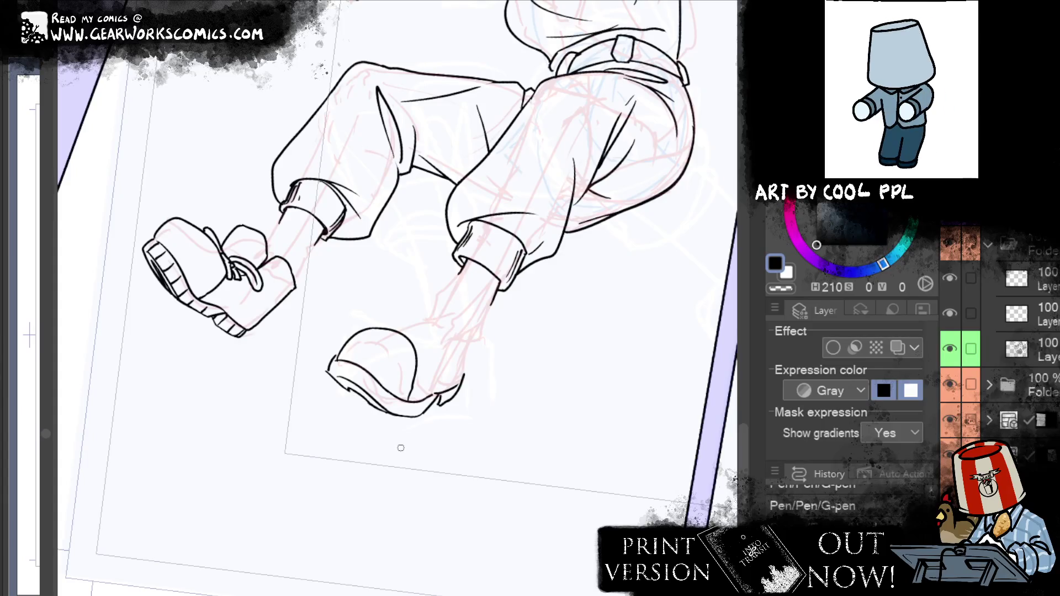
key(e)
mouse_move(351, 391)
mouse_down()
mouse_move(338, 369)
mouse_move(320, 377)
mouse_up()
key(p)
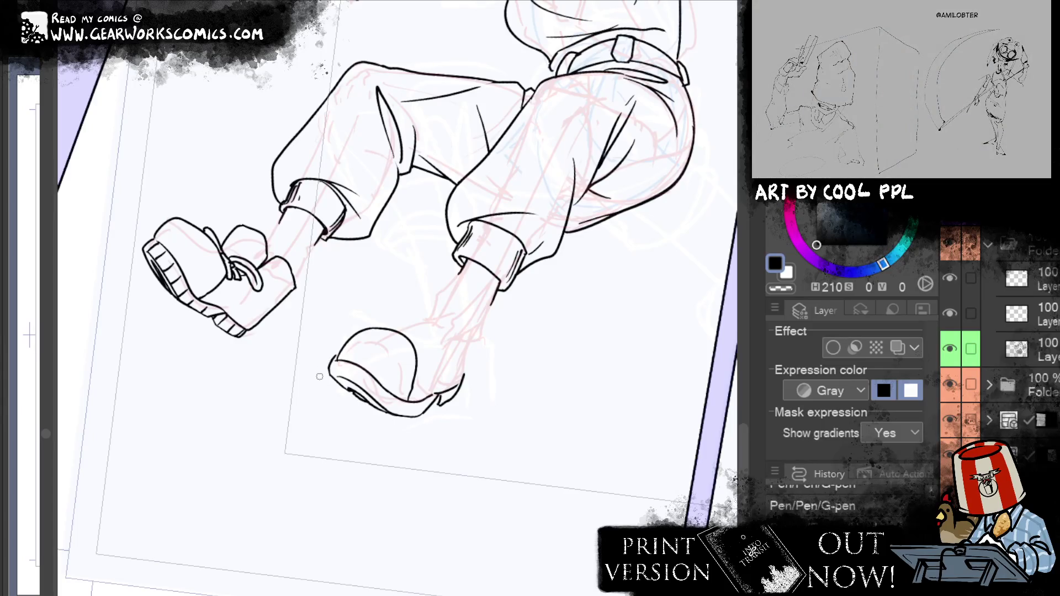
Clean up the toe, then ink tread marks along the sole and the heel edge
key(e)
drag(329, 364, 360, 411)
key(p)
drag(336, 362, 343, 377)
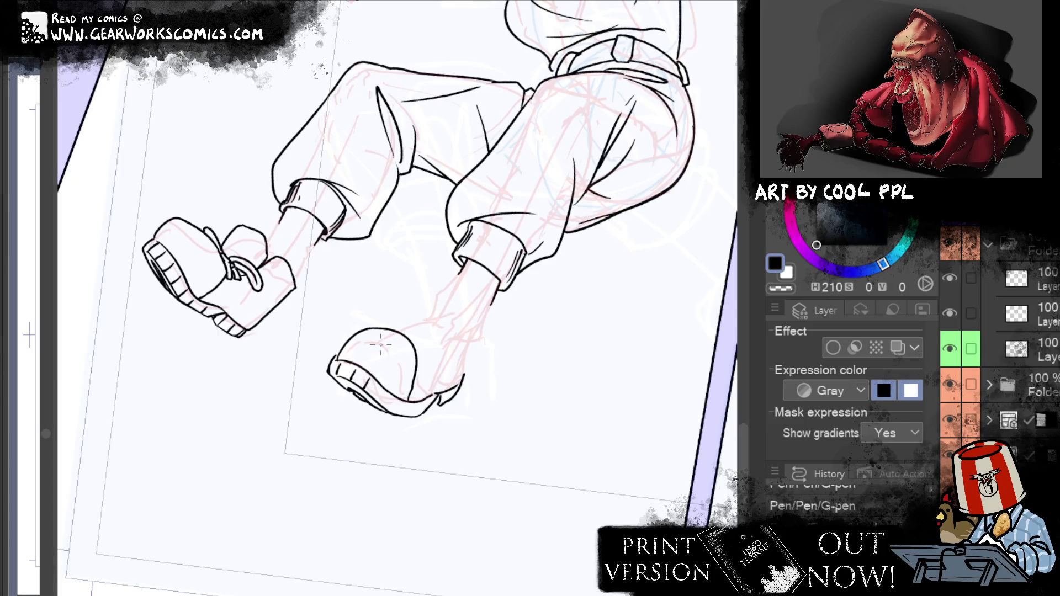
key(e)
mouse_move(382, 393)
mouse_down()
mouse_move(406, 417)
mouse_move(380, 402)
mouse_up()
key(p)
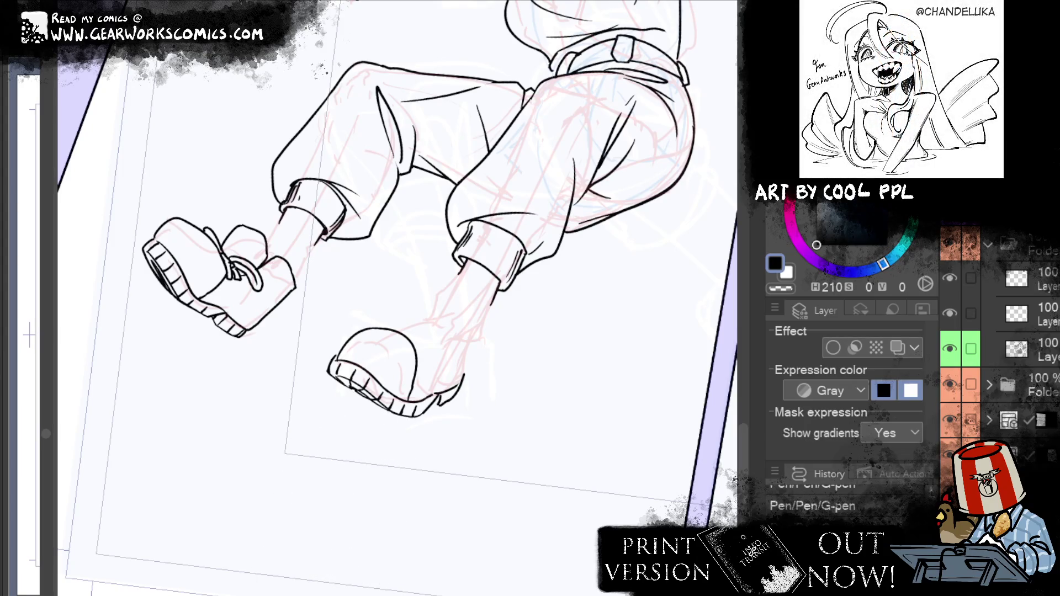
mouse_move(447, 393)
mouse_down()
mouse_move(441, 407)
mouse_move(488, 331)
mouse_move(441, 335)
mouse_move(439, 349)
mouse_up()
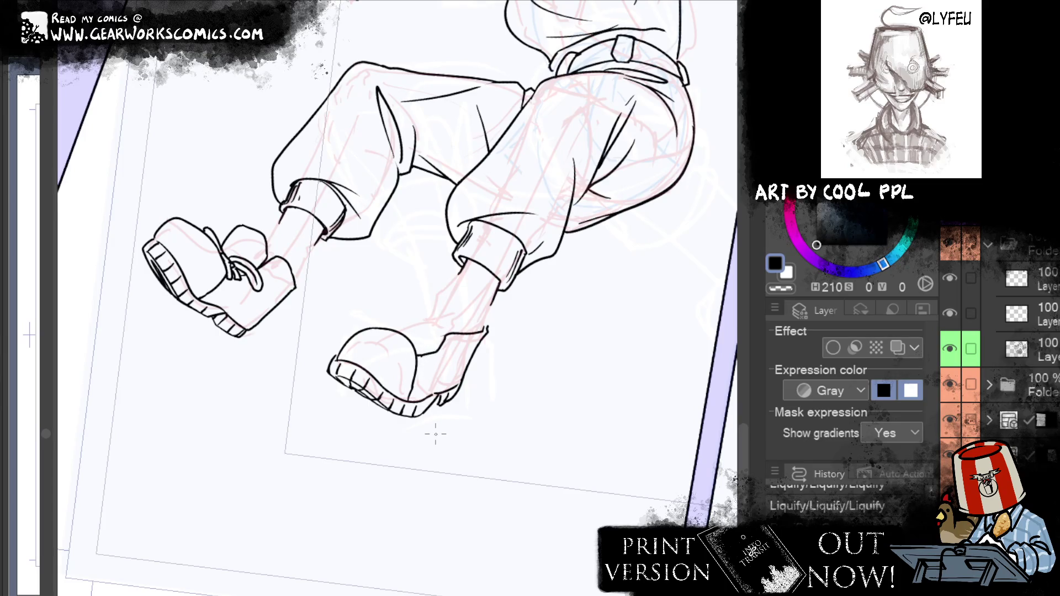
drag(421, 366, 445, 355)
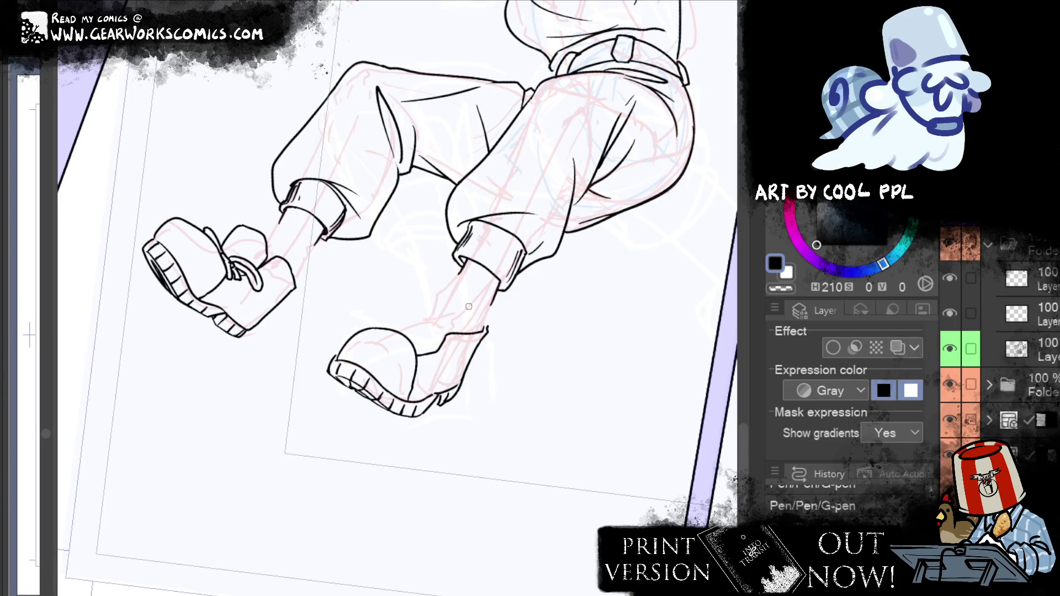
Ink the ankle line up the leg and rework the boot's tongue
drag(443, 334, 417, 303)
mouse_move(434, 317)
mouse_down()
mouse_move(418, 288)
mouse_move(415, 321)
mouse_move(395, 320)
mouse_move(398, 338)
mouse_up()
key(e)
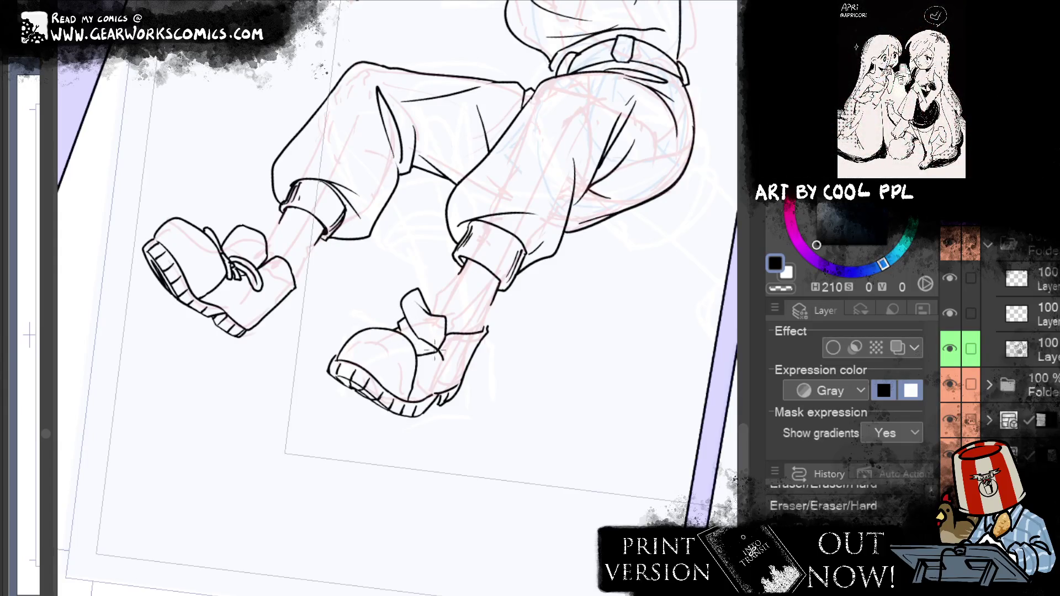
mouse_move(425, 342)
mouse_down()
mouse_move(435, 353)
mouse_move(411, 338)
mouse_move(434, 357)
mouse_up()
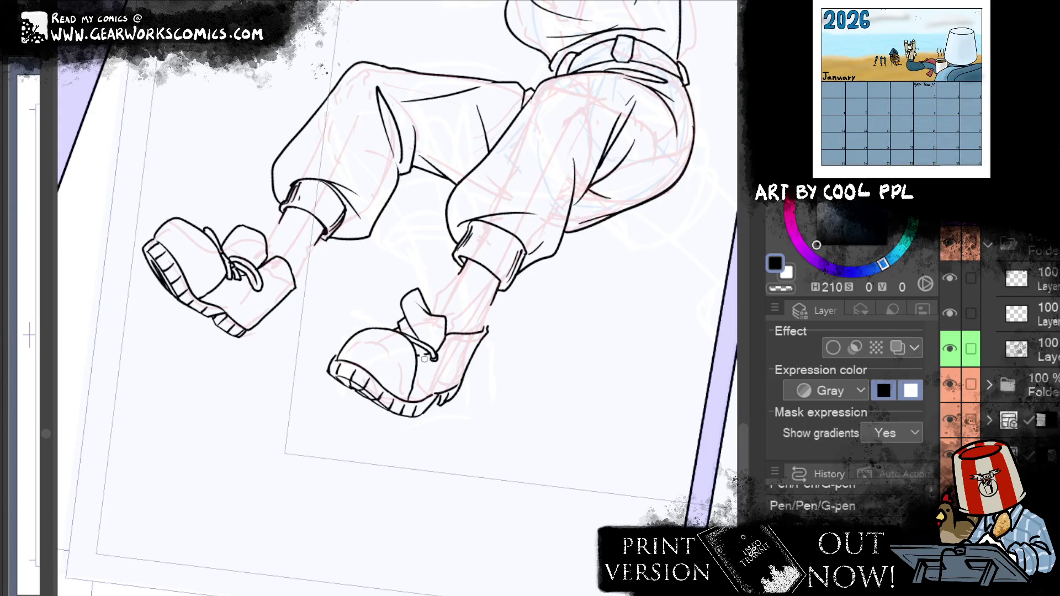
Ink the lace strokes and a lace loop, erasing stray lace marks on both boots
key(e)
drag(415, 347, 422, 356)
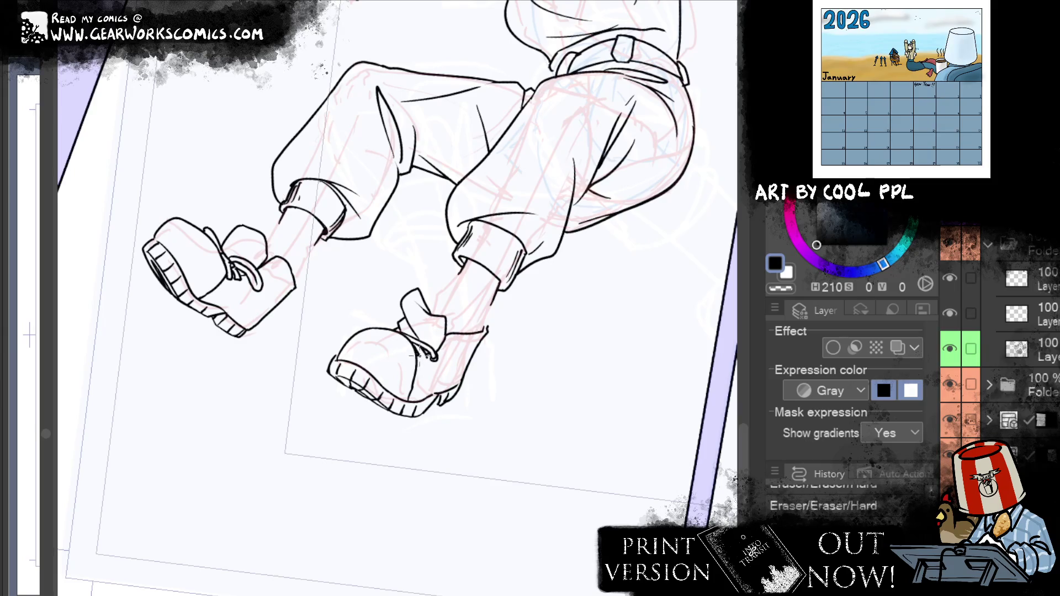
key(p)
mouse_move(417, 350)
mouse_down()
mouse_move(421, 365)
mouse_move(429, 359)
mouse_up()
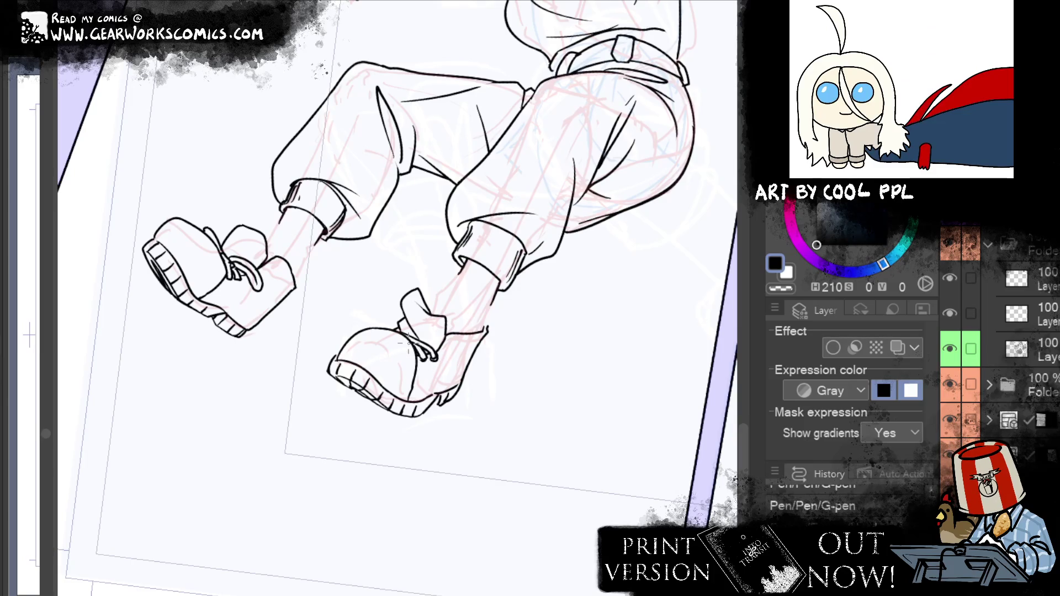
key(e)
mouse_move(235, 268)
mouse_down()
mouse_move(237, 290)
mouse_move(240, 273)
mouse_up()
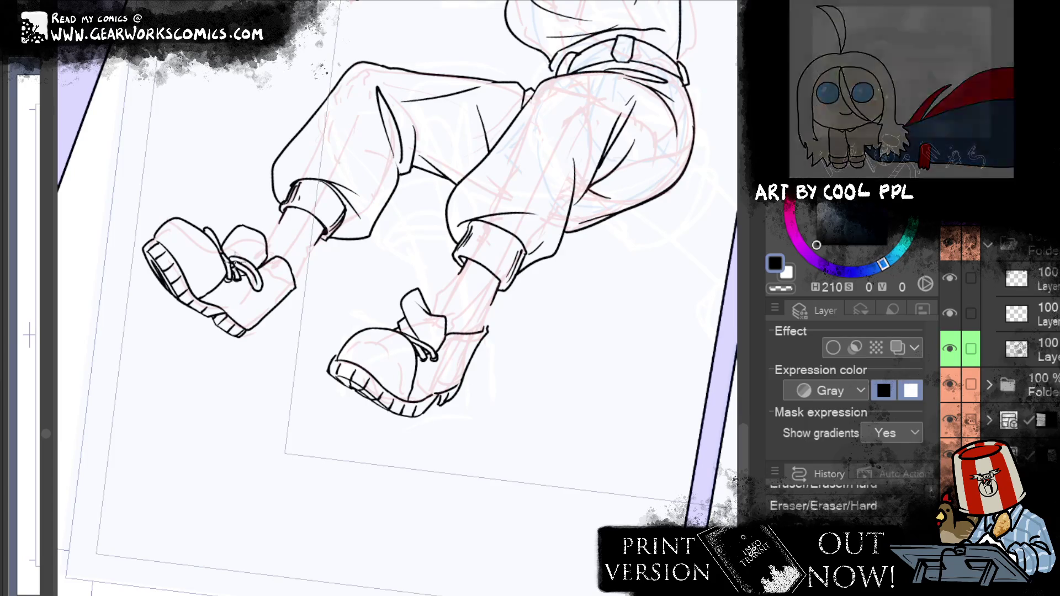
key(p)
mouse_move(436, 346)
mouse_down()
mouse_move(458, 356)
mouse_move(448, 367)
mouse_up()
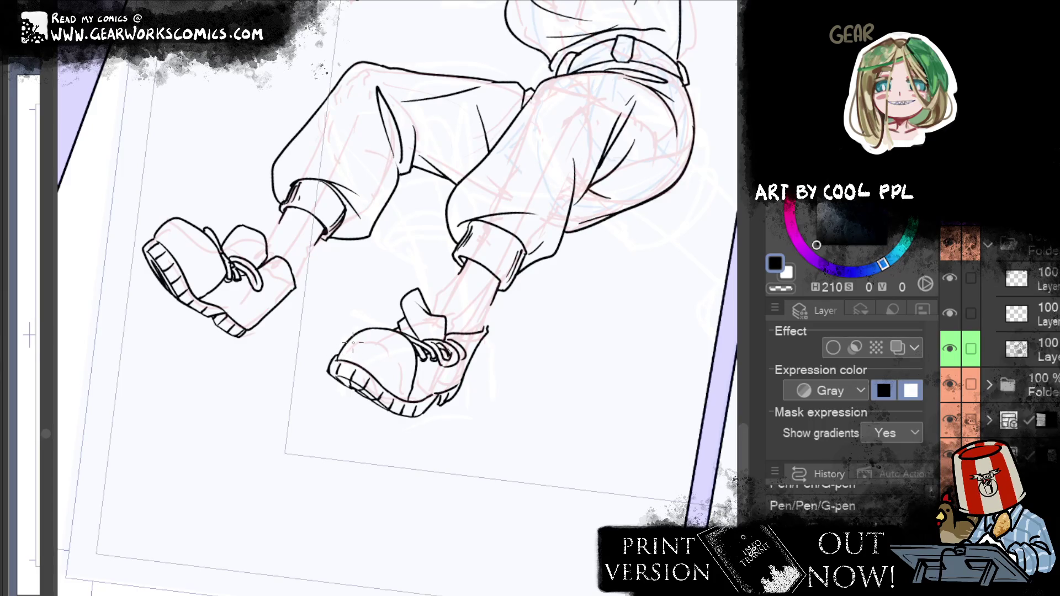
mouse_move(583, 236)
mouse_down()
mouse_move(523, 302)
mouse_move(559, 355)
mouse_up()
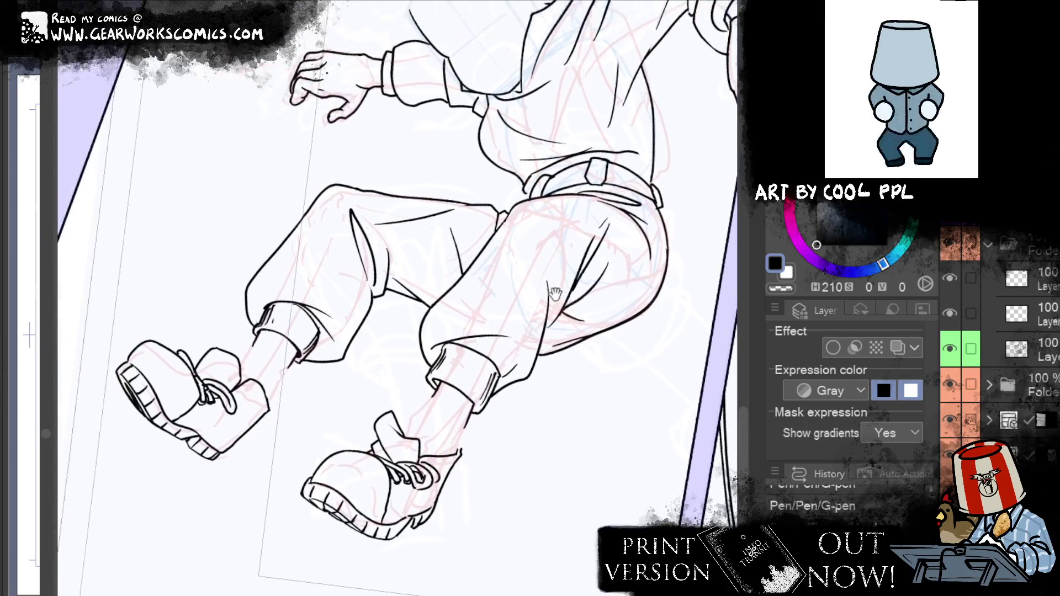
Ink the right boot's top edge line, redrawing it until clean
drag(239, 351, 270, 386)
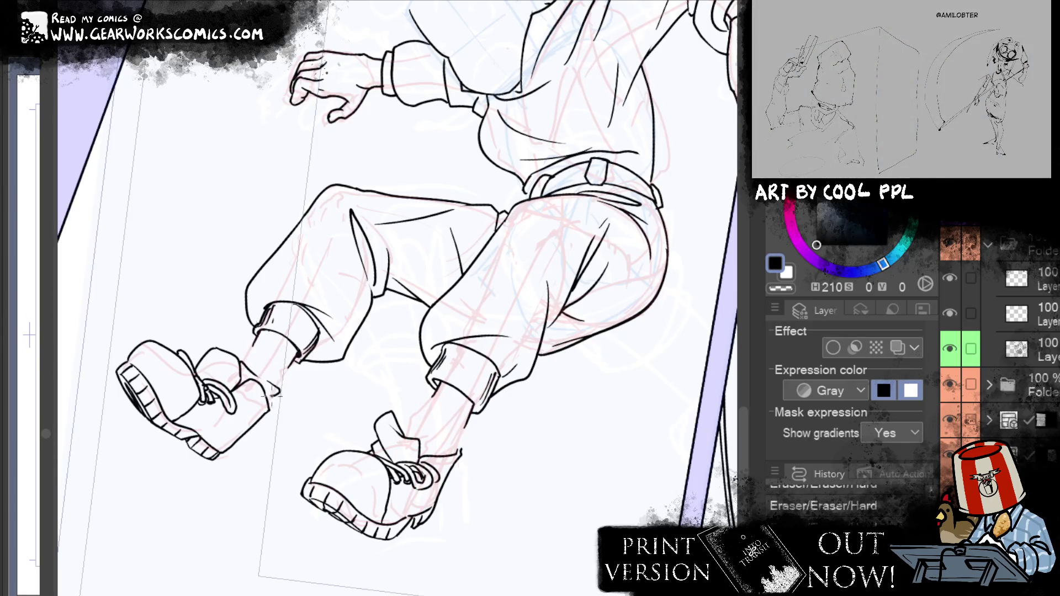
mouse_move(271, 390)
mouse_down()
mouse_move(263, 397)
mouse_move(255, 372)
mouse_move(267, 379)
mouse_up()
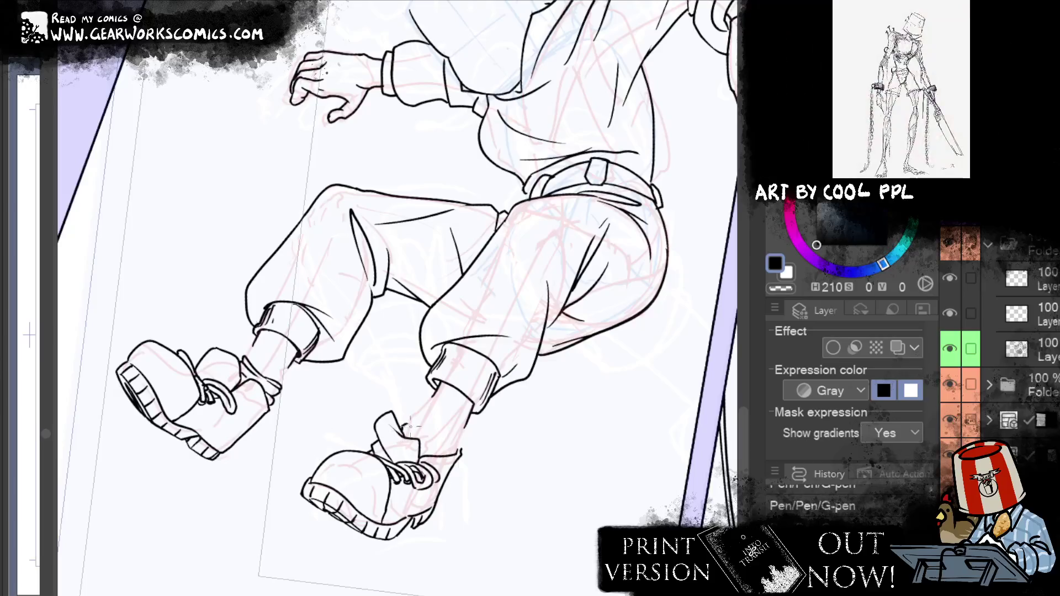
drag(406, 426, 459, 443)
key(ctrl+z)
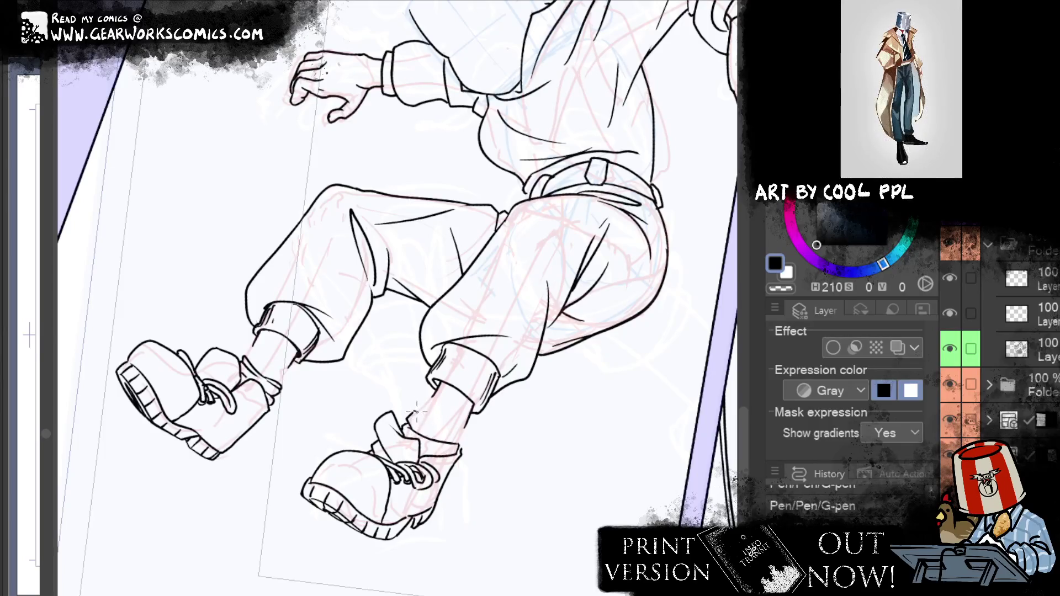
drag(414, 412, 468, 438)
key(ctrl+z)
drag(414, 412, 468, 444)
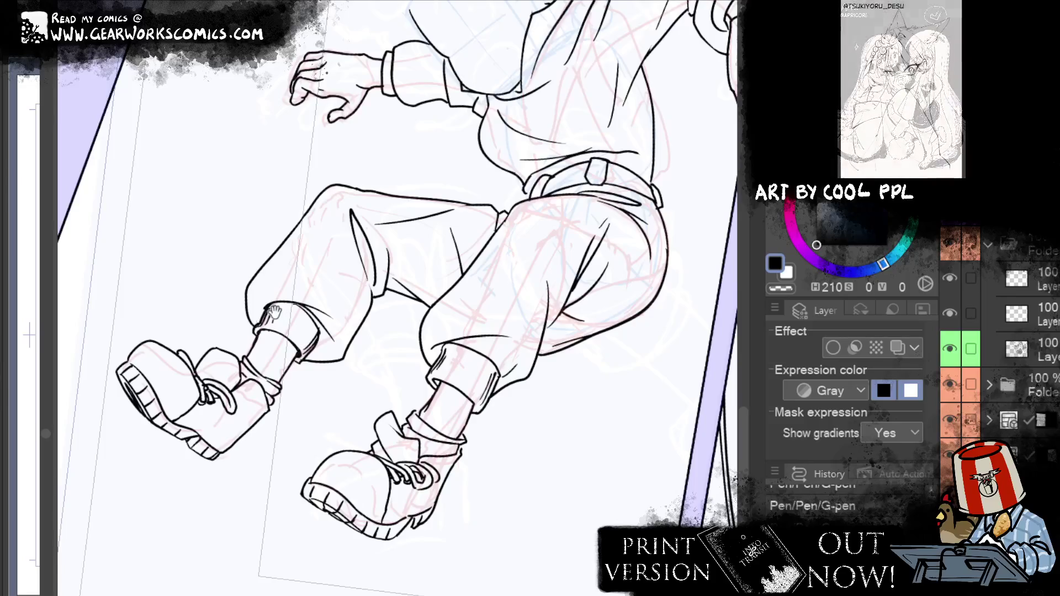
drag(629, 397, 583, 474)
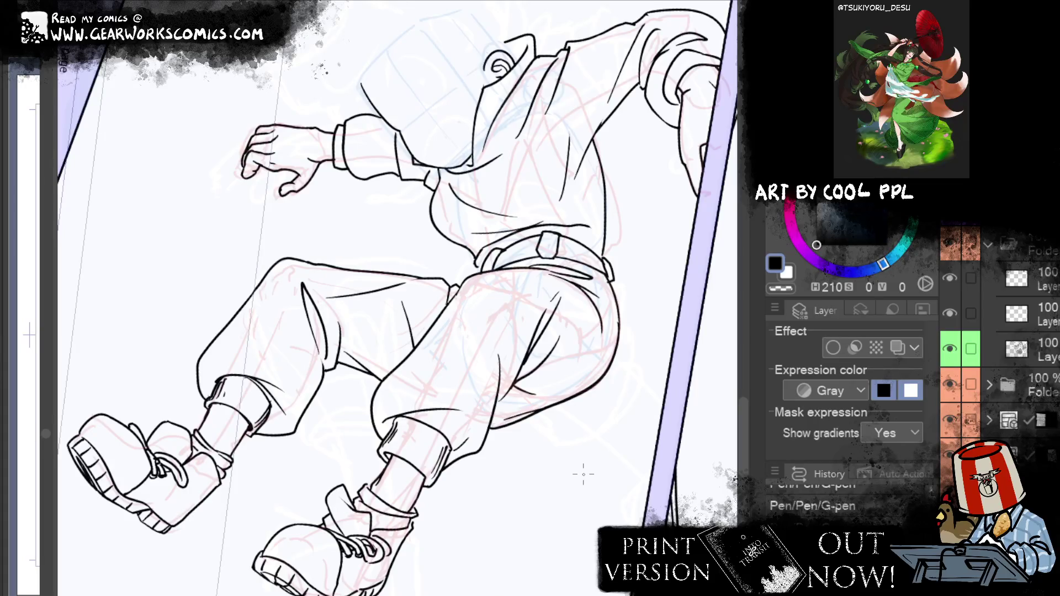
drag(607, 229, 634, 284)
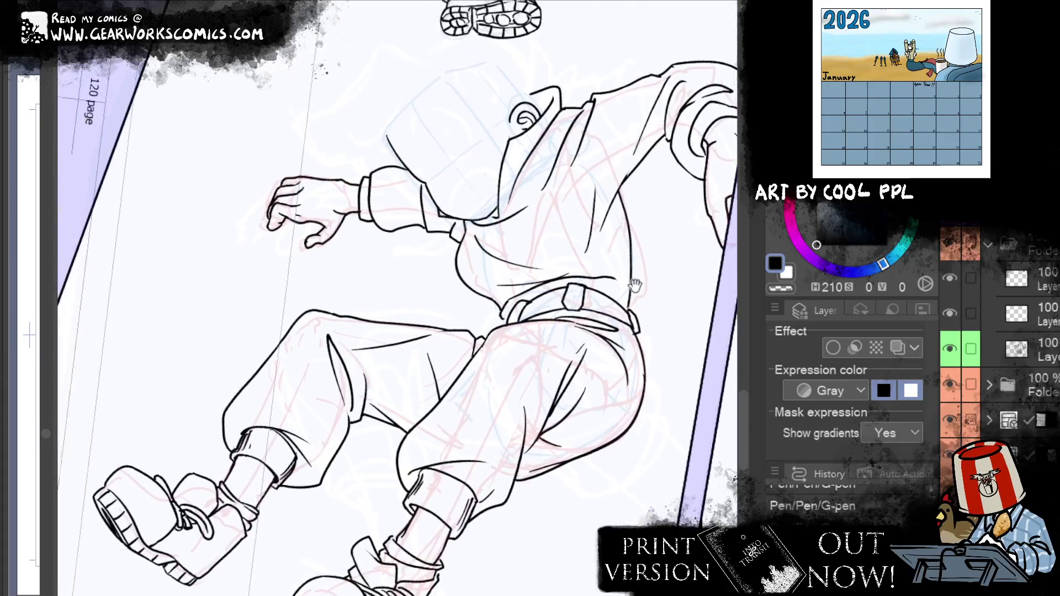
Ink a fold line up the trouser leg
drag(588, 364, 608, 194)
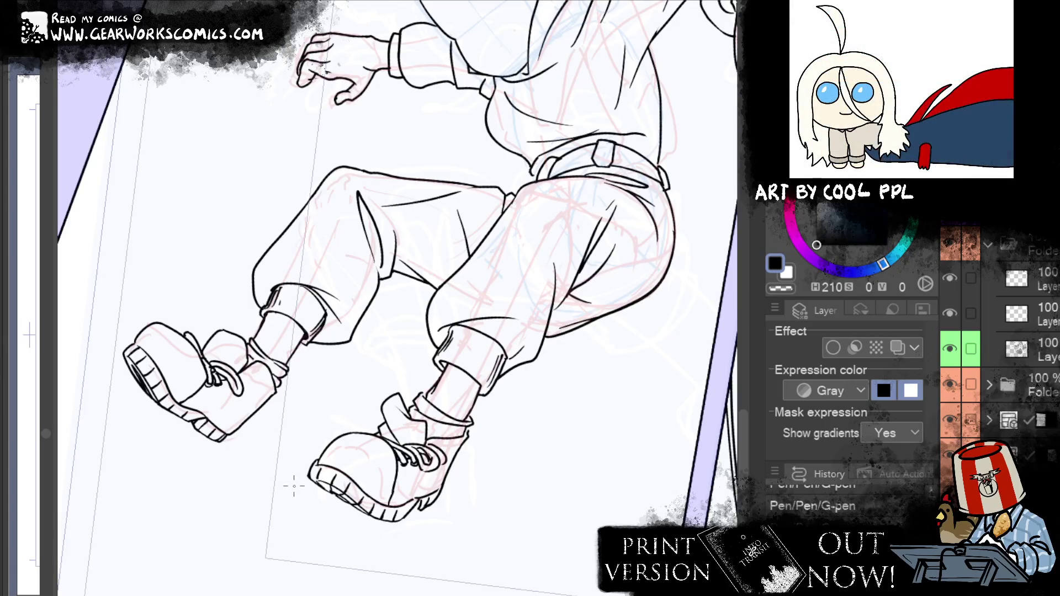
drag(501, 166, 442, 210)
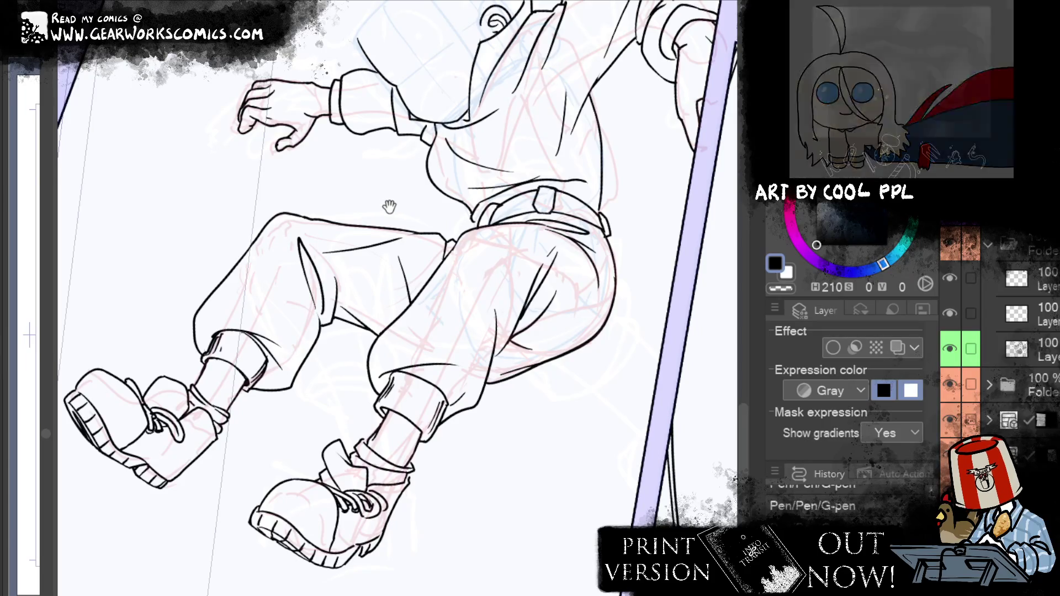
drag(508, 103, 558, 93)
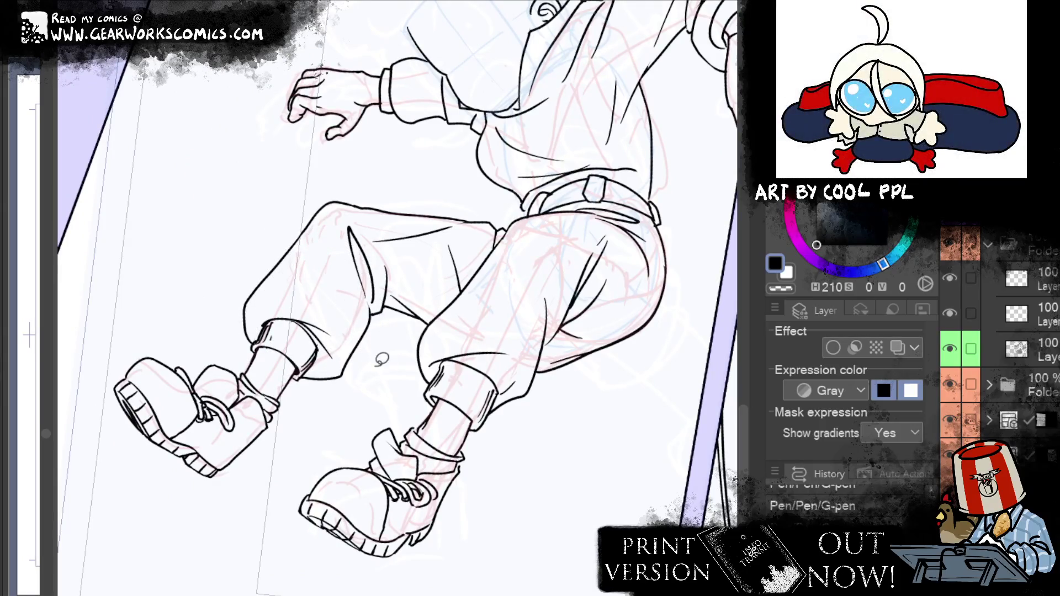
mouse_move(380, 310)
mouse_down()
mouse_move(353, 209)
mouse_move(370, 403)
mouse_up()
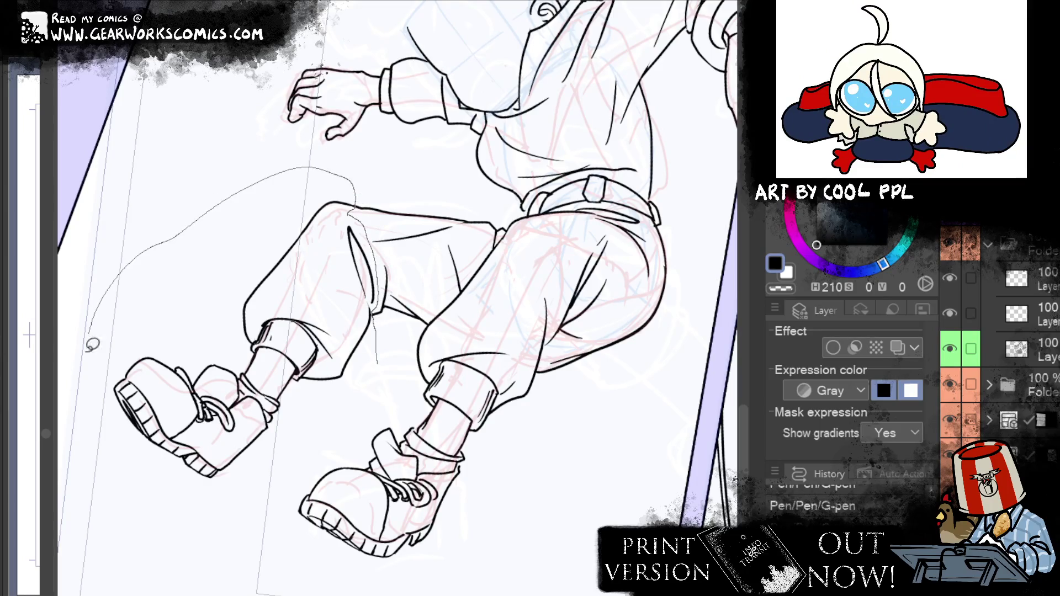
Reshape the left trouser leg's outline with Liquify
key(e)
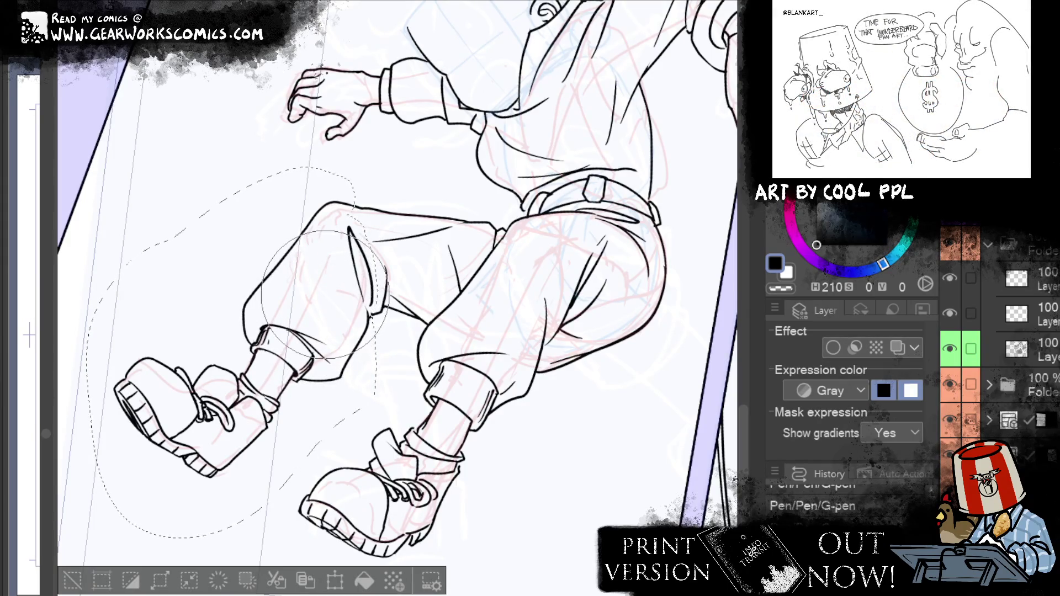
drag(324, 293, 309, 331)
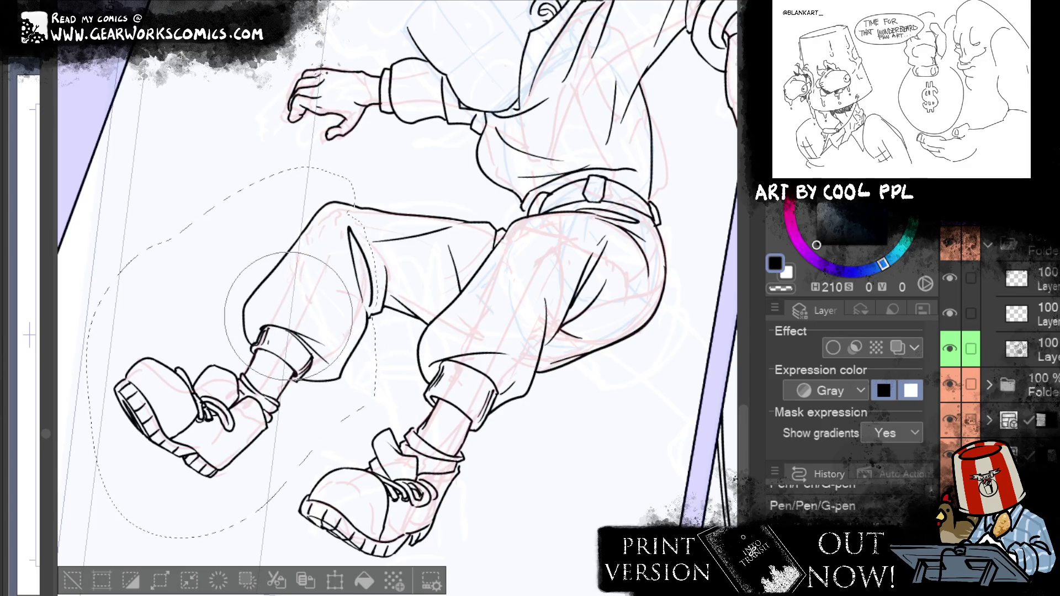
key(ctrl+d)
drag(614, 391, 562, 498)
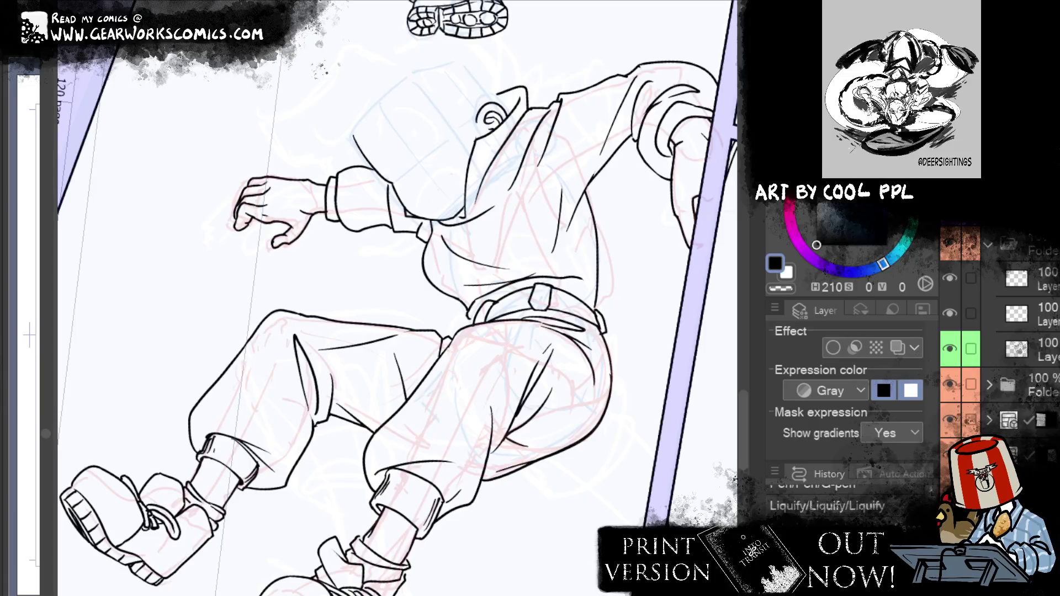
scroll(529, 300, down, 3)
Lasso the arm area and warp its inked lines with the Liquify brush
scroll(529, 299, up, 3)
click(378, 382)
drag(342, 395, 384, 396)
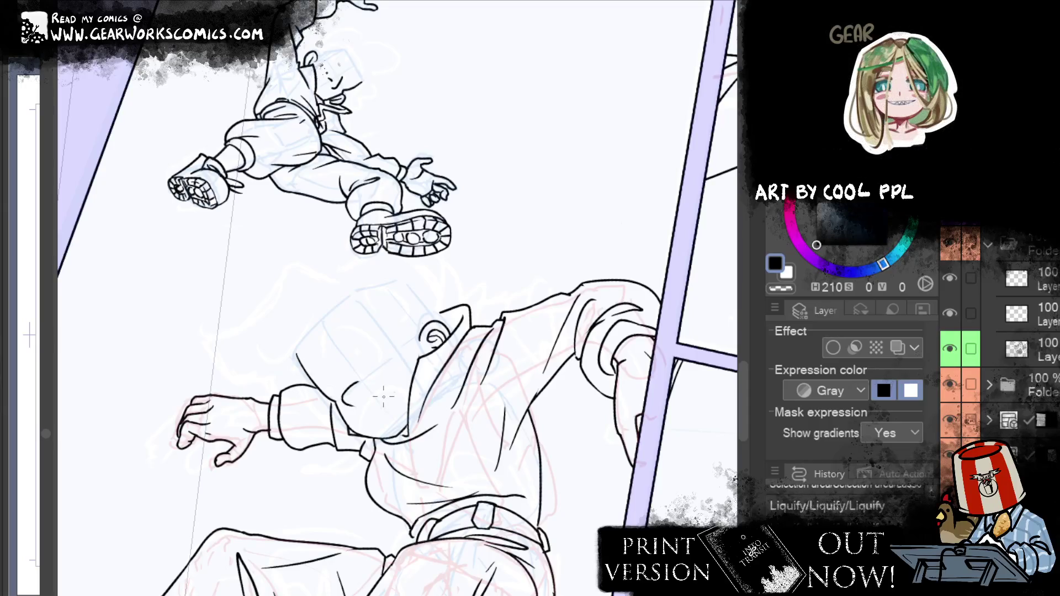
Pan up the page, then zoom out to fit the whole page on screen
drag(572, 253, 564, 116)
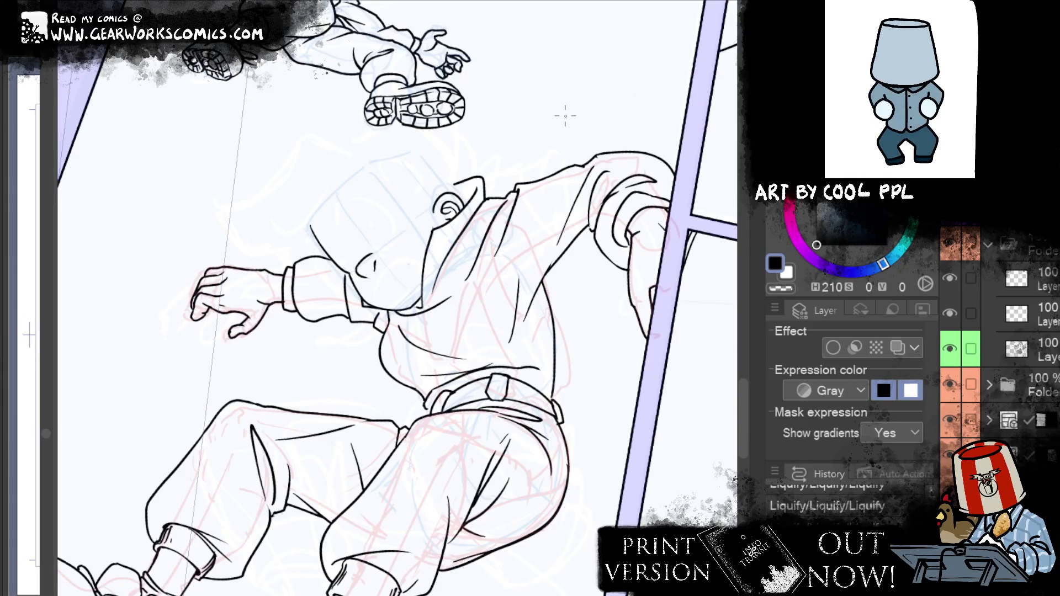
key(ctrl+minus)
key(ctrl+0)
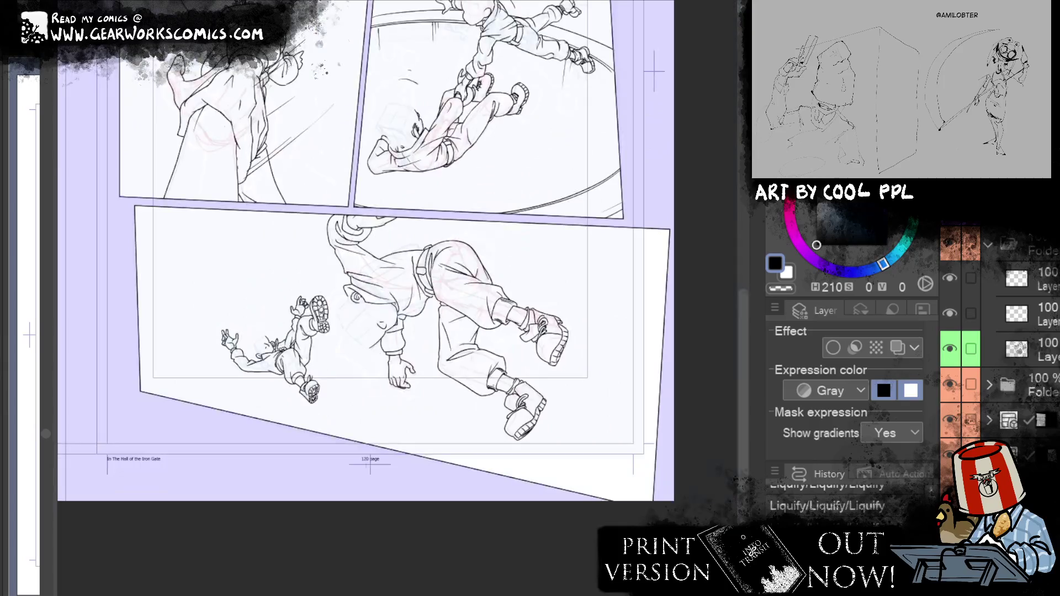
Zoom in and centre the view on the top panels to review them
key(ctrl+plus)
key(ctrl+plus)
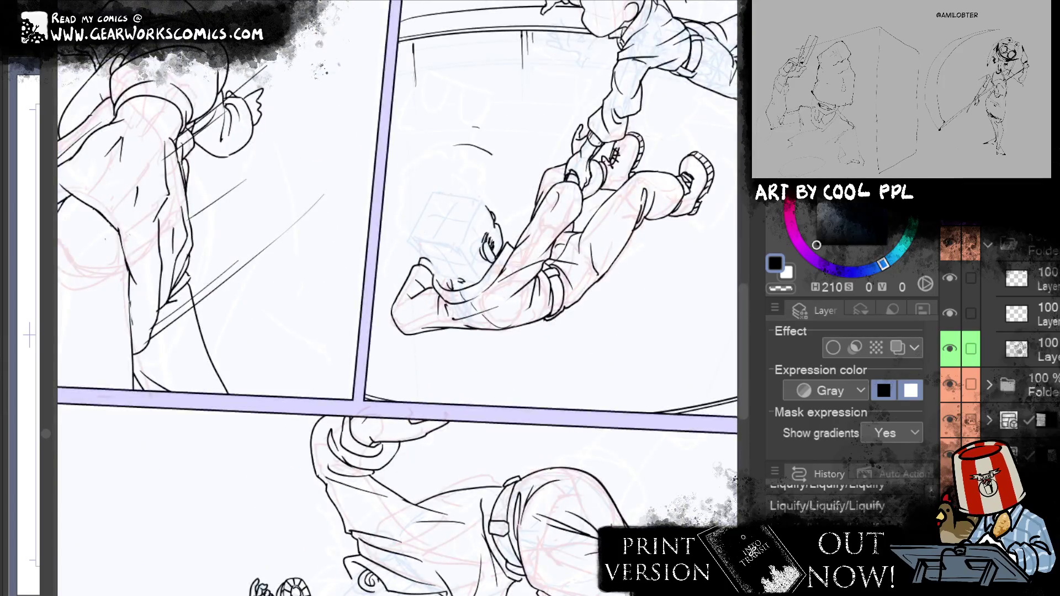
key(ctrl+plus)
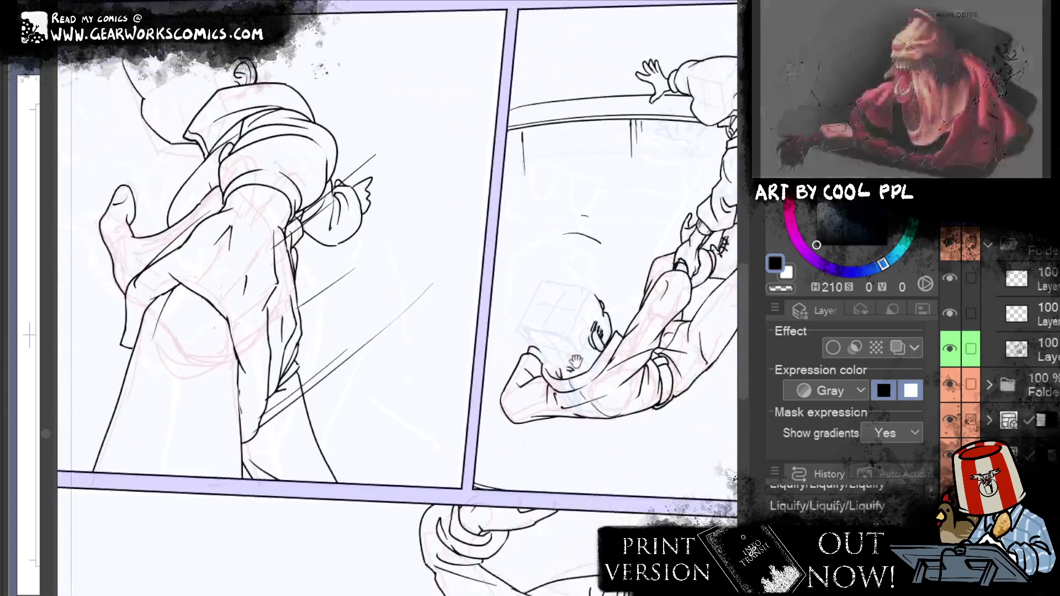
drag(647, 481, 539, 342)
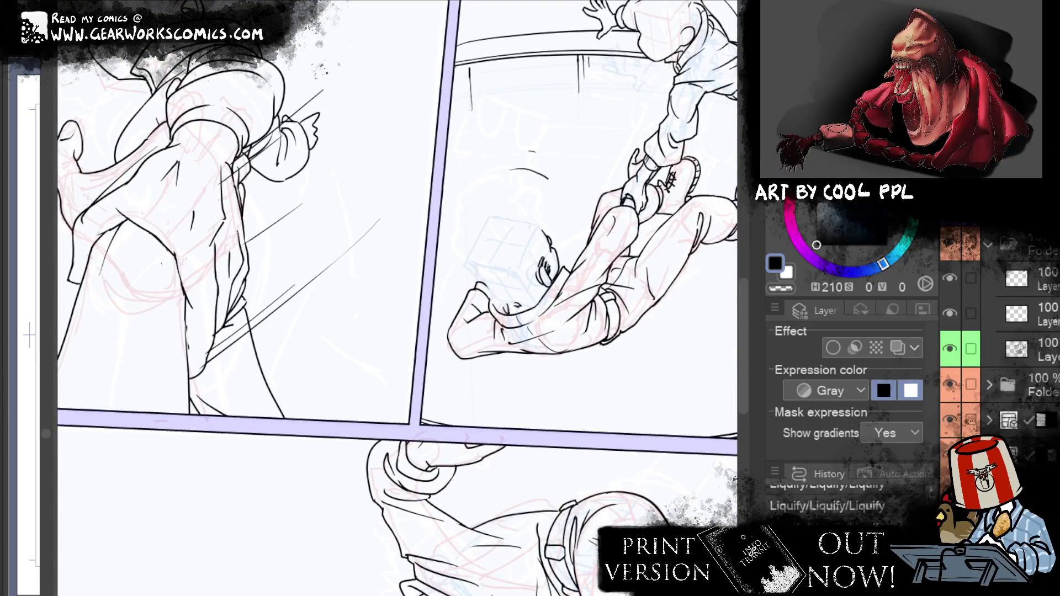
scroll(999, 348, up, 5)
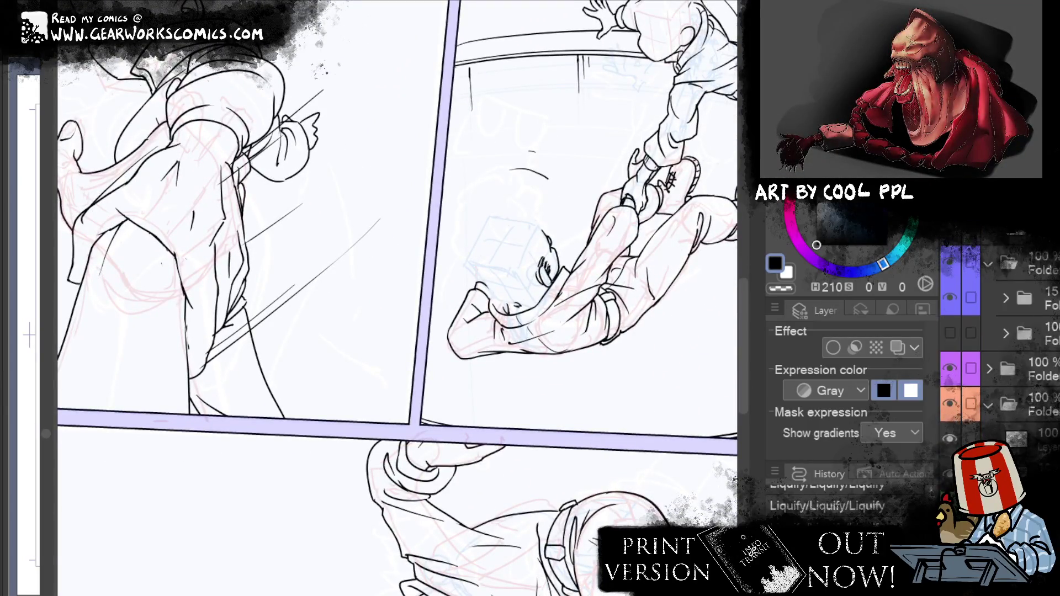
scroll(1007, 375, up, 3)
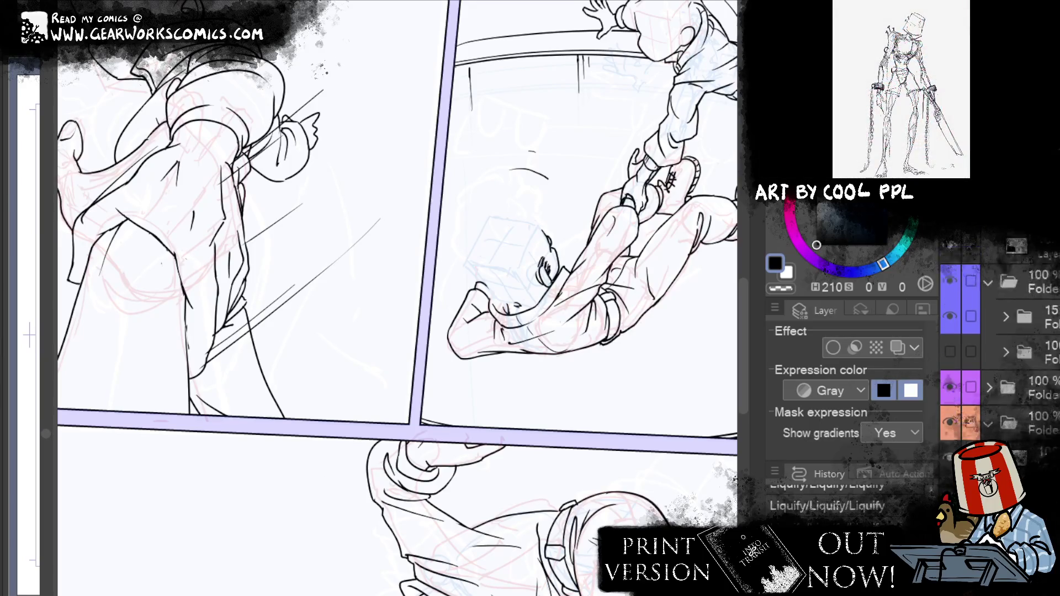
scroll(1000, 348, down, 4)
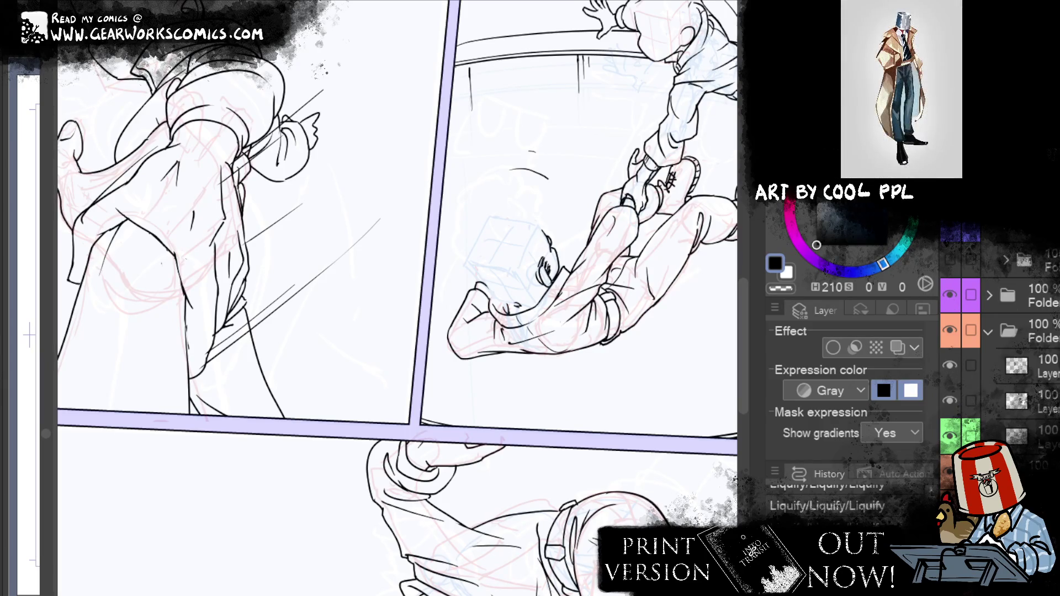
Activate the panel border layer, then return to the inking layer zoomed on the bottom figures
ctrl+shift+click(253, 385)
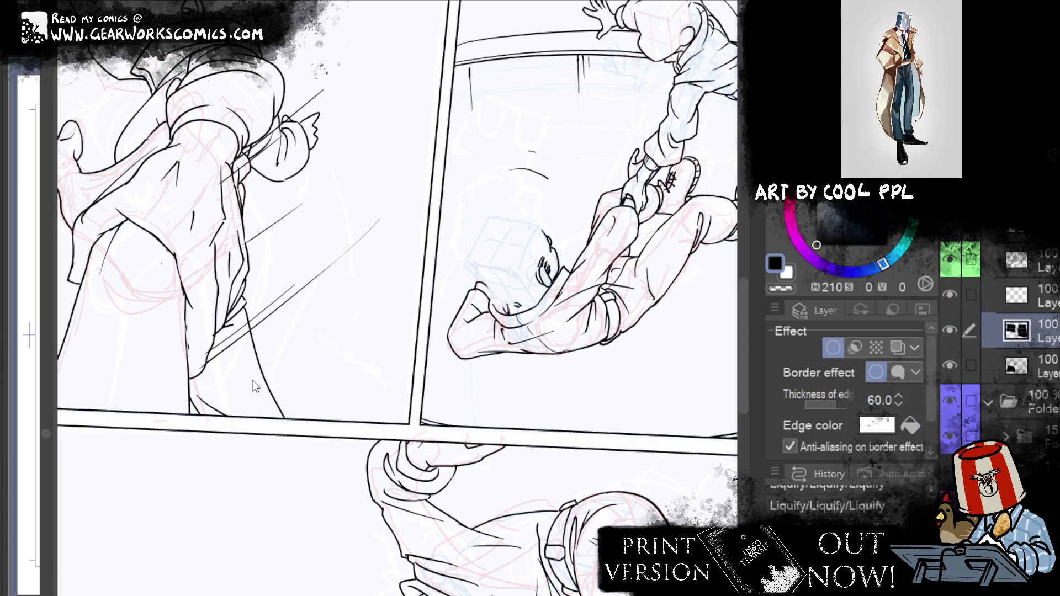
click(979, 333)
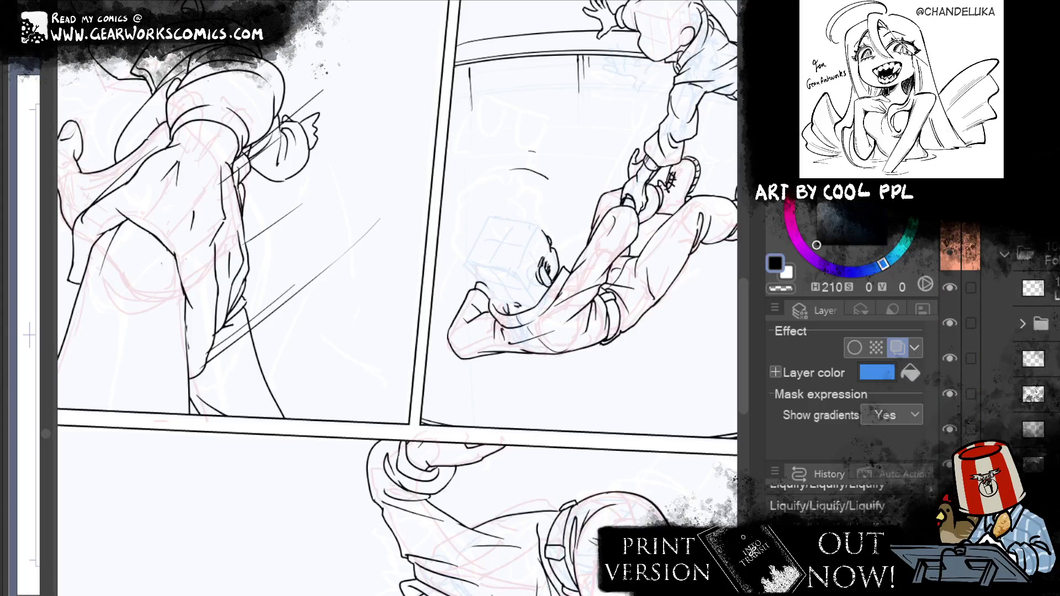
drag(511, 461, 522, 126)
ctrl+shift+click(519, 126)
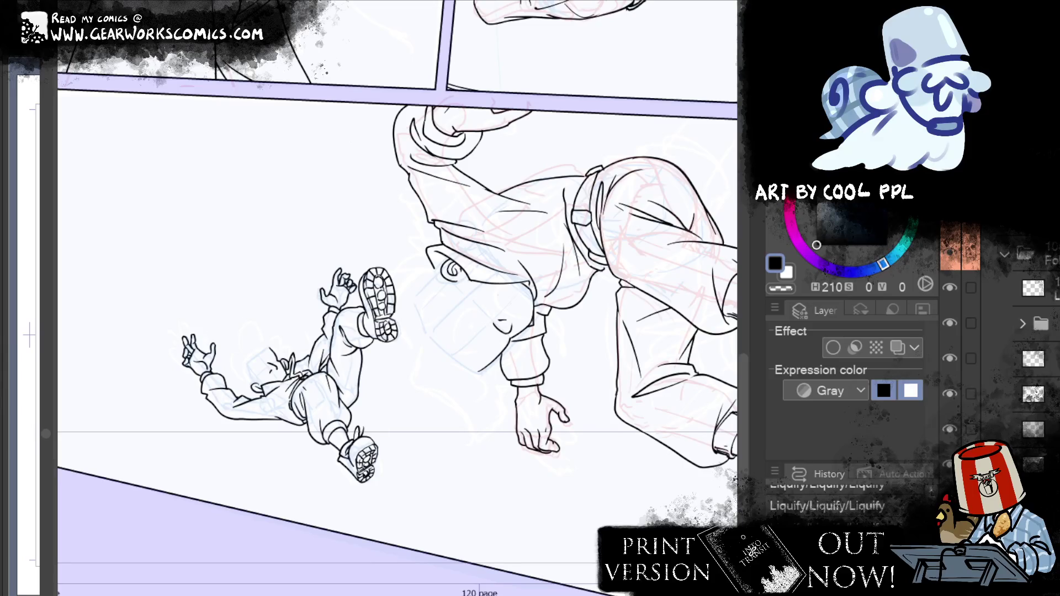
key(ctrl+plus)
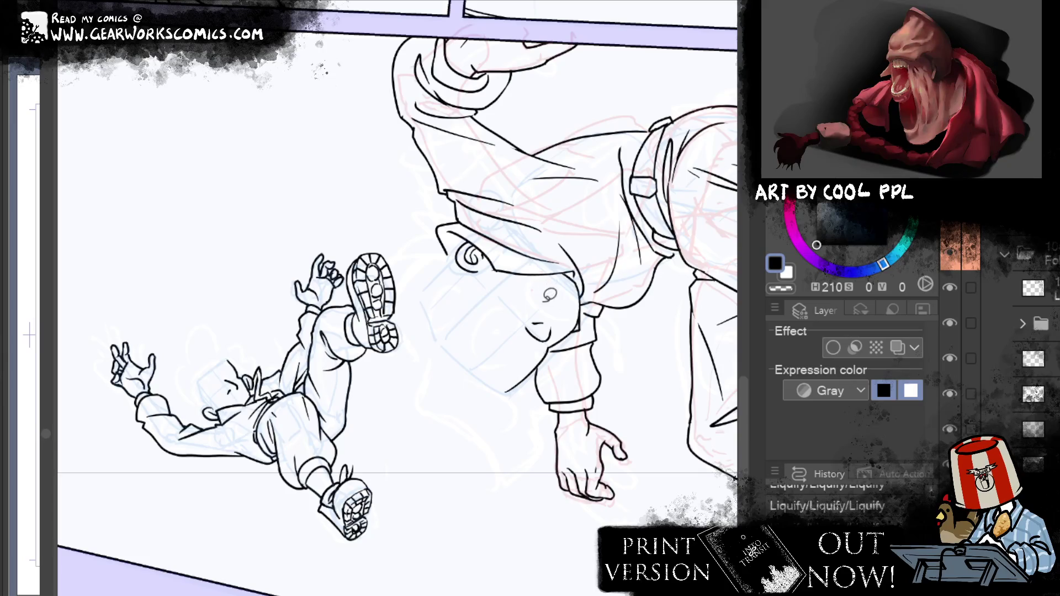
Lasso around the small figure's head and ink short curves near the hip and face
drag(554, 301, 554, 340)
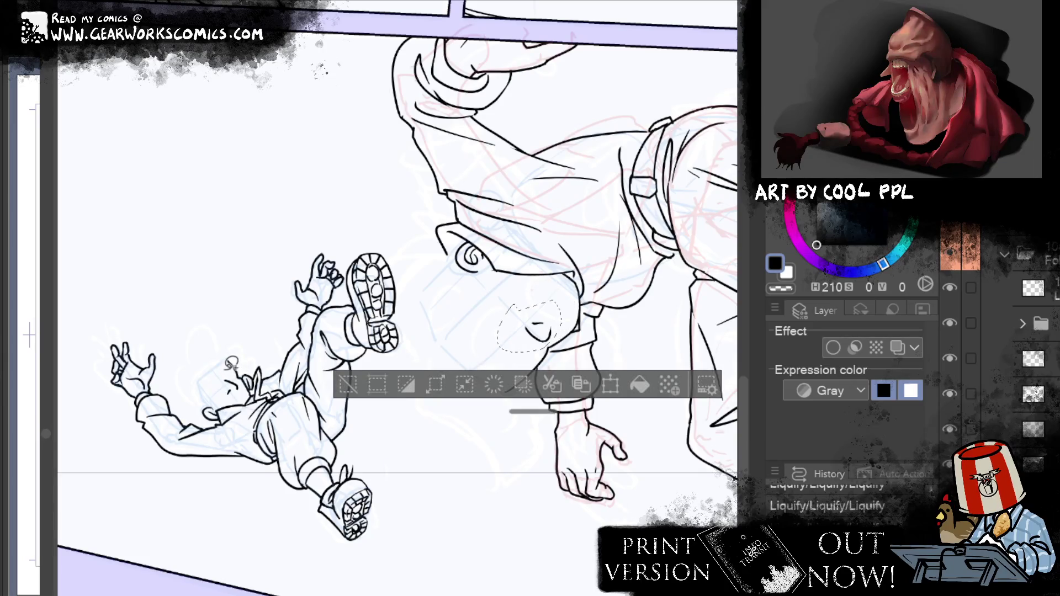
drag(242, 375, 221, 382)
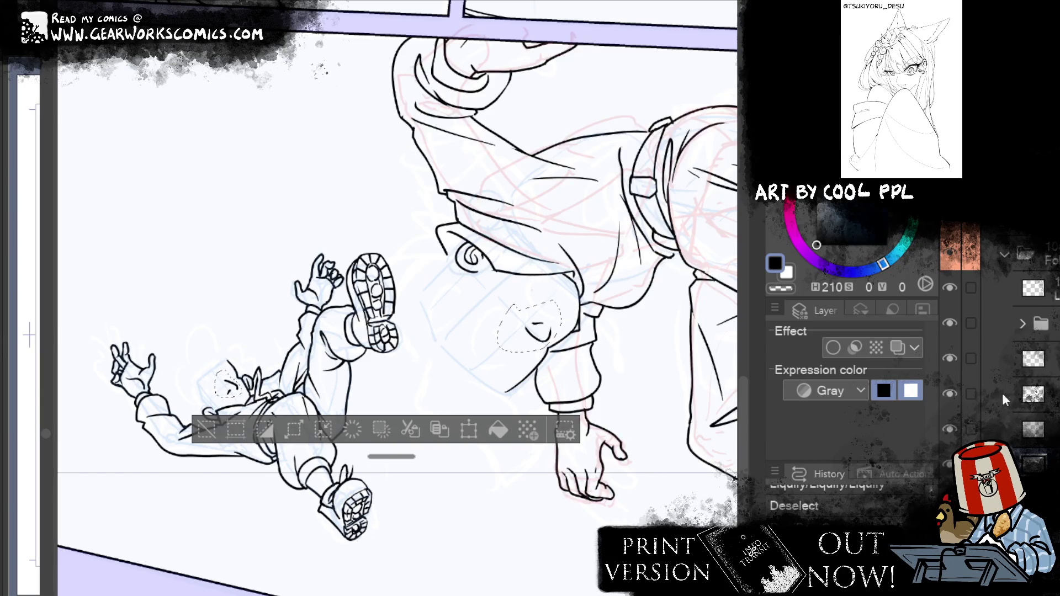
click(1026, 402)
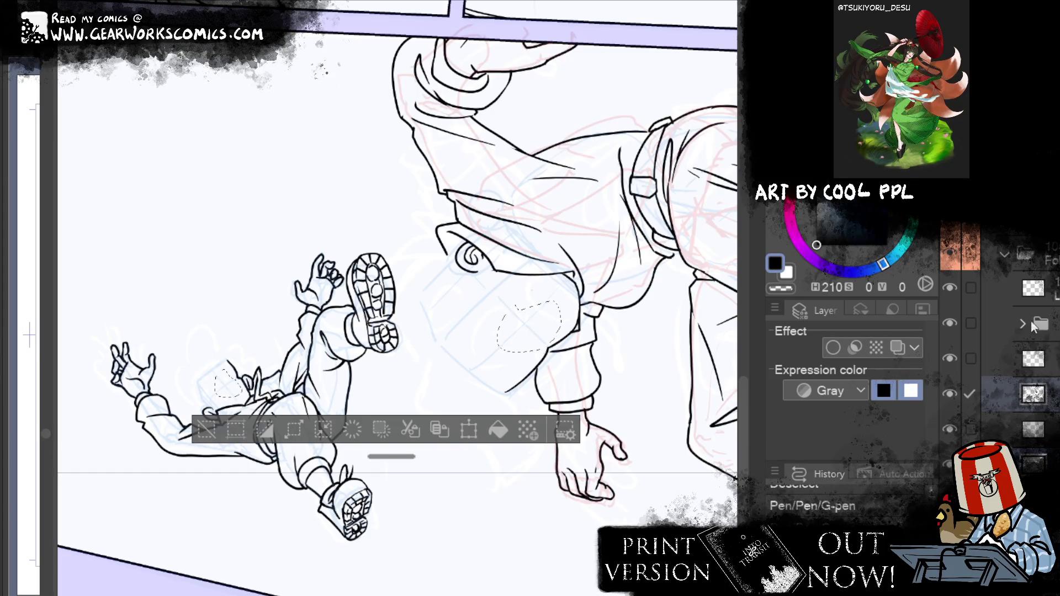
click(1035, 299)
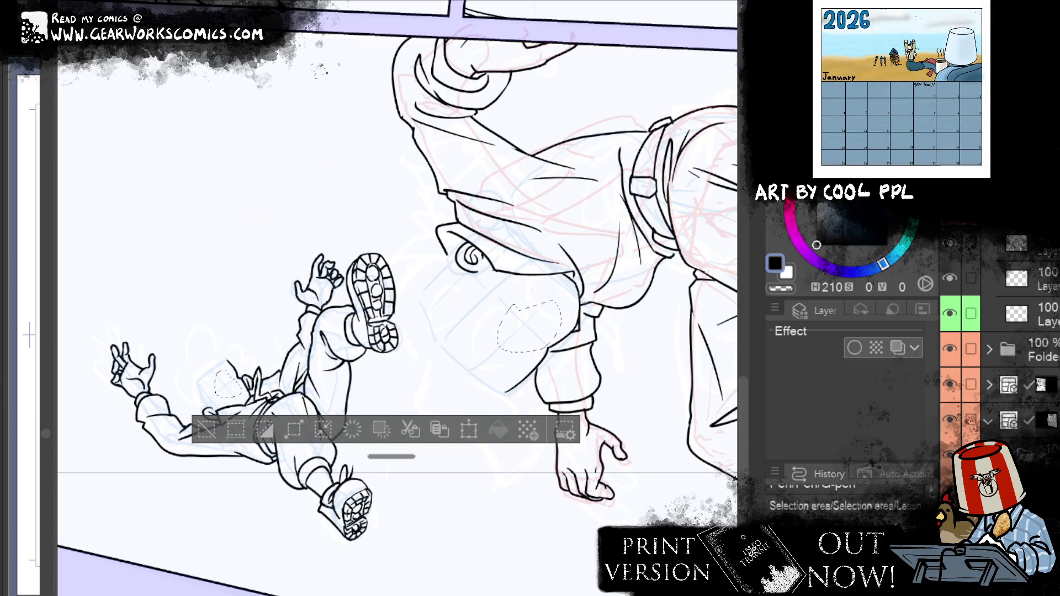
drag(527, 322, 549, 331)
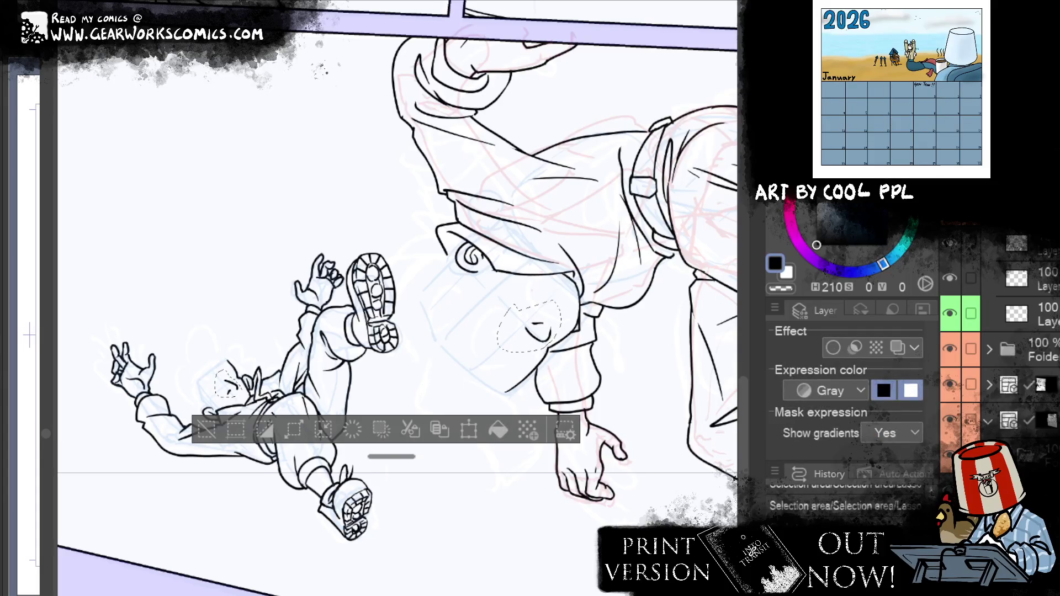
Delete the layer mask, merge the layer down and create a new layer folder
right_click(232, 143)
click(265, 196)
right_click(232, 143)
click(359, 471)
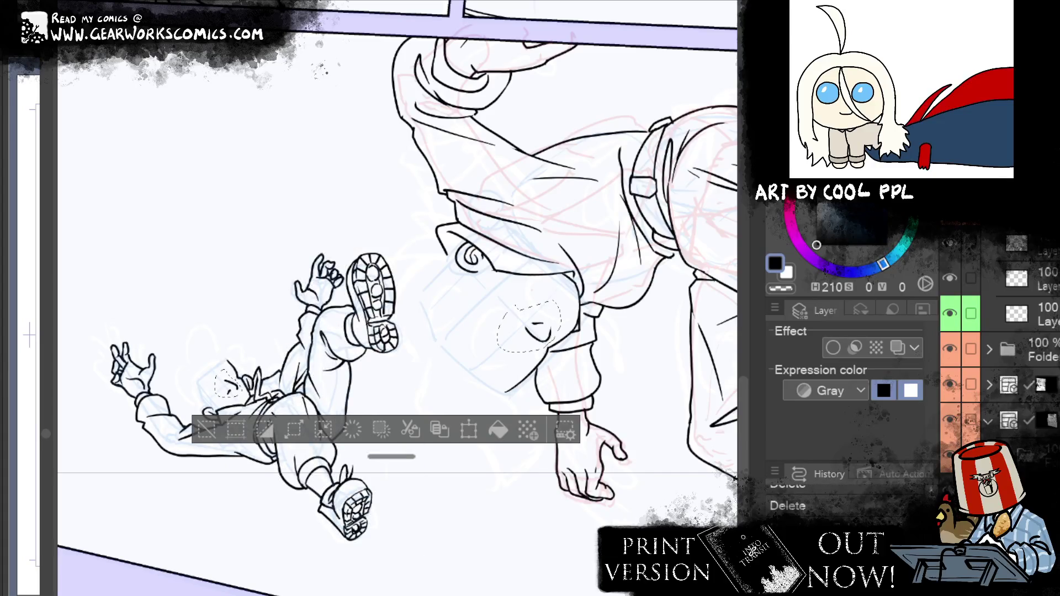
click(206, 430)
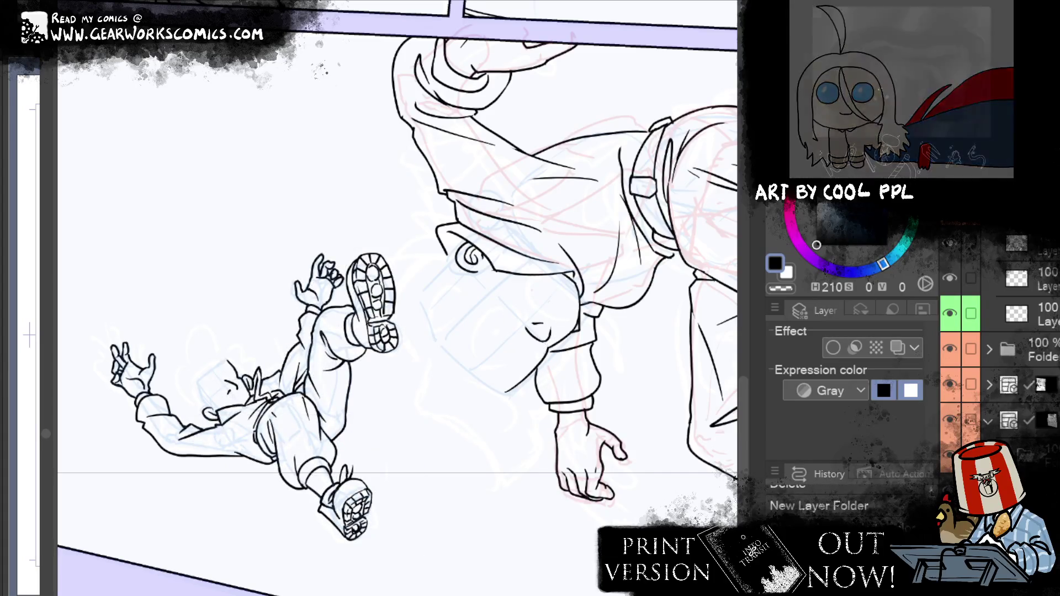
Select the masked layer, paste the copied content into it and delete its mask
mouse_move(621, 357)
mouse_down()
mouse_move(583, 323)
mouse_move(641, 164)
mouse_up()
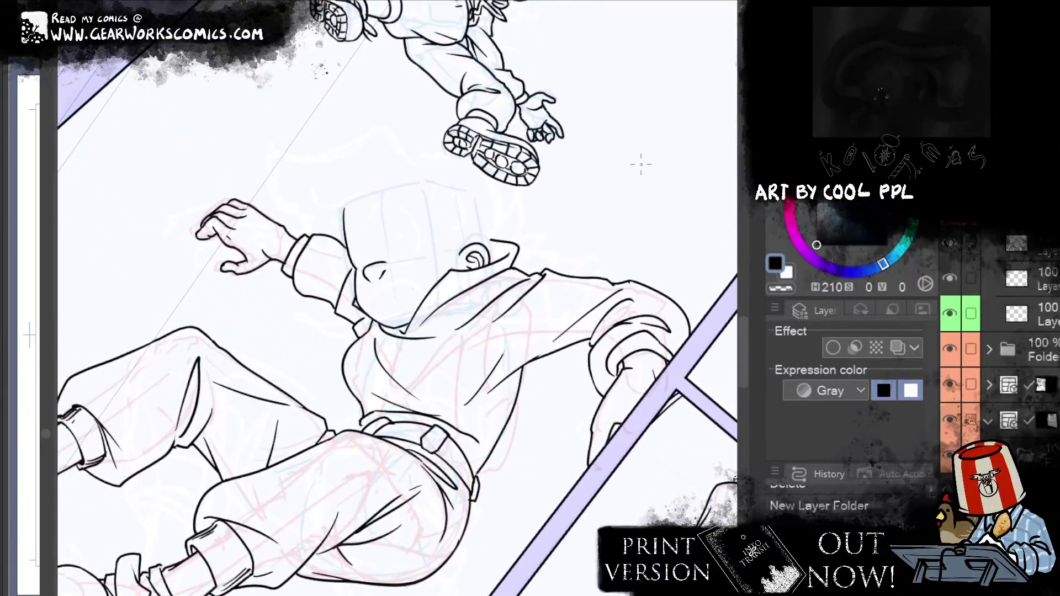
click(1027, 419)
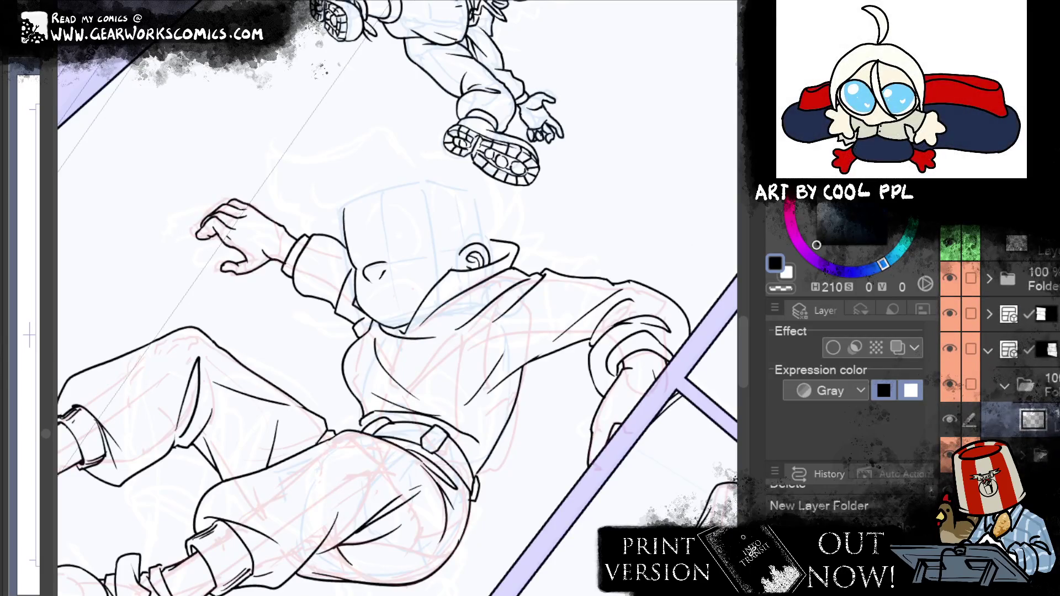
scroll(999, 358, down, 3)
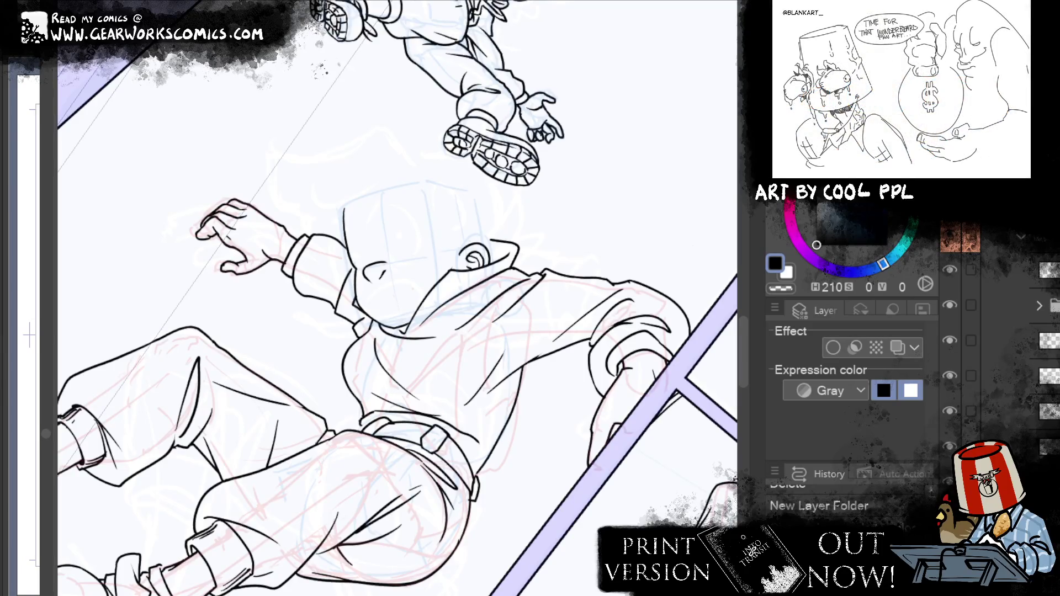
click(1010, 404)
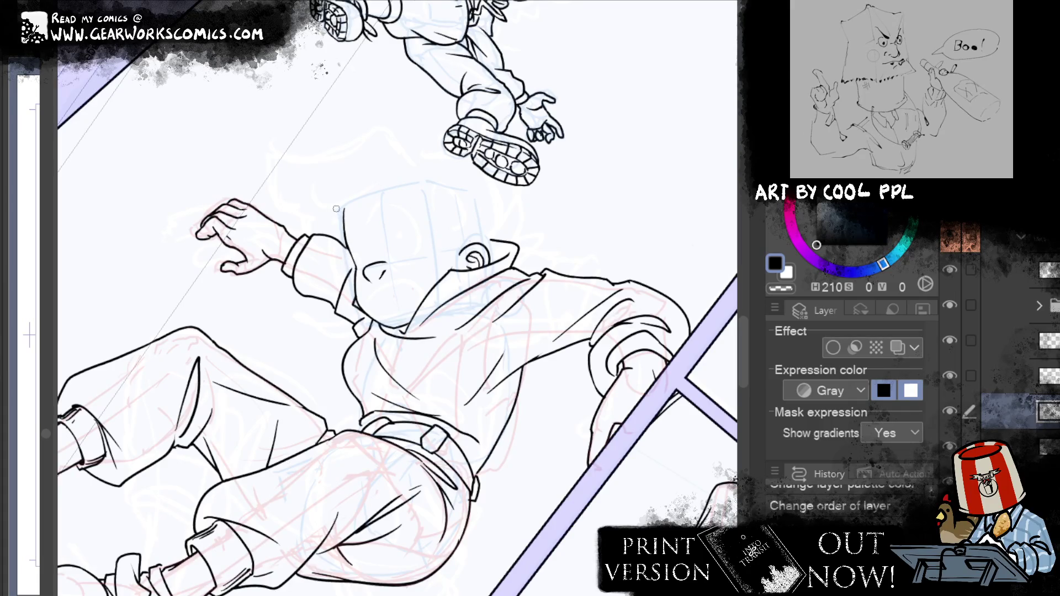
key(ctrl+v)
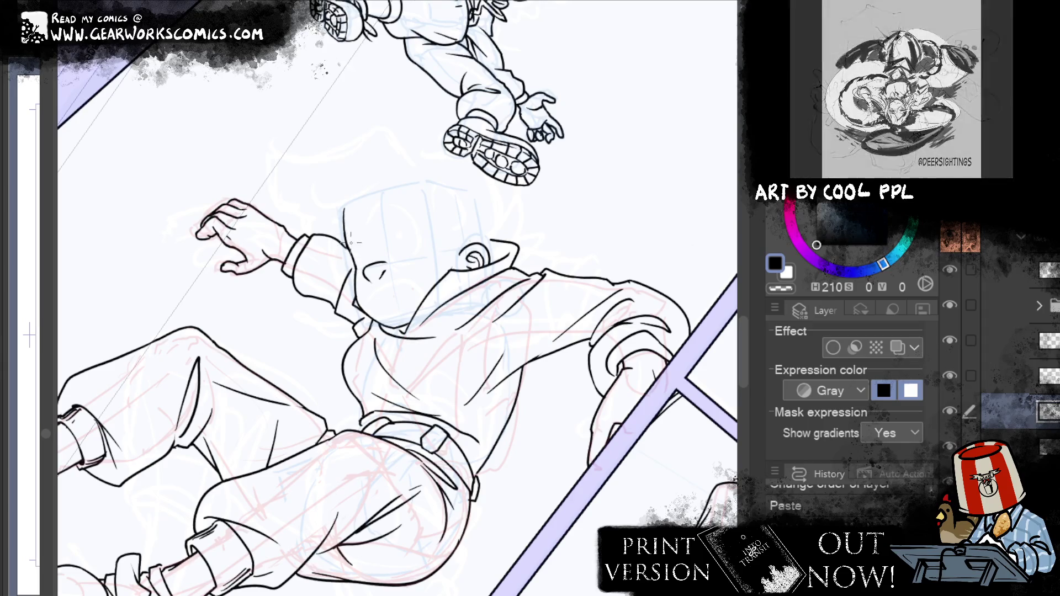
drag(360, 231, 326, 266)
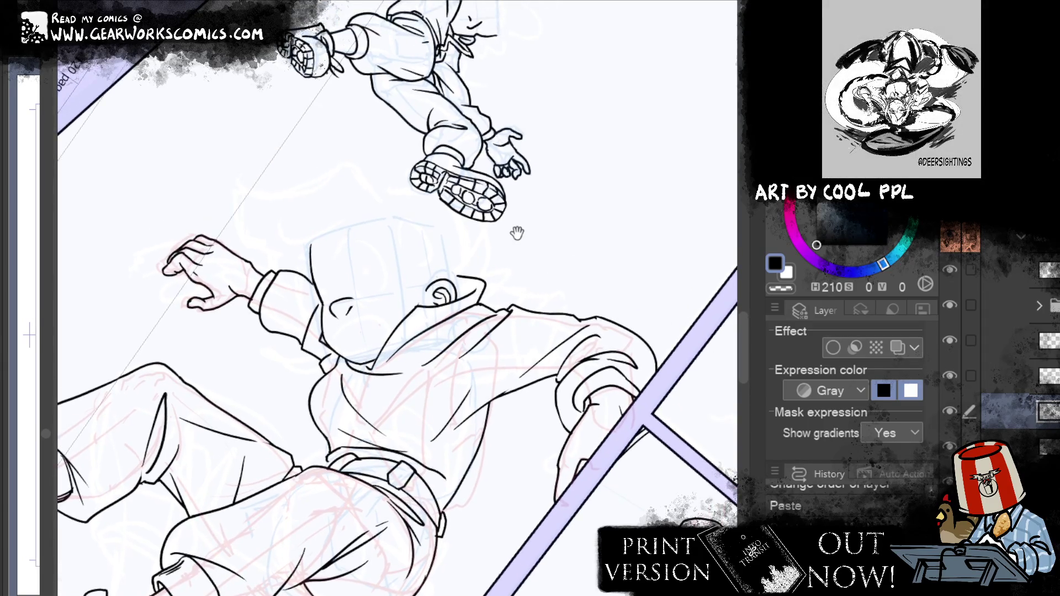
key(Delete)
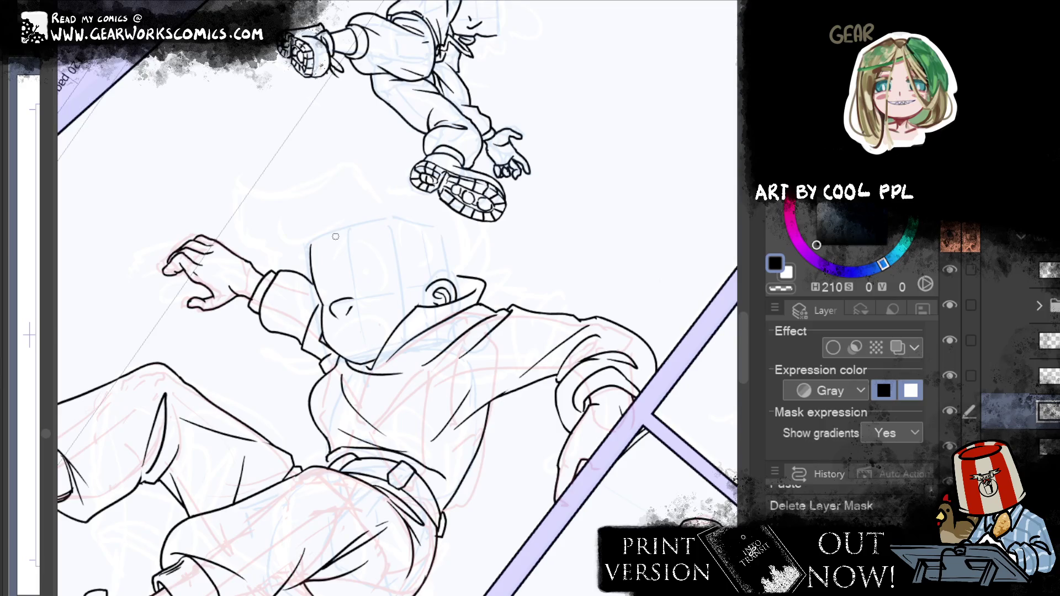
scroll(336, 236, up, 5)
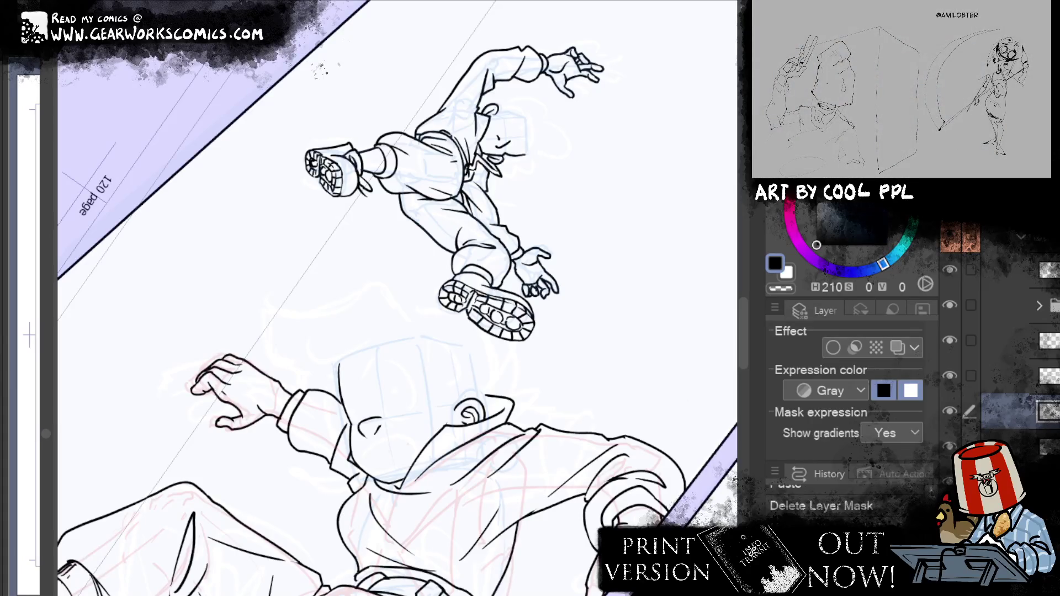
Show the top layer again, reselect the ink layer and zoom back onto the large figure's face
drag(608, 331, 692, 262)
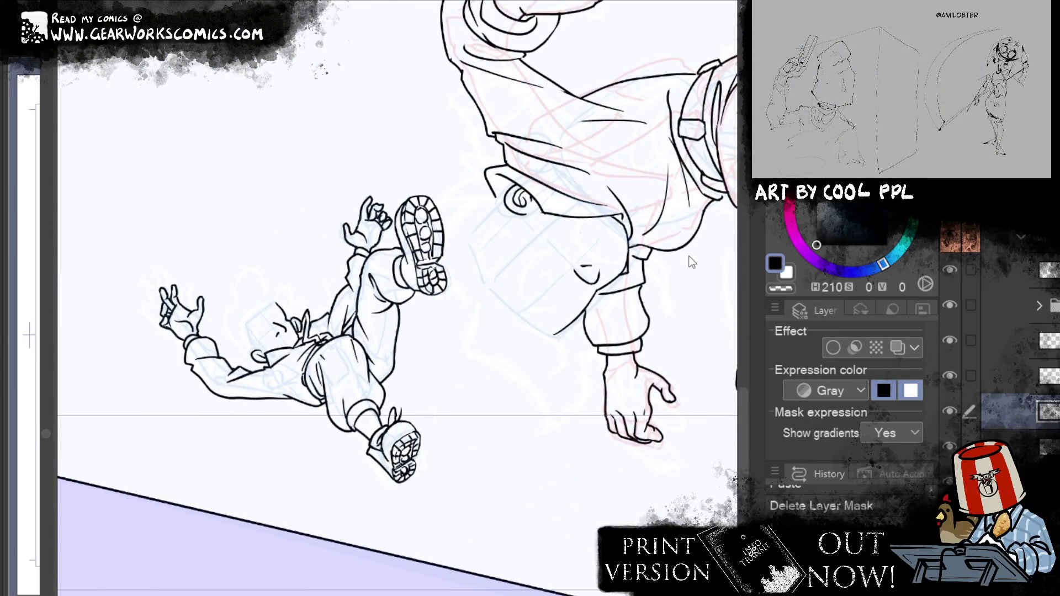
drag(607, 189, 547, 205)
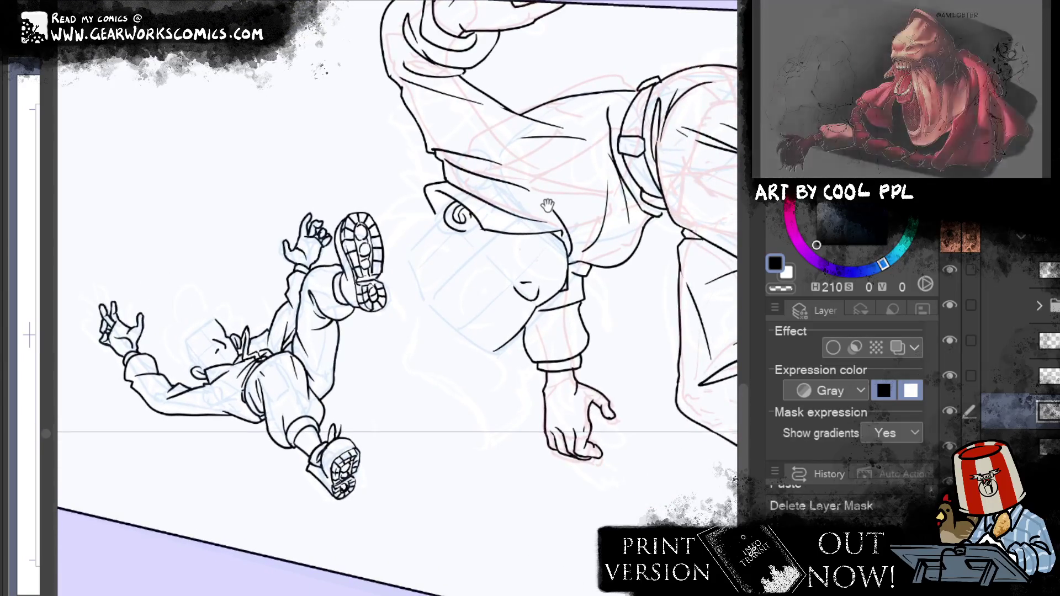
click(950, 272)
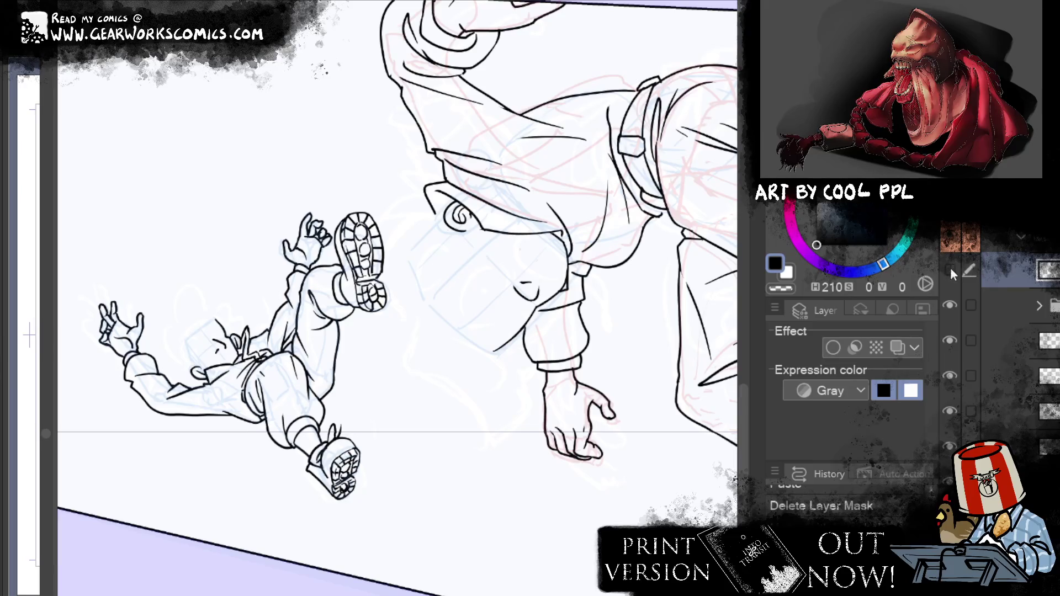
click(951, 269)
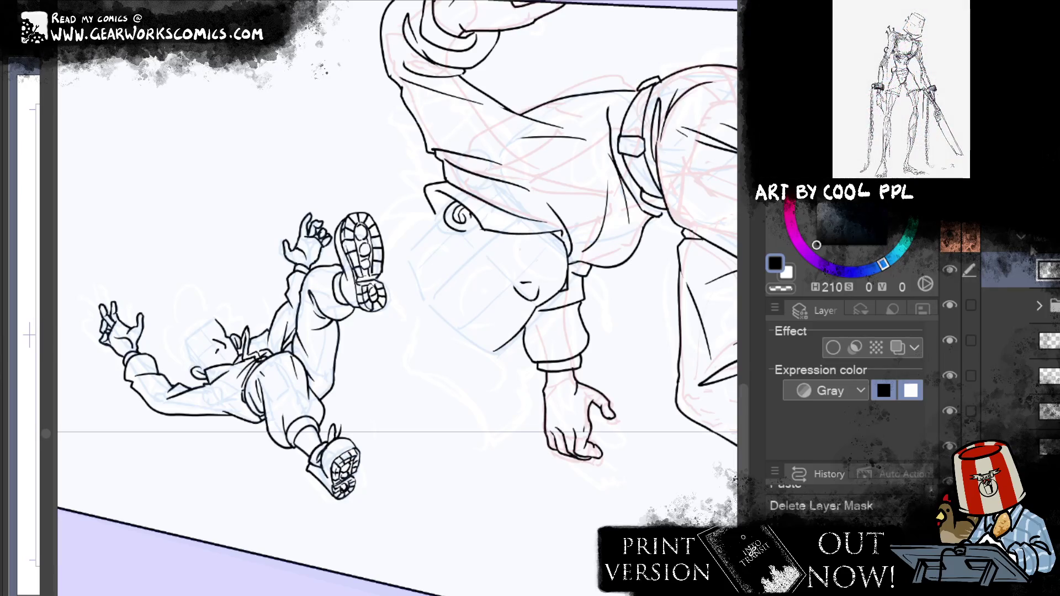
click(961, 420)
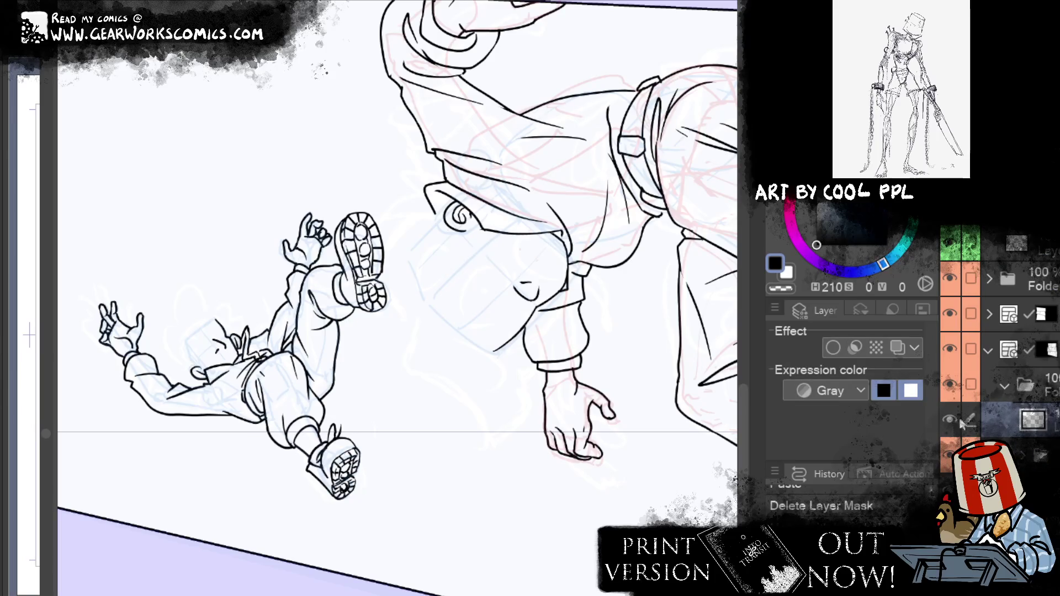
drag(552, 386, 673, 333)
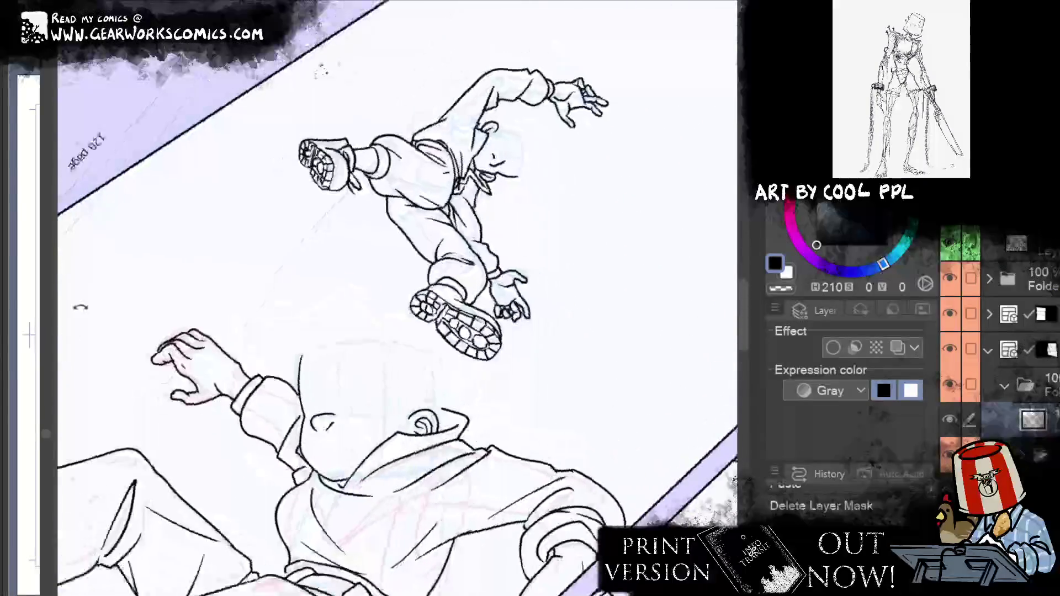
key(ctrl+plus)
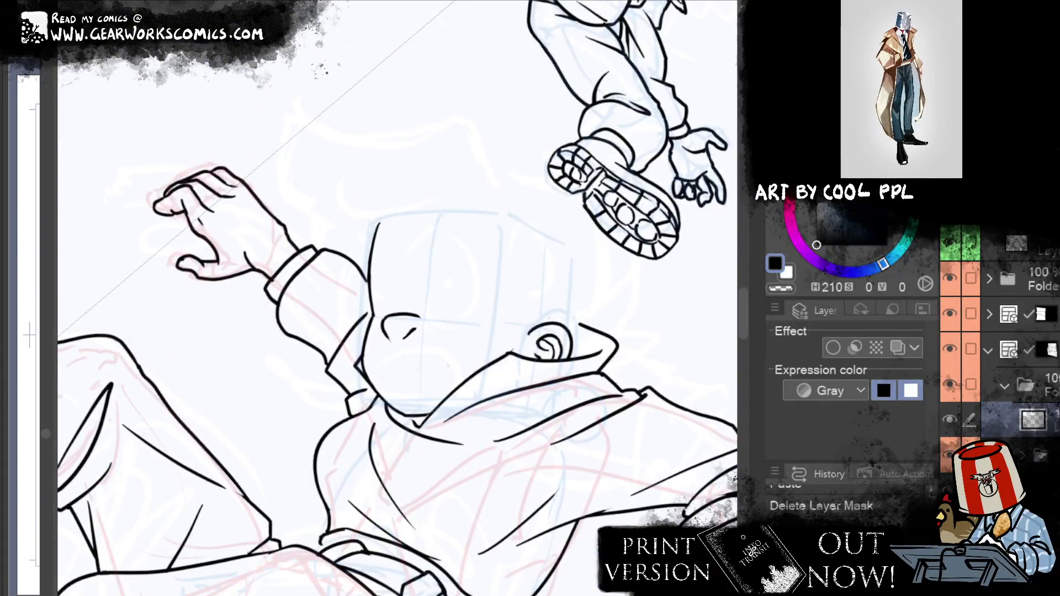
Merge the layer down and ink an arc above the nose for the eye
key(ctrl+e)
mouse_move(432, 315)
mouse_down()
mouse_move(486, 298)
mouse_move(479, 321)
mouse_up()
key(ctrl+z)
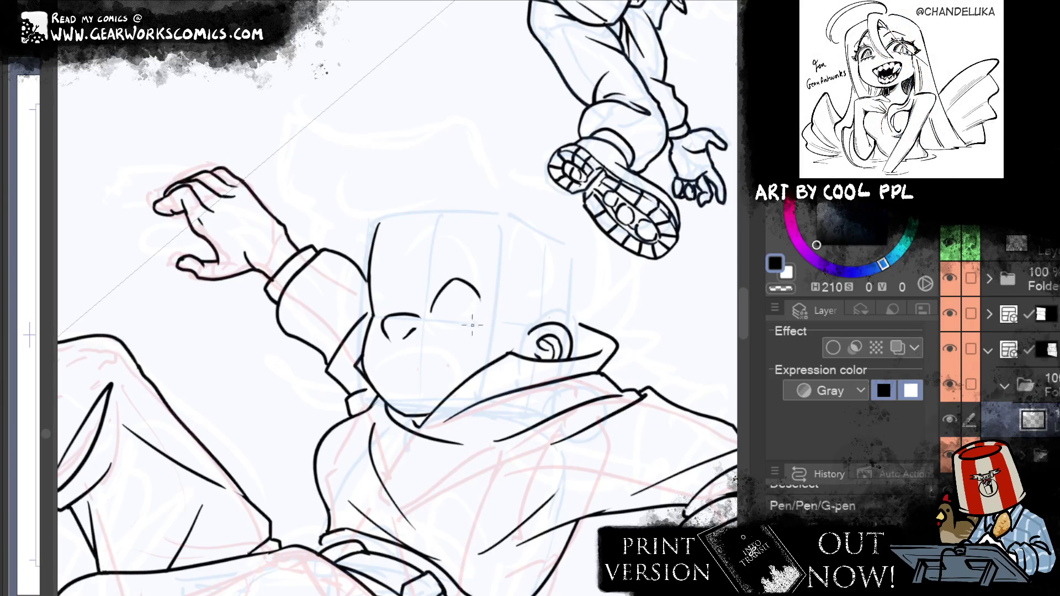
mouse_move(479, 322)
mouse_down()
mouse_move(478, 297)
mouse_move(480, 317)
mouse_move(458, 335)
mouse_up()
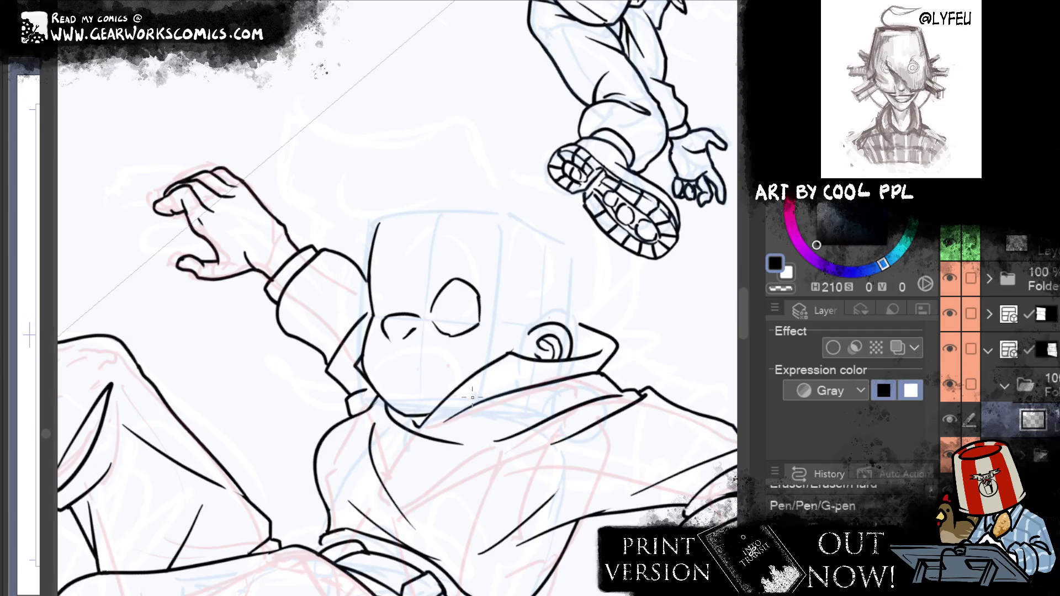
Erase and redraw the eye's top and right side, adding a short stroke to its left
drag(448, 273, 463, 285)
mouse_move(479, 321)
mouse_down()
mouse_move(475, 299)
mouse_move(475, 321)
mouse_up()
drag(466, 282, 478, 316)
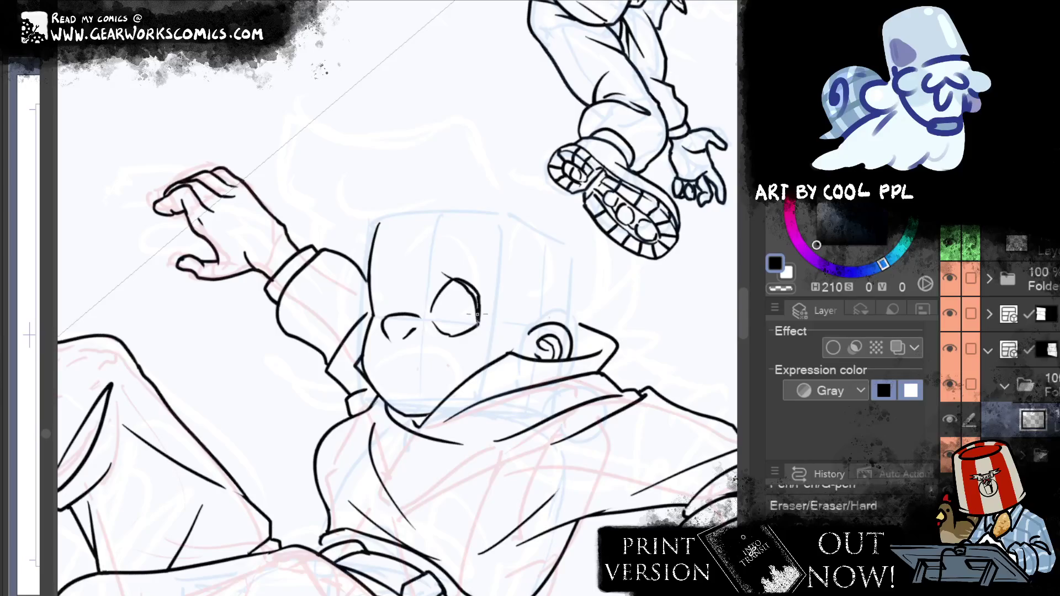
drag(458, 281, 478, 323)
drag(463, 282, 472, 314)
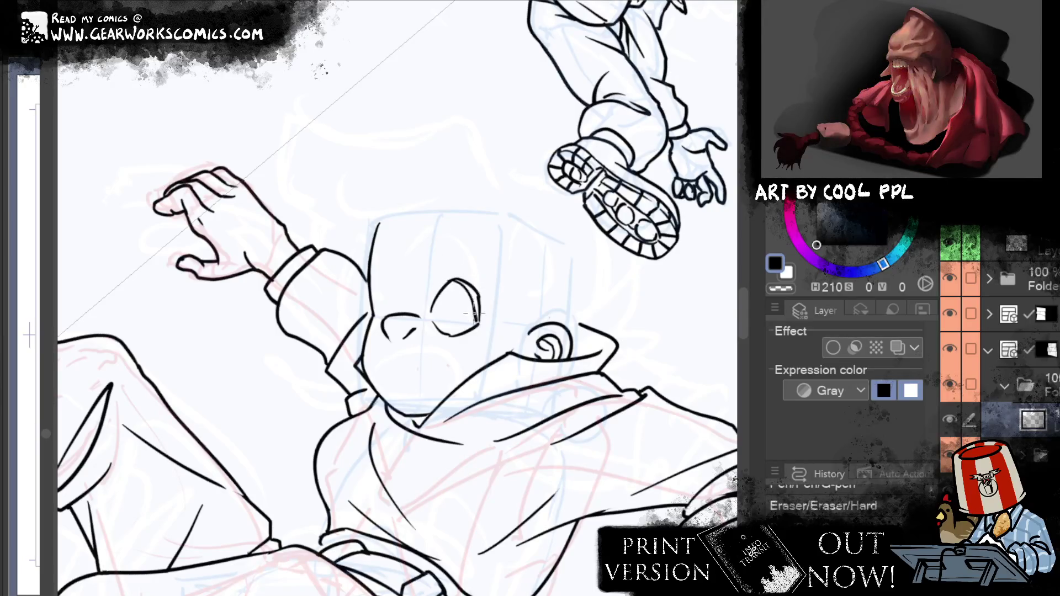
key(ctrl+z)
mouse_move(443, 280)
mouse_down()
mouse_move(479, 327)
mouse_move(447, 278)
mouse_up()
key(ctrl+z)
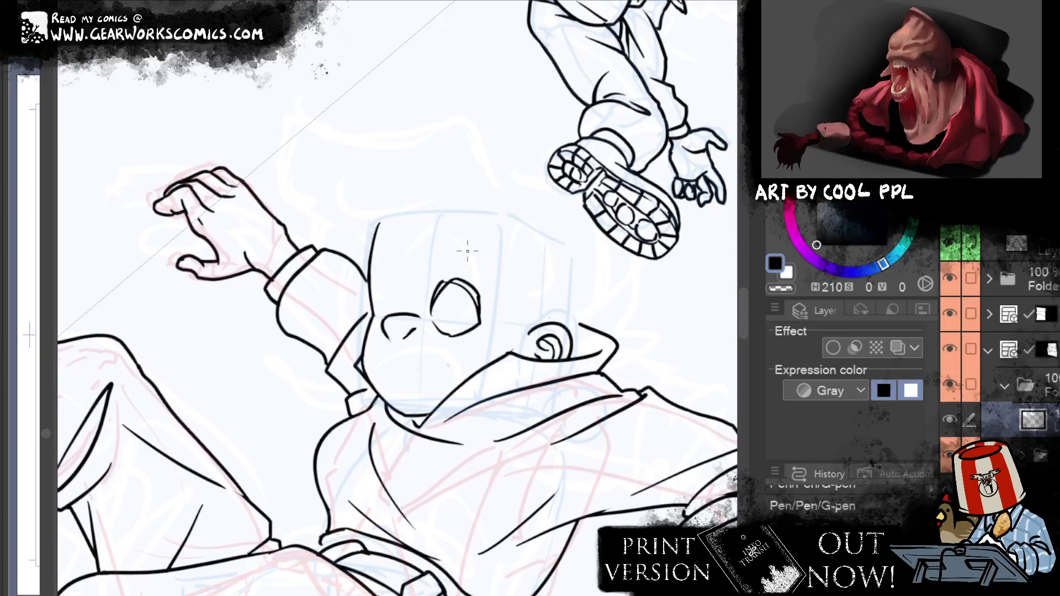
drag(391, 285, 402, 313)
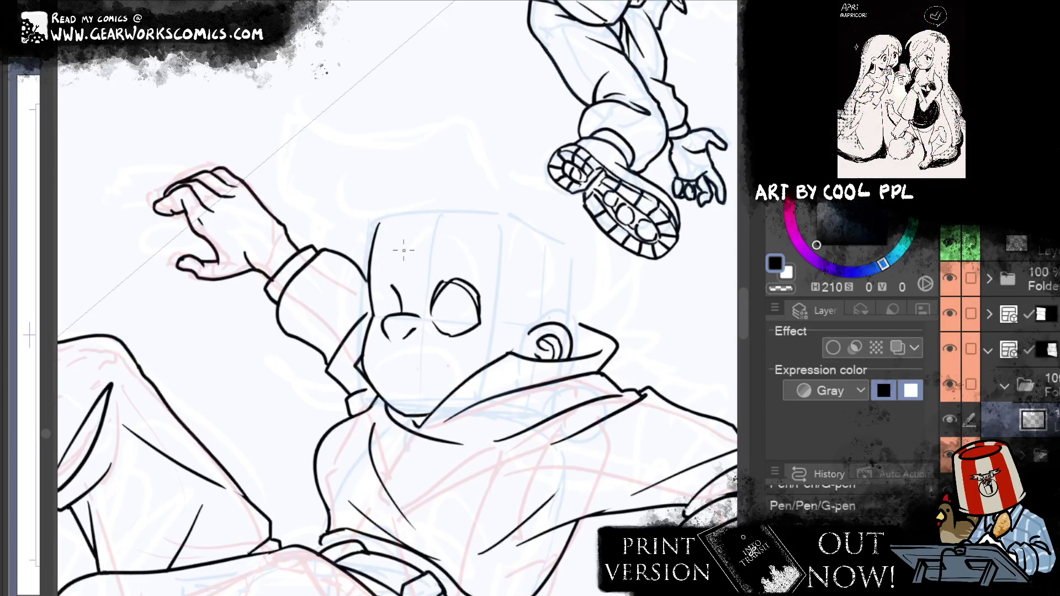
Undo the stray stroke, erase the eye and try a first mouth line under the nose
key(ctrl+z)
key(ctrl+z)
key(ctrl+z)
key(ctrl+z)
drag(454, 280, 432, 311)
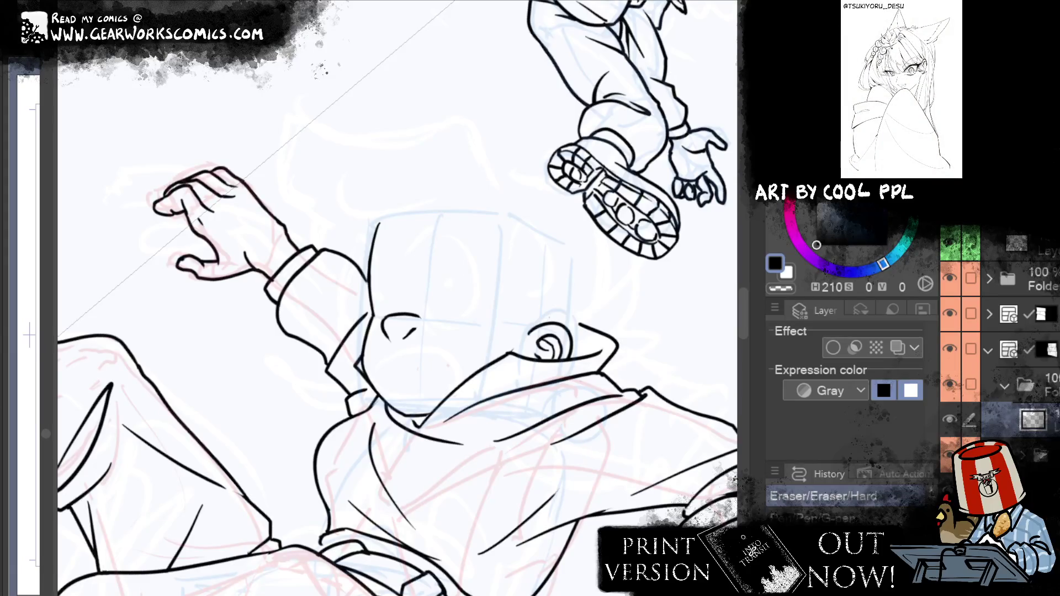
mouse_move(385, 359)
mouse_down()
mouse_move(426, 366)
mouse_move(392, 381)
mouse_move(430, 352)
mouse_move(448, 386)
mouse_up()
key(ctrl+z)
Shape the mouth into an open scream and ink the lower teeth line
key(ctrl+z)
key(ctrl+z)
key(ctrl+z)
mouse_move(388, 358)
mouse_down()
mouse_move(398, 389)
mouse_move(437, 395)
mouse_move(448, 356)
mouse_move(418, 380)
mouse_move(441, 366)
mouse_up()
key(ctrl+z)
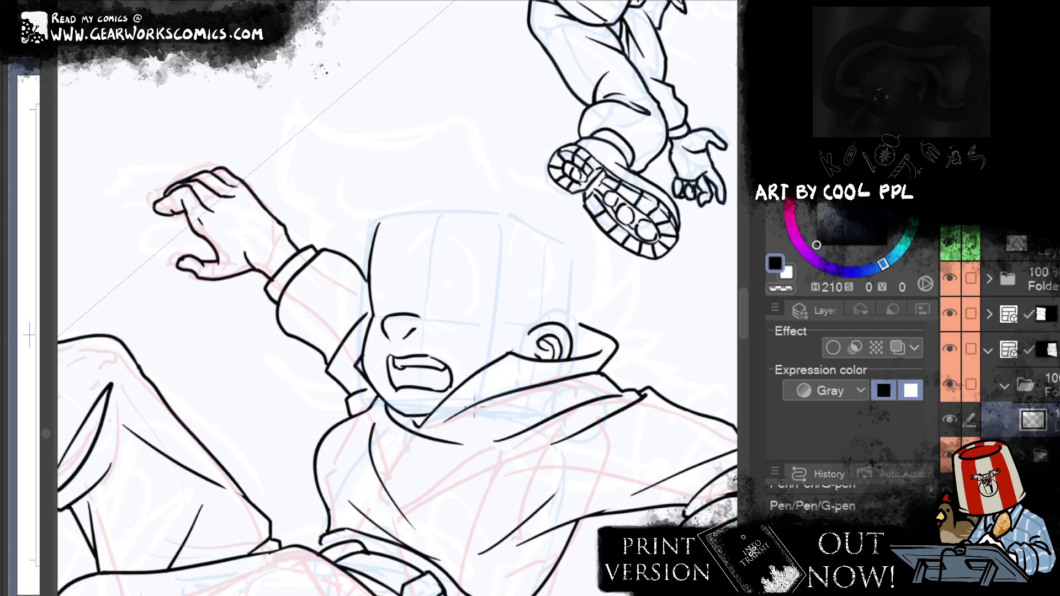
drag(415, 387, 444, 382)
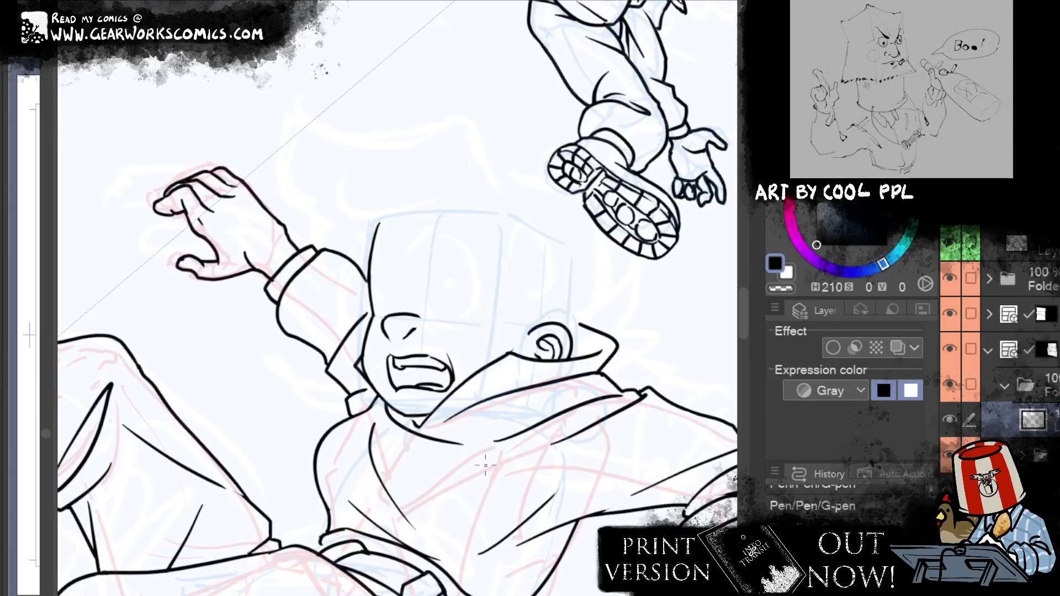
drag(646, 227, 436, 541)
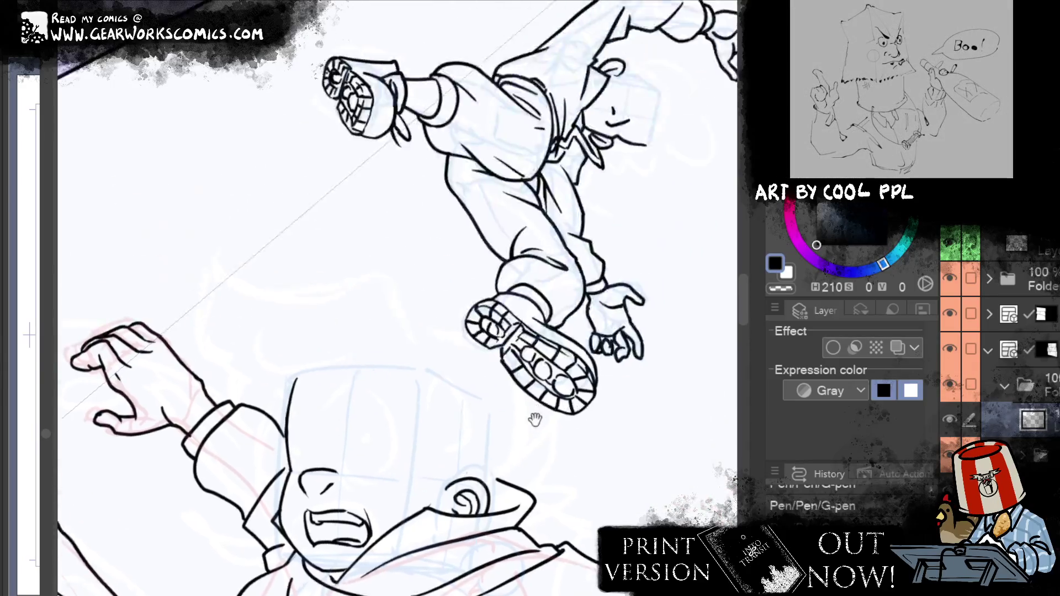
Erase stray lines on the small figure's face, then turn the large figure upright in view
mouse_move(605, 439)
mouse_down()
mouse_move(492, 309)
mouse_move(541, 375)
mouse_up()
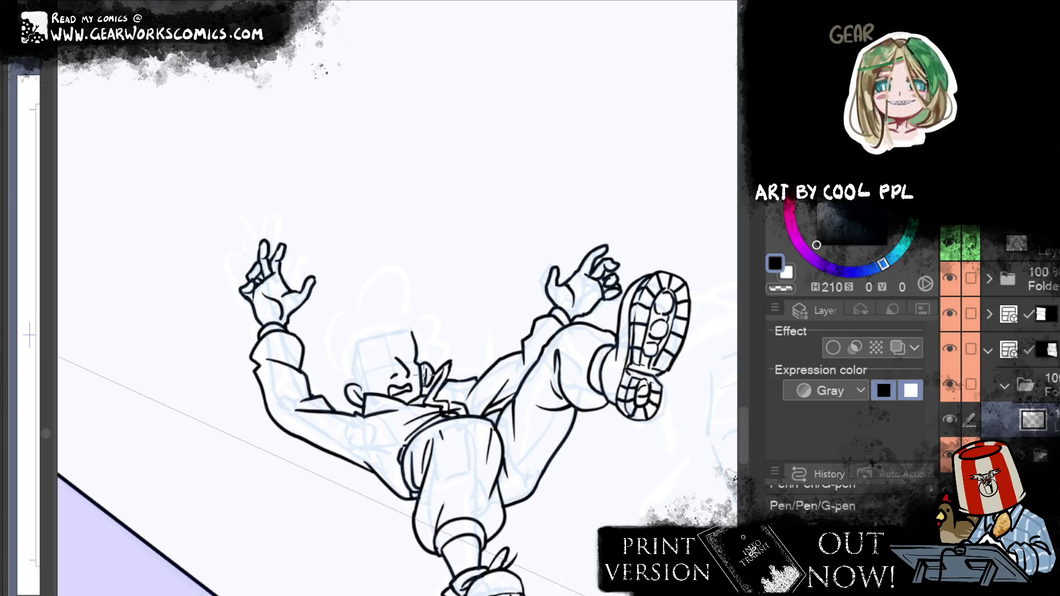
drag(390, 388, 395, 389)
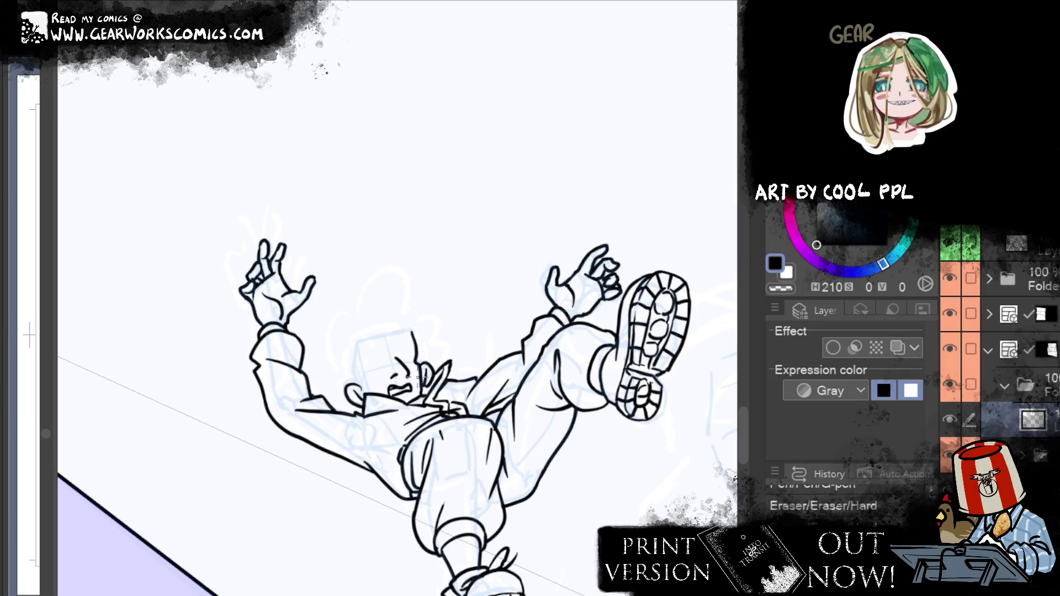
drag(580, 314, 520, 308)
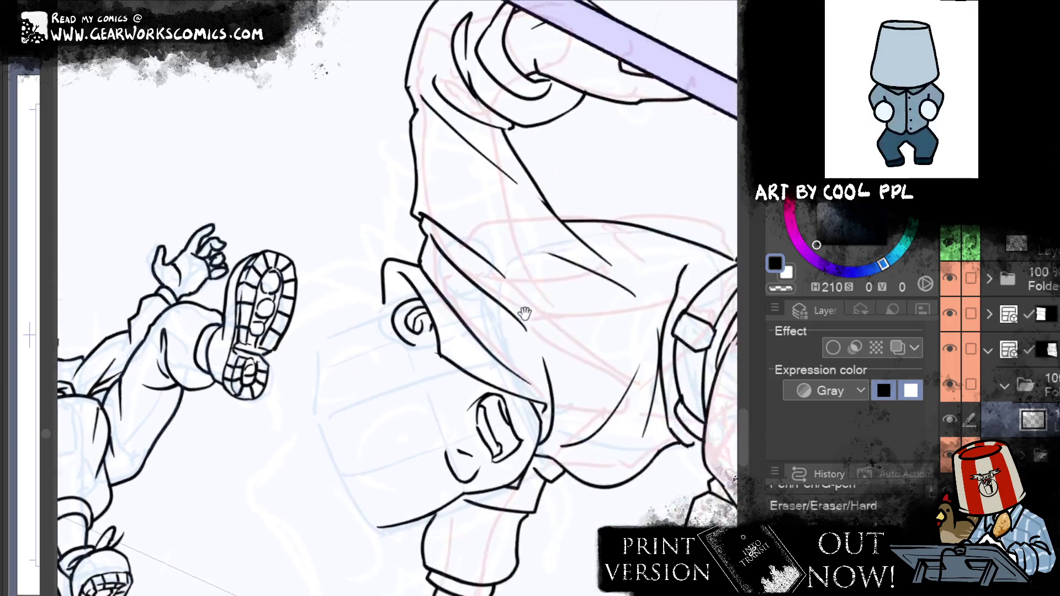
mouse_move(565, 238)
mouse_down()
mouse_move(568, 310)
mouse_move(414, 378)
mouse_up()
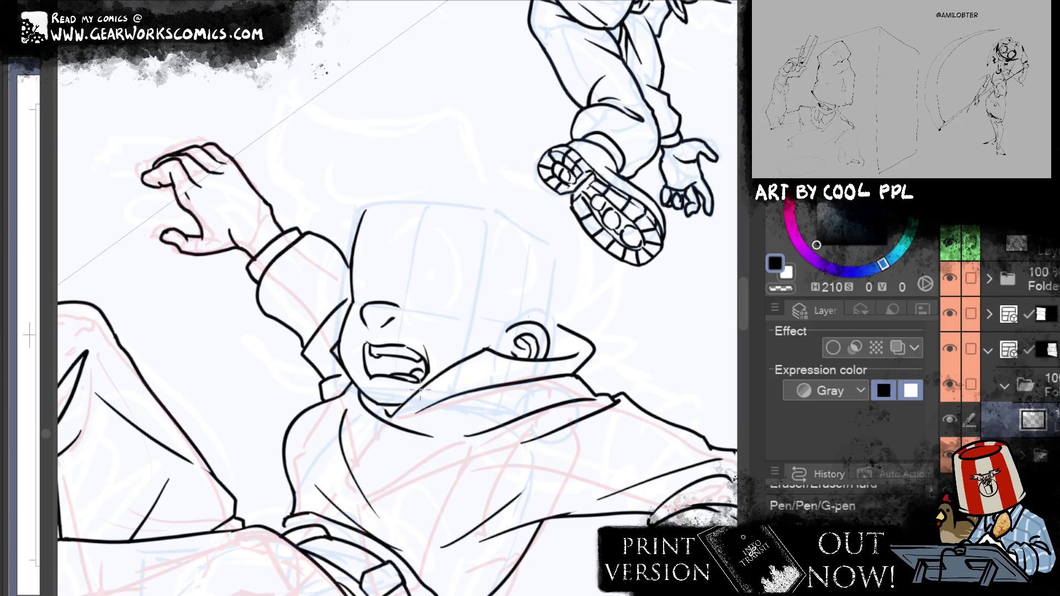
Ink the squeezed-shut eye as a tall arched outline, retrying strokes until it fits
mouse_move(572, 245)
mouse_down()
mouse_move(591, 307)
mouse_move(512, 277)
mouse_up()
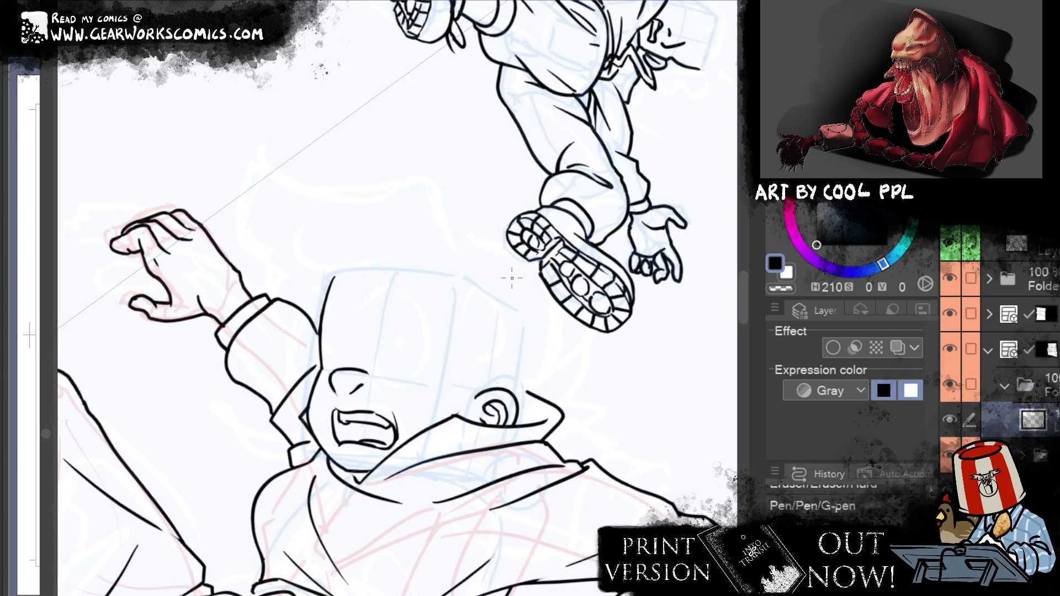
mouse_move(385, 370)
mouse_down()
mouse_move(393, 380)
mouse_move(432, 377)
mouse_up()
drag(389, 339, 380, 371)
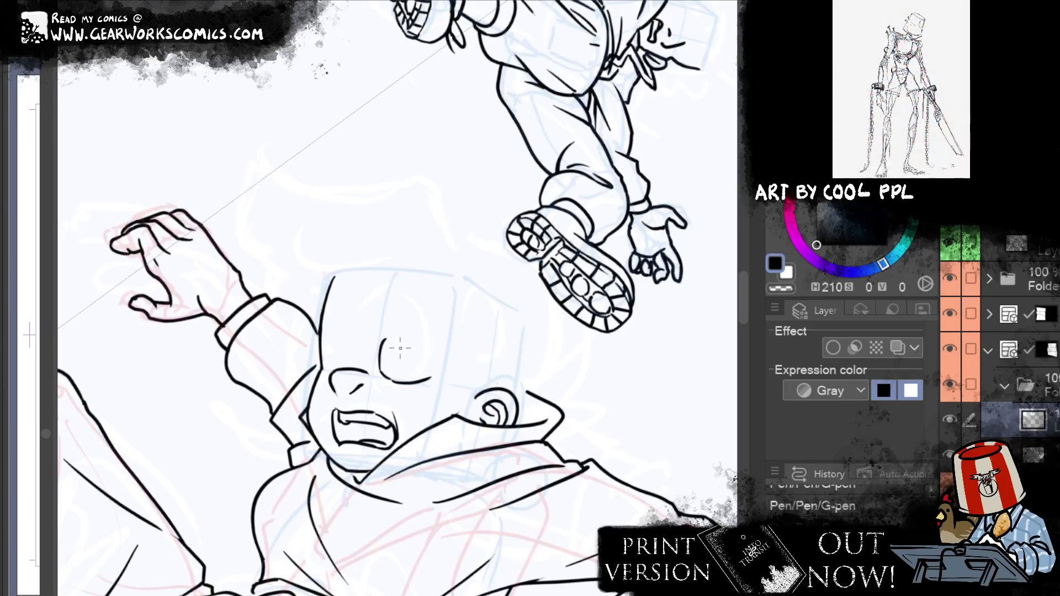
key(ctrl+z)
mouse_move(389, 339)
mouse_down()
mouse_move(380, 369)
mouse_move(425, 341)
mouse_up()
key(ctrl+z)
drag(381, 370, 407, 334)
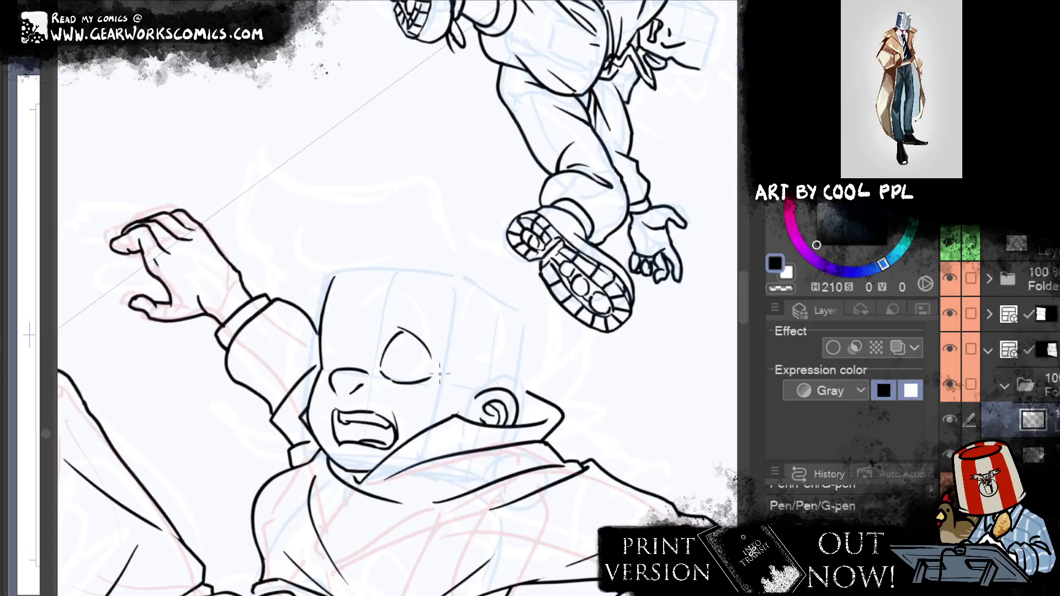
drag(407, 333, 430, 365)
key(ctrl+z)
drag(406, 331, 431, 370)
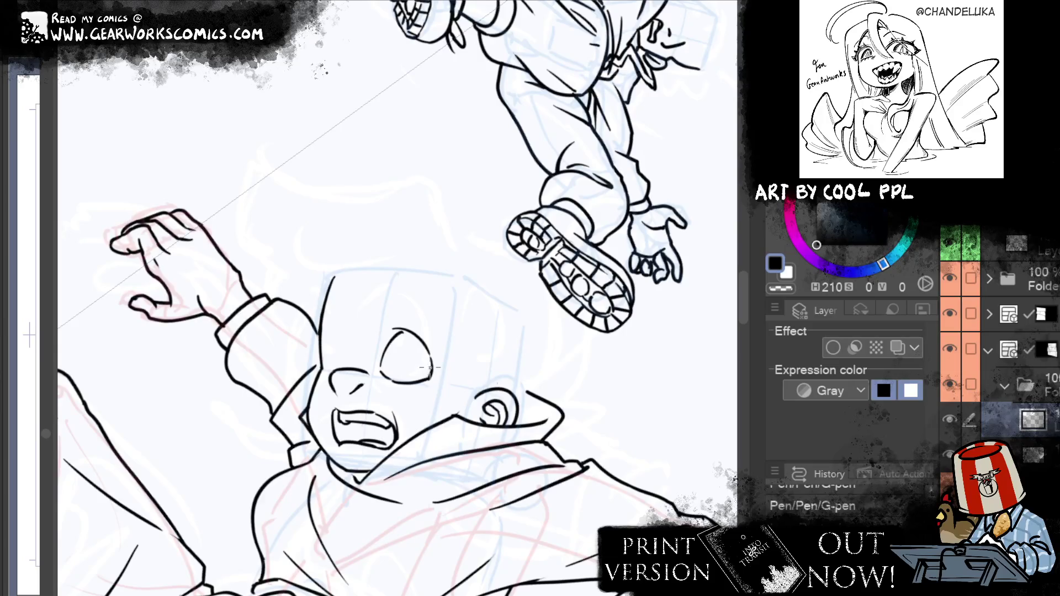
Add a new raster layer and ink the top and left side of the left eye
key(ctrl+shift+n)
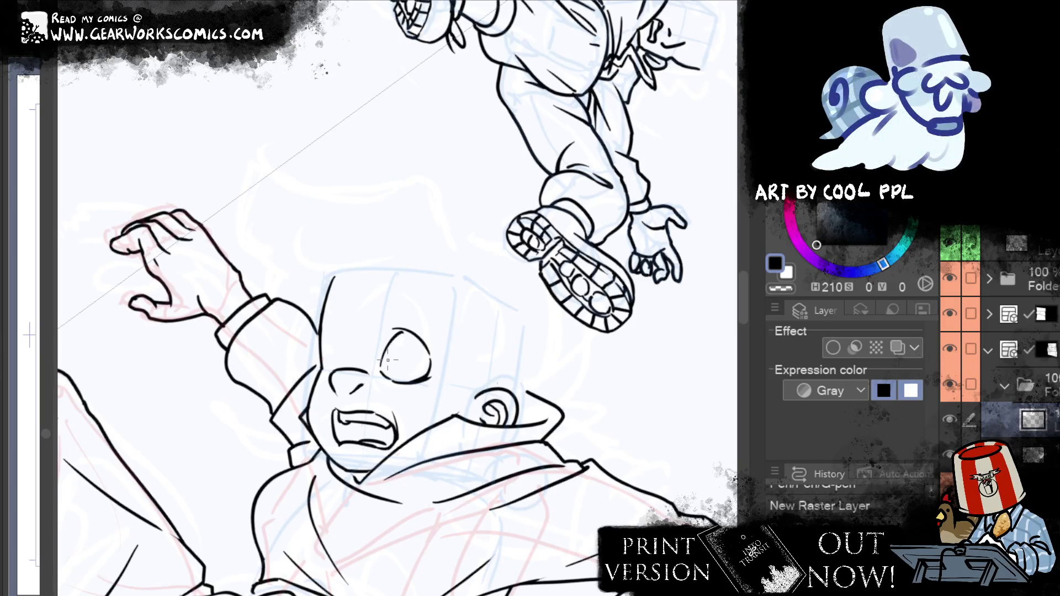
drag(332, 333, 347, 351)
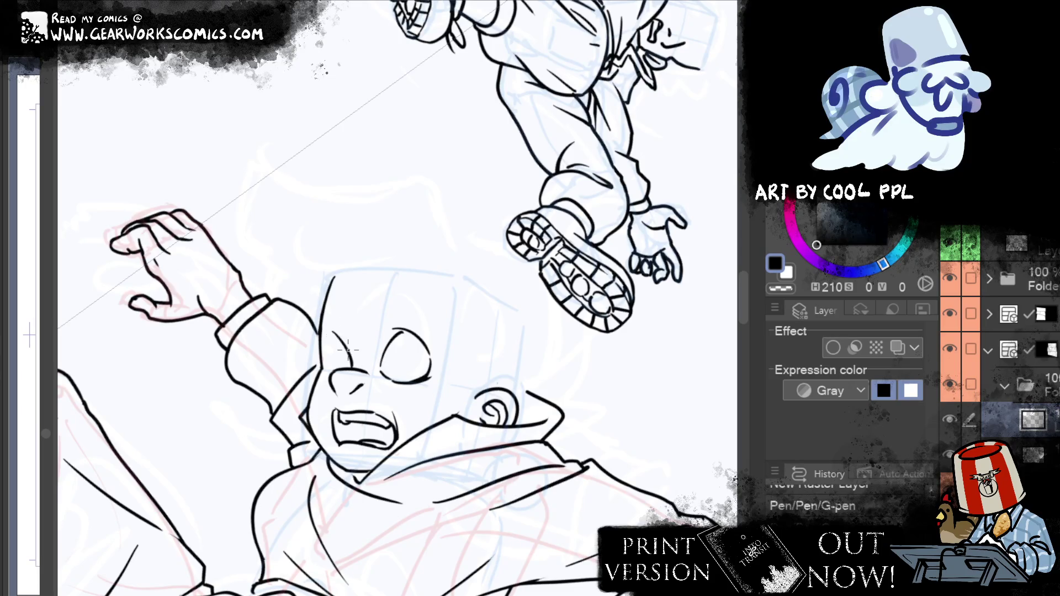
key(ctrl+z)
mouse_move(329, 331)
mouse_down()
mouse_move(354, 354)
mouse_move(324, 351)
mouse_move(343, 345)
mouse_up()
key(ctrl+z)
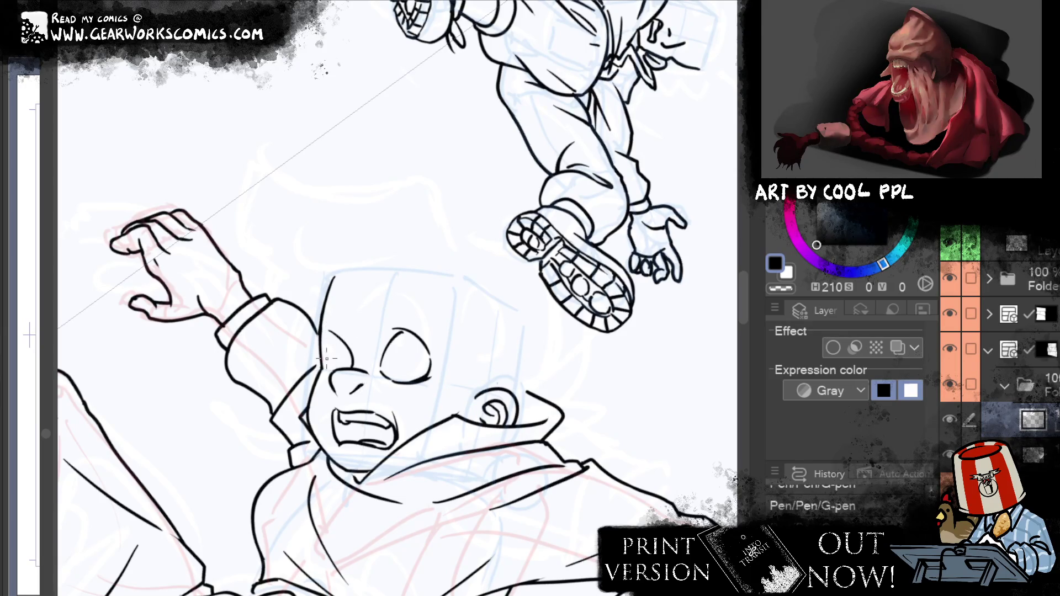
drag(327, 368, 323, 349)
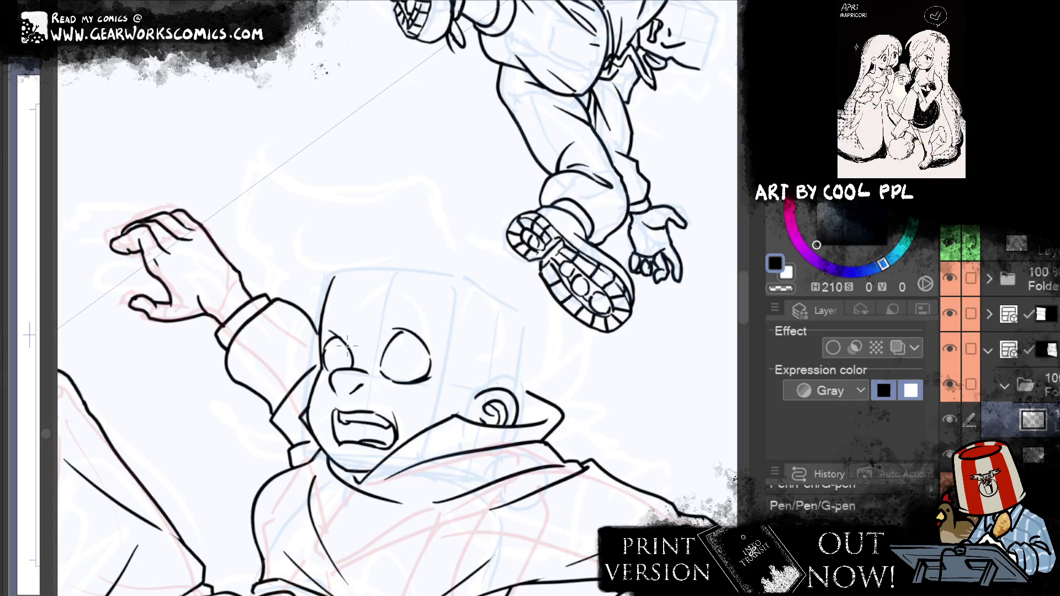
key(ctrl+z)
drag(321, 370, 334, 347)
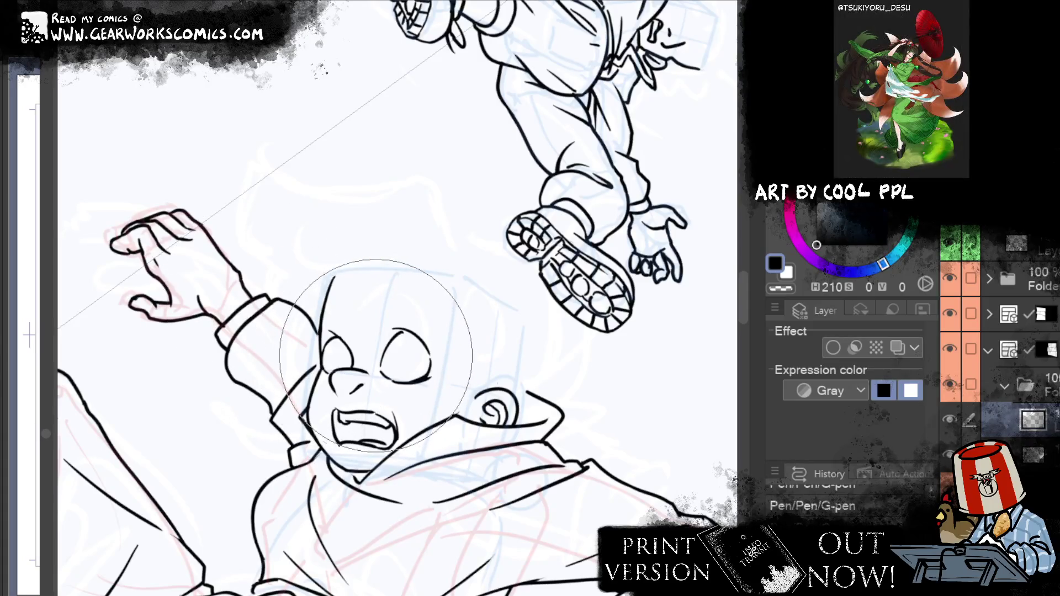
Shrink the brush, redraw the left eye's top, and liquify the eye outline and head line
key(ctrl+z)
key(bracketleft)
key(bracketleft)
key(bracketleft)
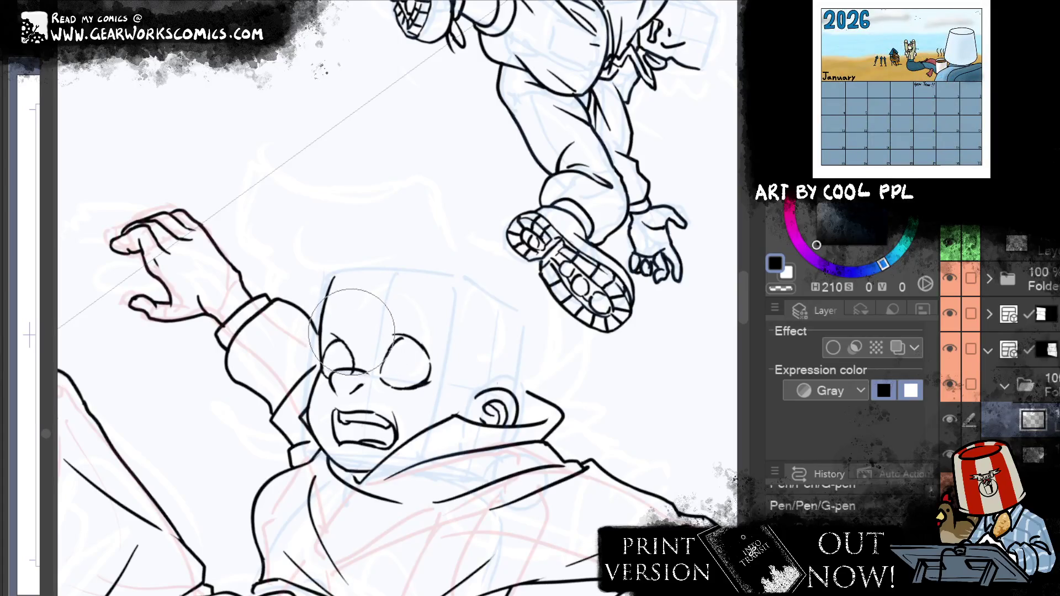
drag(325, 331, 340, 345)
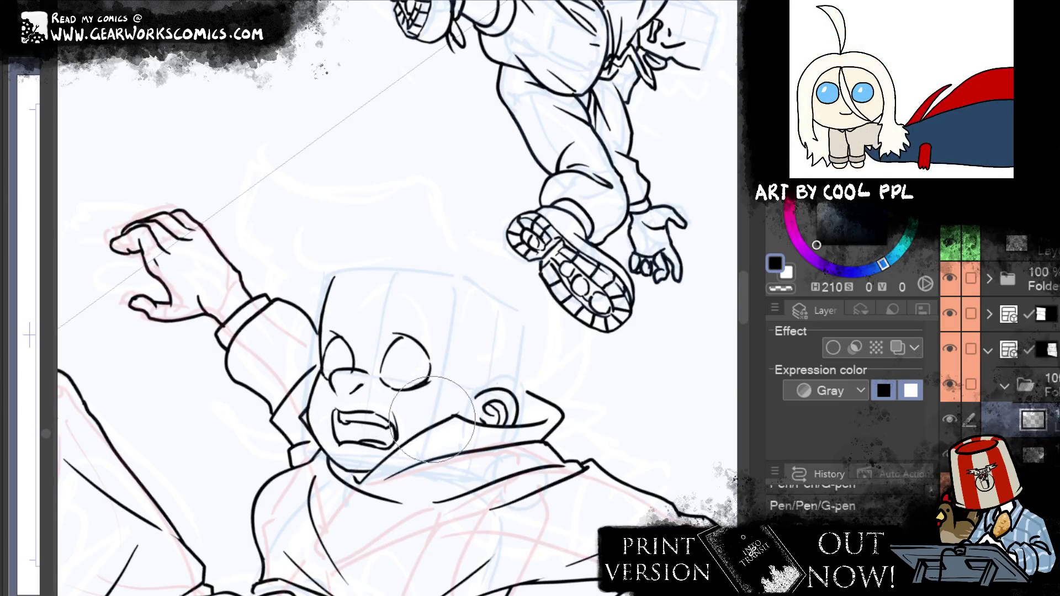
drag(411, 400, 399, 425)
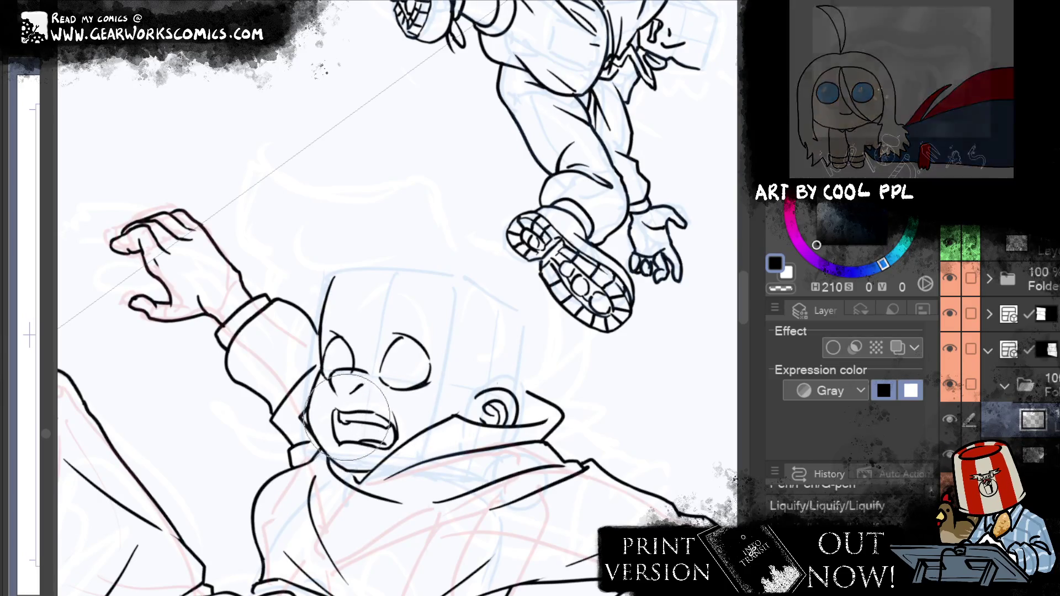
drag(331, 287, 333, 261)
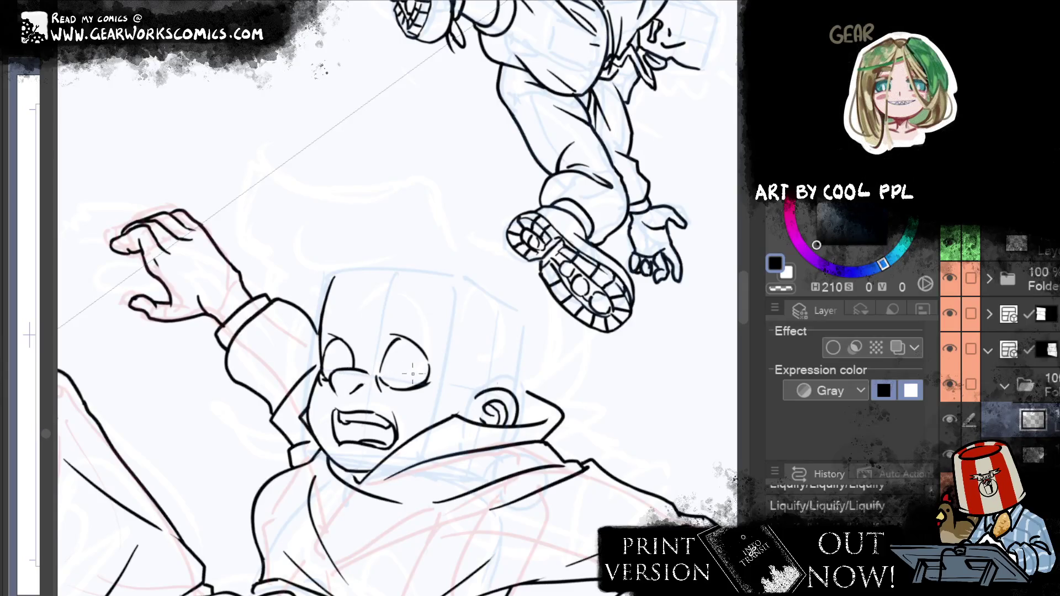
Thicken the closed eye's lower lid and redraw its upper lid with the G-pen
mouse_move(388, 387)
mouse_down()
mouse_move(430, 372)
mouse_move(430, 388)
mouse_move(438, 378)
mouse_up()
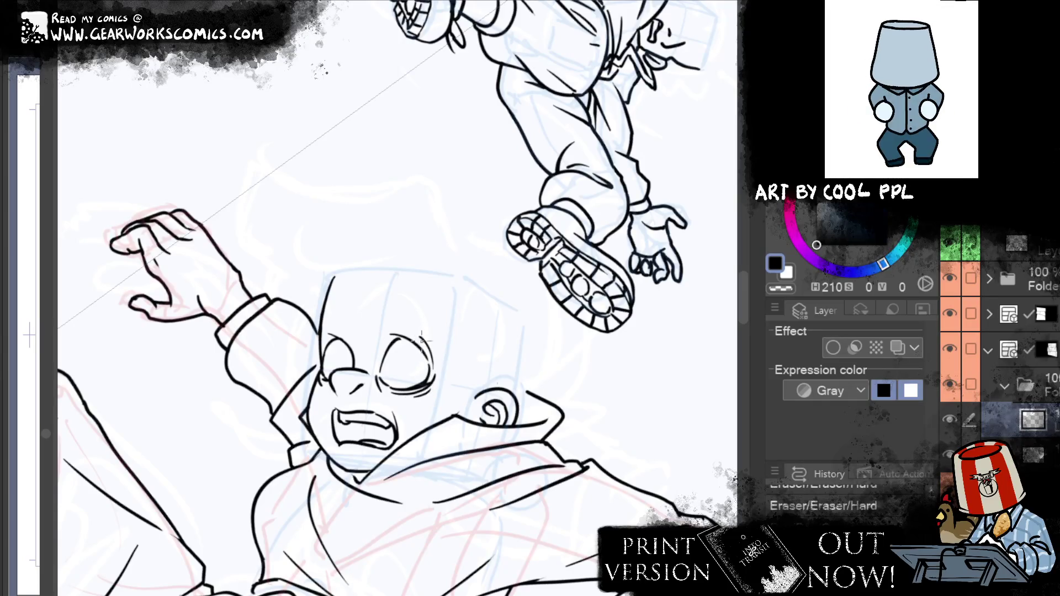
drag(391, 338, 419, 334)
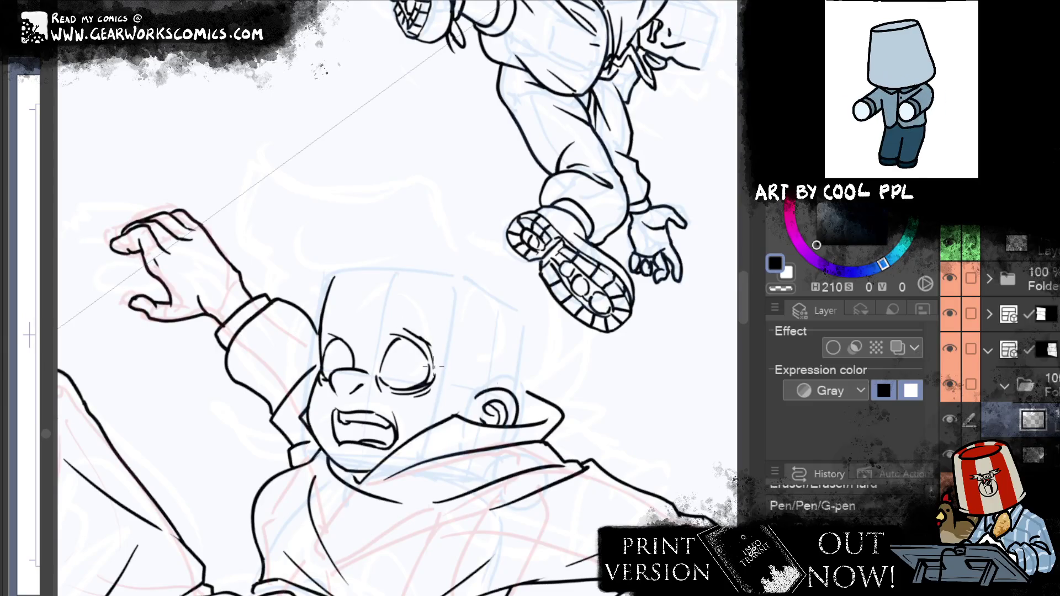
key(ctrl+z)
drag(400, 328, 417, 339)
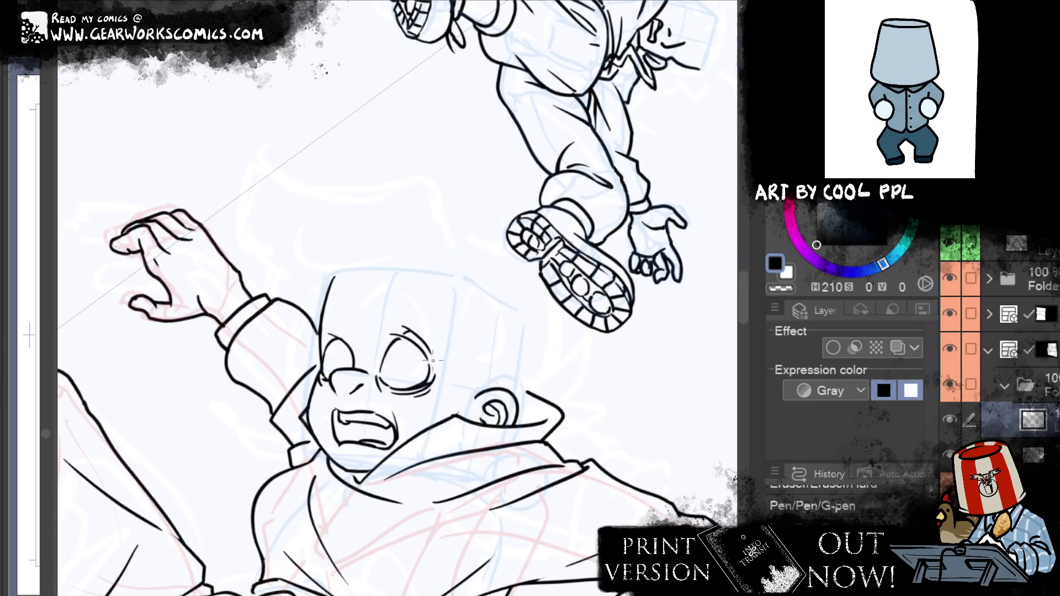
Add a short crease above the left eye and erase a stray line near the closed eye
drag(341, 332, 329, 328)
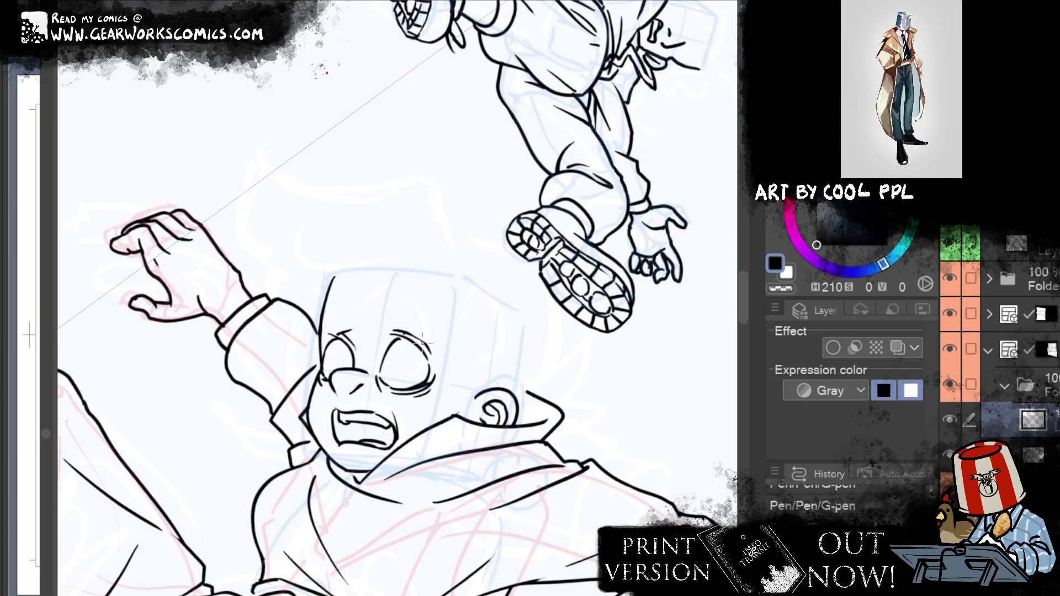
drag(426, 343, 414, 334)
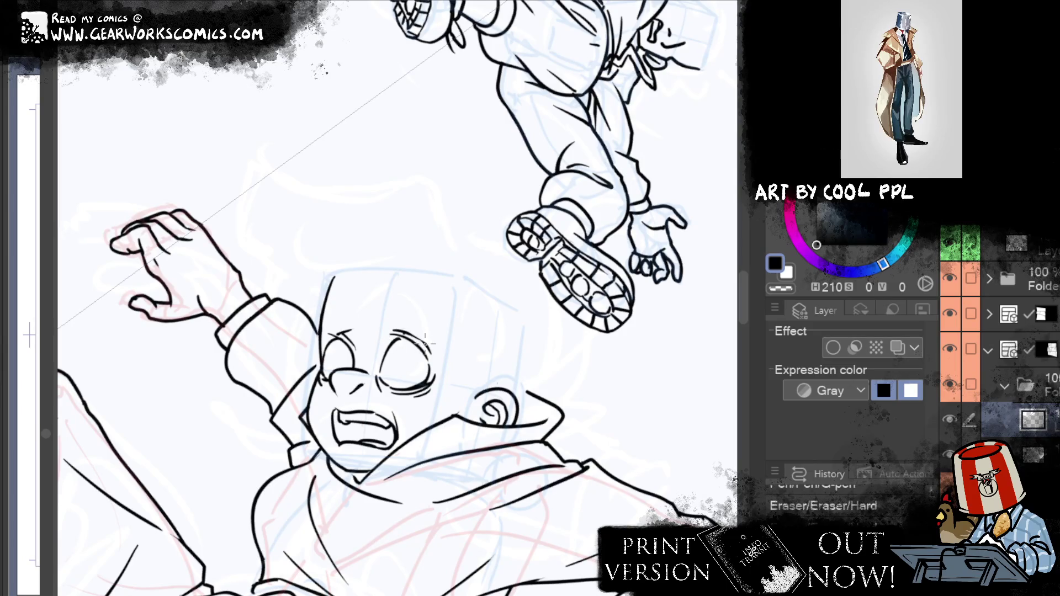
drag(382, 305, 263, 242)
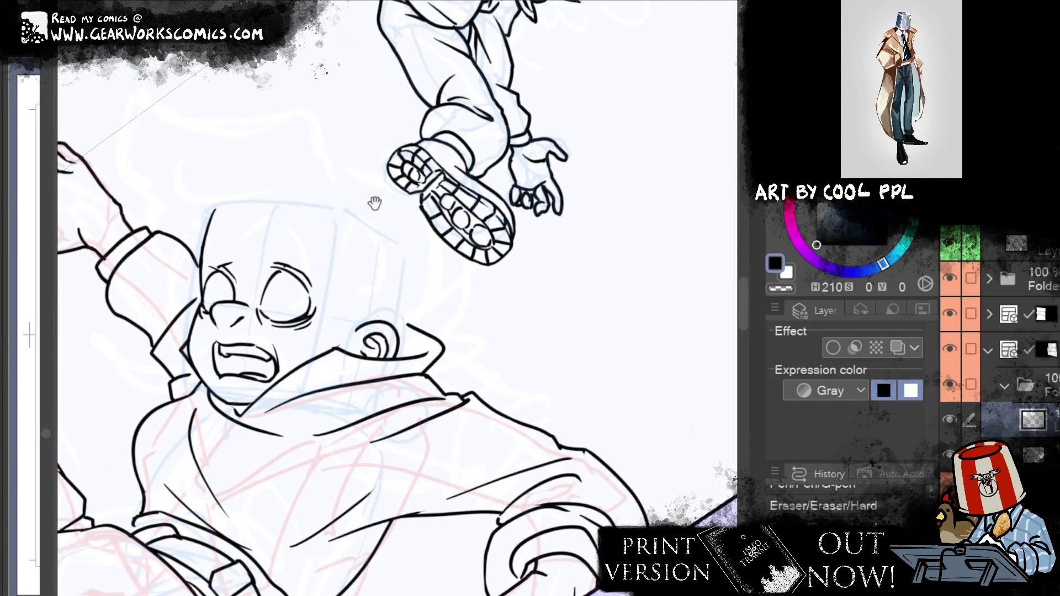
Erase a stray mark by the closed eye and re-ink its top edge
click(271, 259)
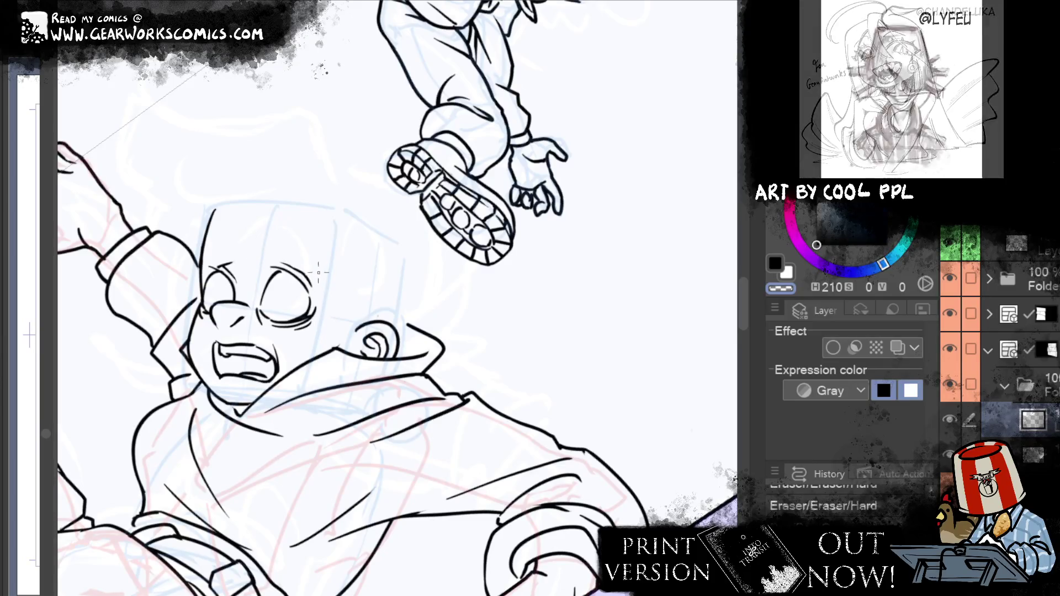
drag(287, 273, 315, 267)
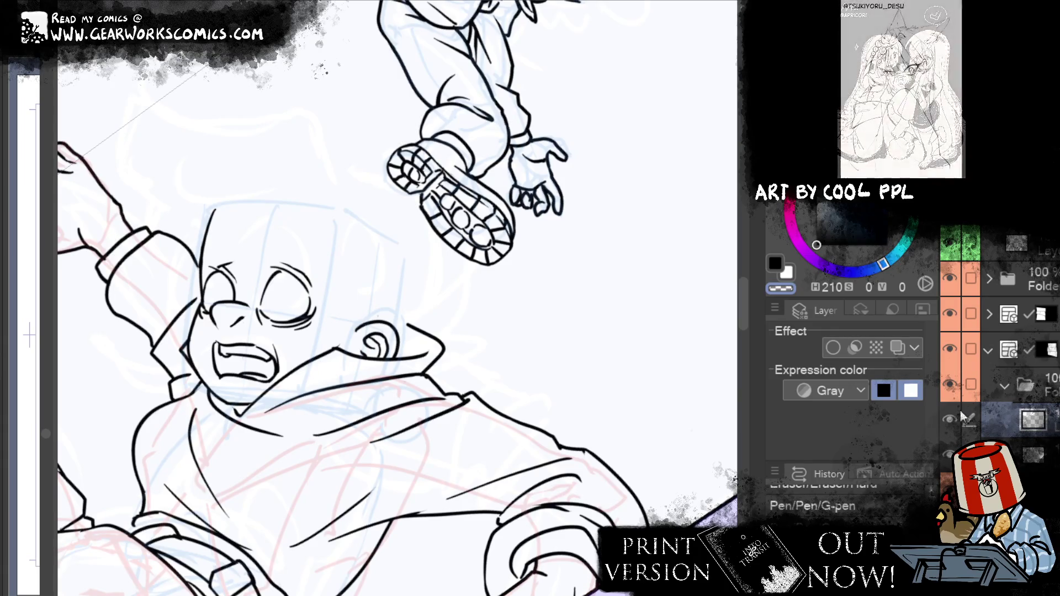
drag(459, 279, 495, 305)
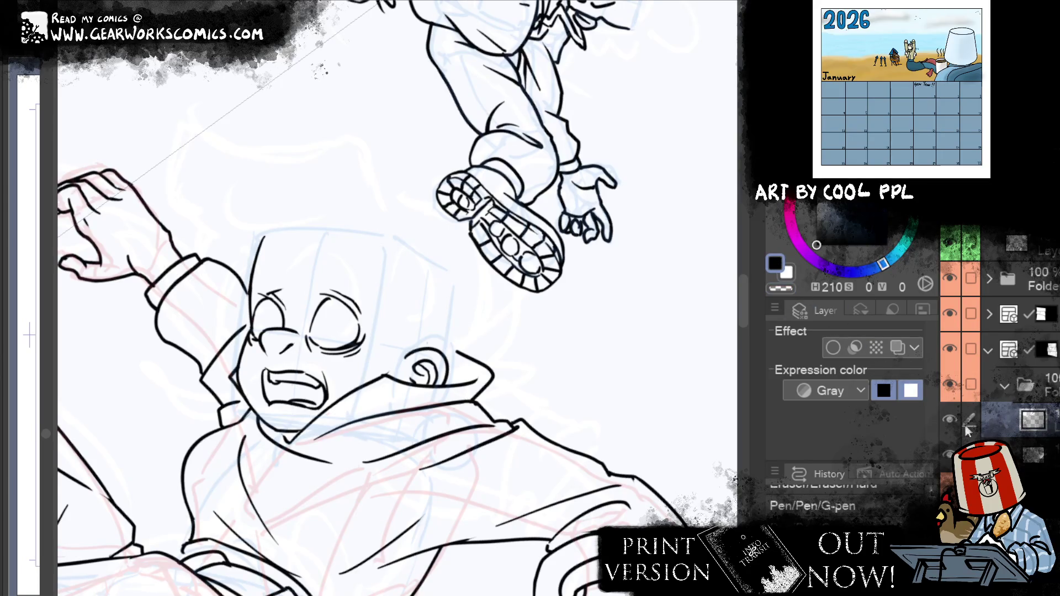
Draw a rounder left-eye outline and erase its small overshoot
mouse_move(265, 293)
mouse_down()
mouse_move(252, 332)
mouse_move(283, 325)
mouse_up()
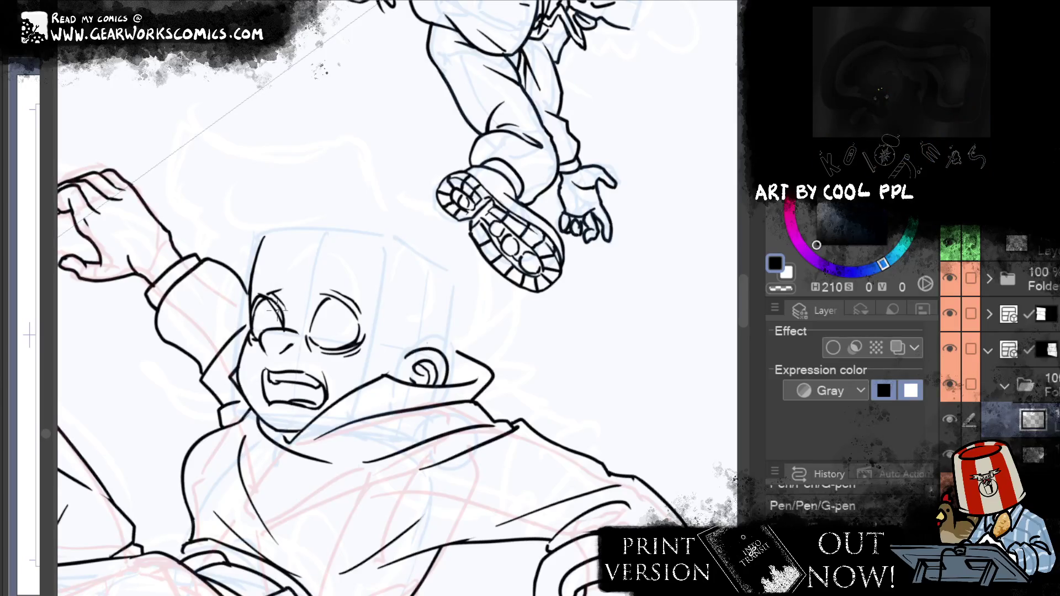
key(e)
drag(282, 331, 289, 340)
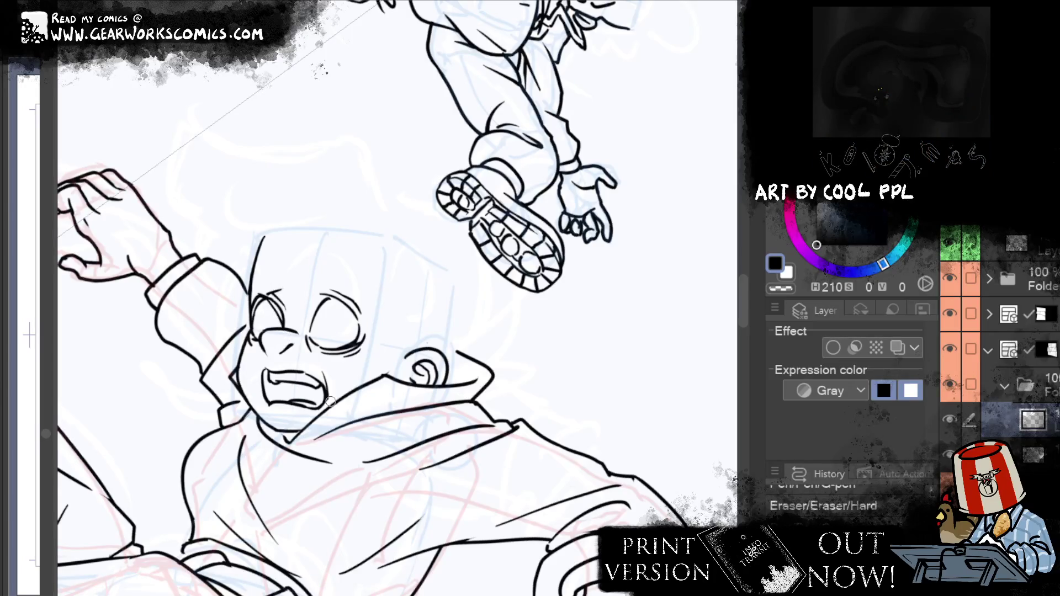
Retry the closed eye's outline with the G-pen several times, undoing each attempt
key(p)
mouse_move(325, 297)
mouse_down()
mouse_move(360, 298)
mouse_move(358, 338)
mouse_up()
key(ctrl+z)
key(ctrl+z)
drag(327, 297, 362, 343)
key(ctrl+z)
key(ctrl+z)
drag(327, 297, 358, 348)
key(ctrl+z)
key(ctrl+z)
mouse_move(327, 298)
mouse_down()
mouse_move(362, 342)
mouse_move(309, 325)
mouse_move(330, 296)
mouse_up()
key(ctrl+z)
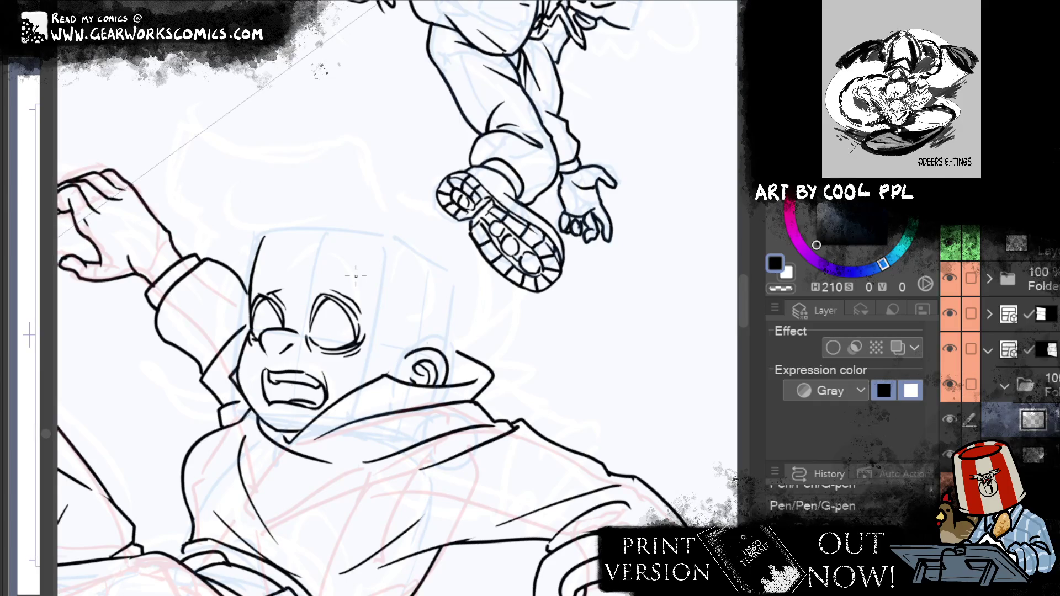
Recentre the face in view and make the layer below active
mouse_move(355, 277)
mouse_down()
mouse_move(388, 238)
mouse_move(461, 208)
mouse_up()
mouse_move(485, 134)
mouse_down()
mouse_move(456, 240)
mouse_move(453, 99)
mouse_move(450, 207)
mouse_move(485, 185)
mouse_up()
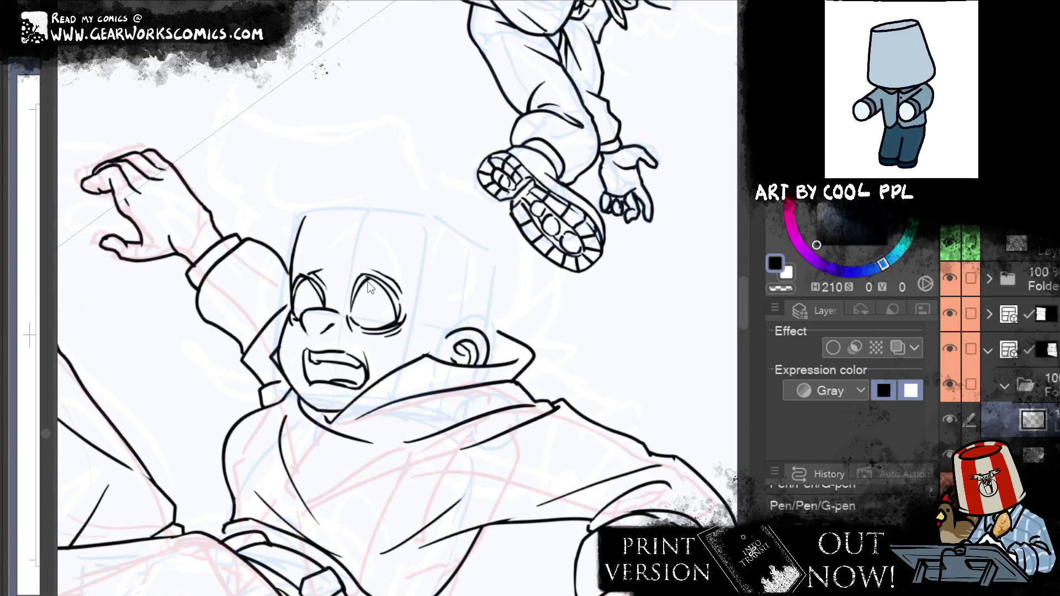
drag(446, 194, 386, 216)
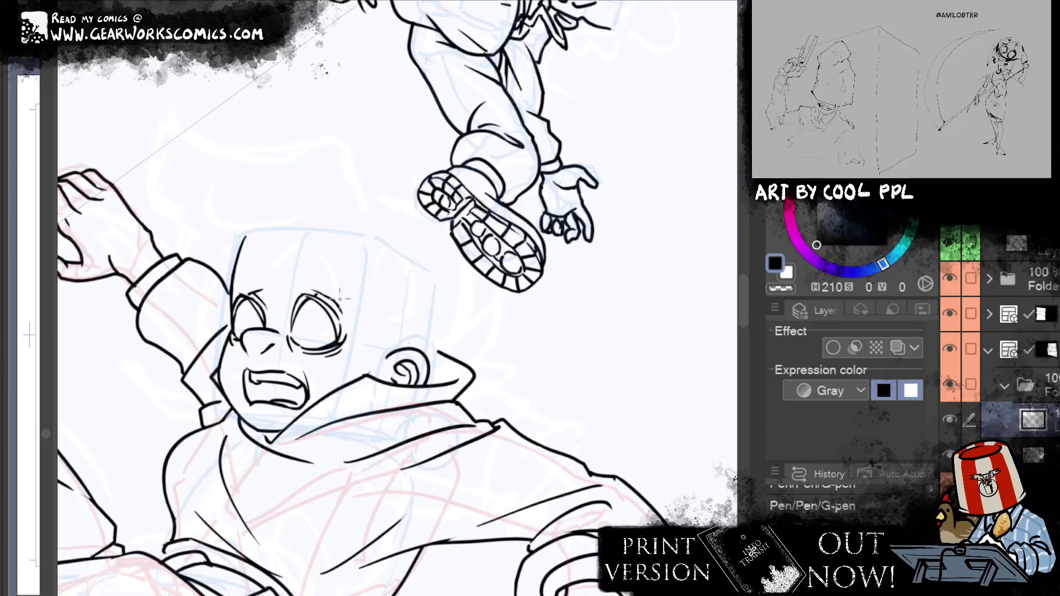
click(994, 454)
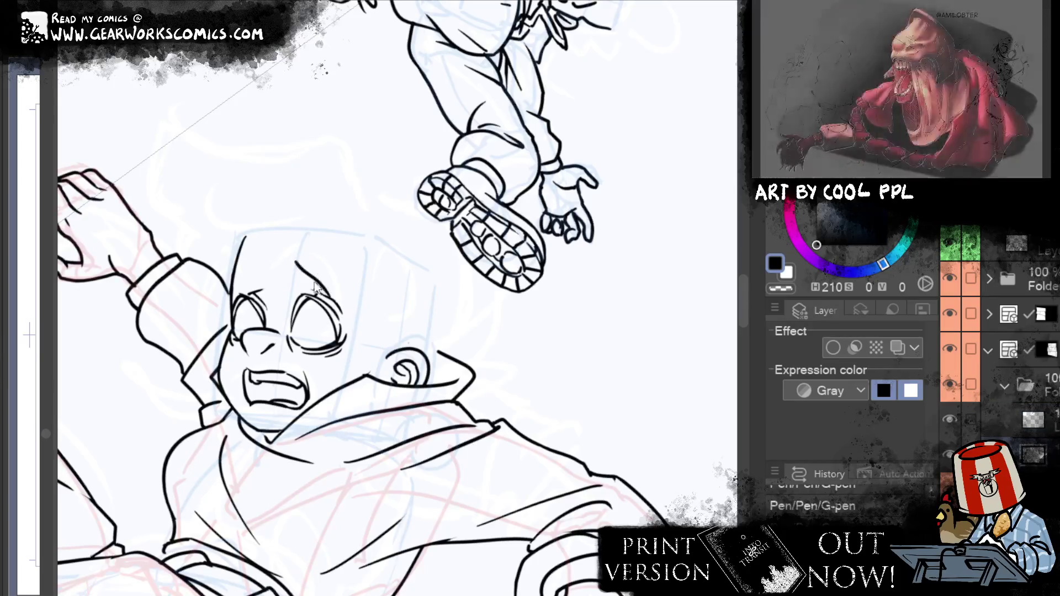